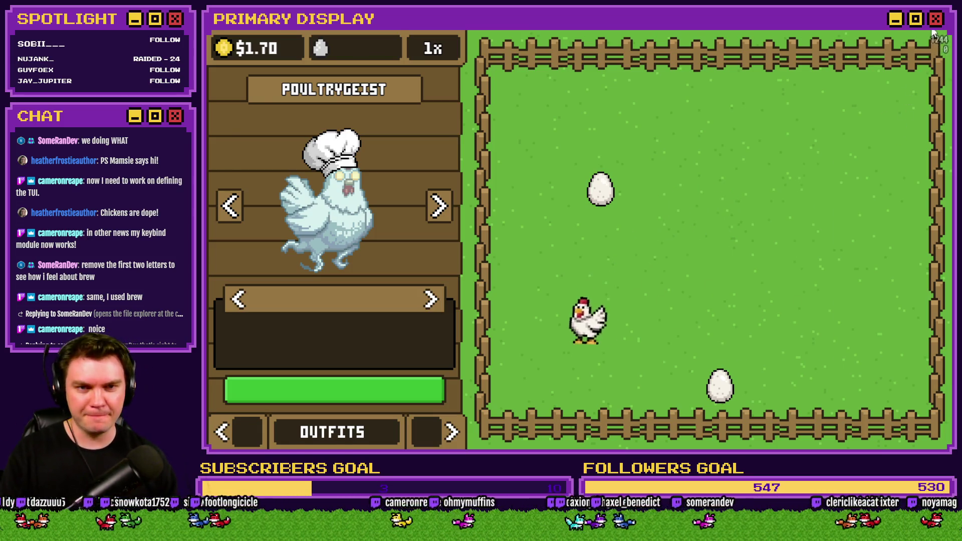
Leave the running chicken playtest and bring up the Photoshop coin-counter mockup
{"action": "key", "text": "alt+Tab"}
{"action": "key", "text": "alt+Tab"}
{"action": "key", "text": "alt+Tab"}
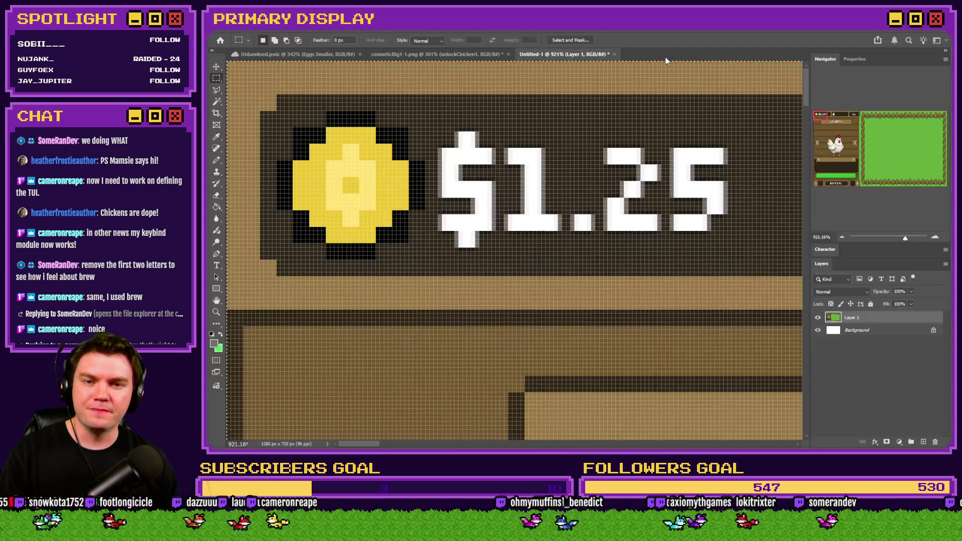
{"action": "key", "text": "alt+Tab"}
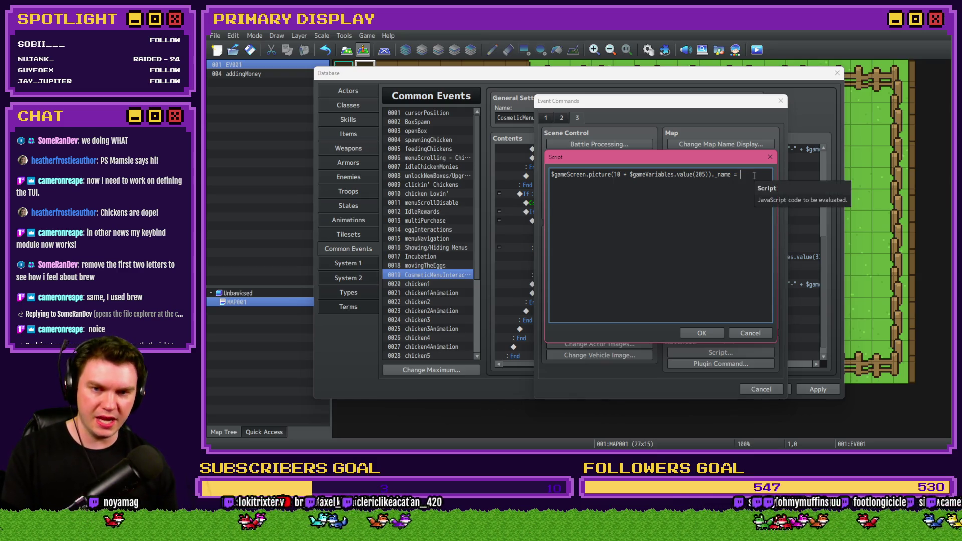
Paste the variables 205 and 320 dash-joined name expression after _name = in the Script dialog
{"action": "key", "text": "alt+Tab"}
{"action": "key", "text": "alt+Tab"}
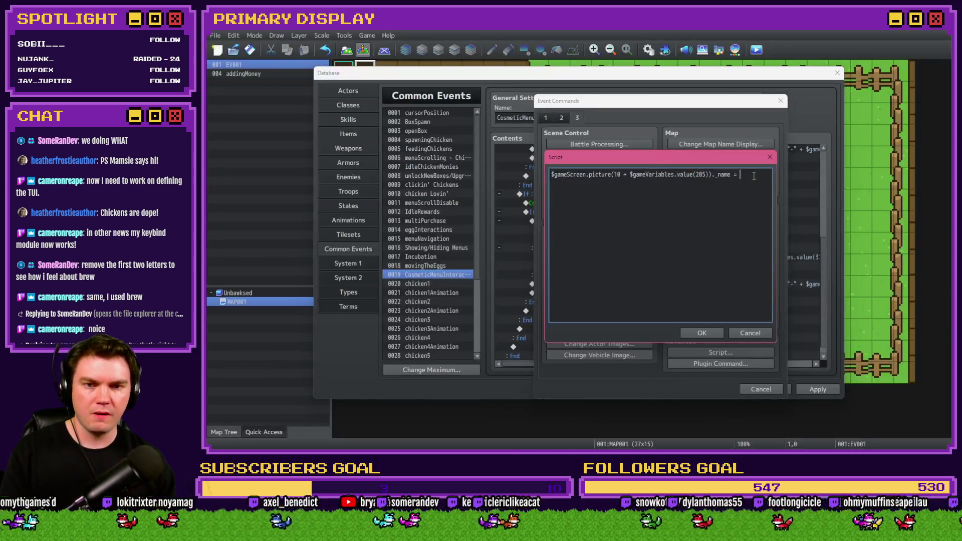
{"action": "key", "text": "ctrl+v"}
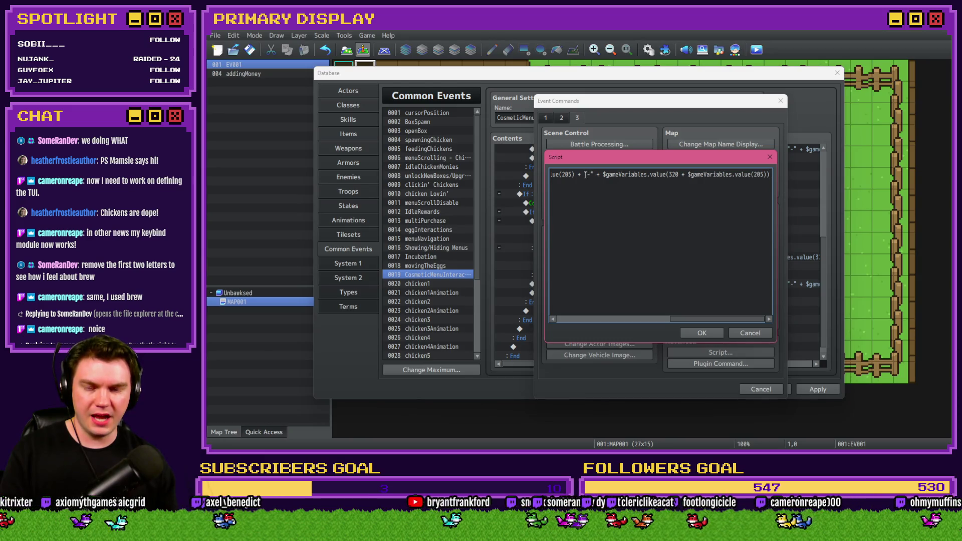
{"action": "left_click_drag", "start_coordinate": [576, 175], "coordinate": [542, 176]}
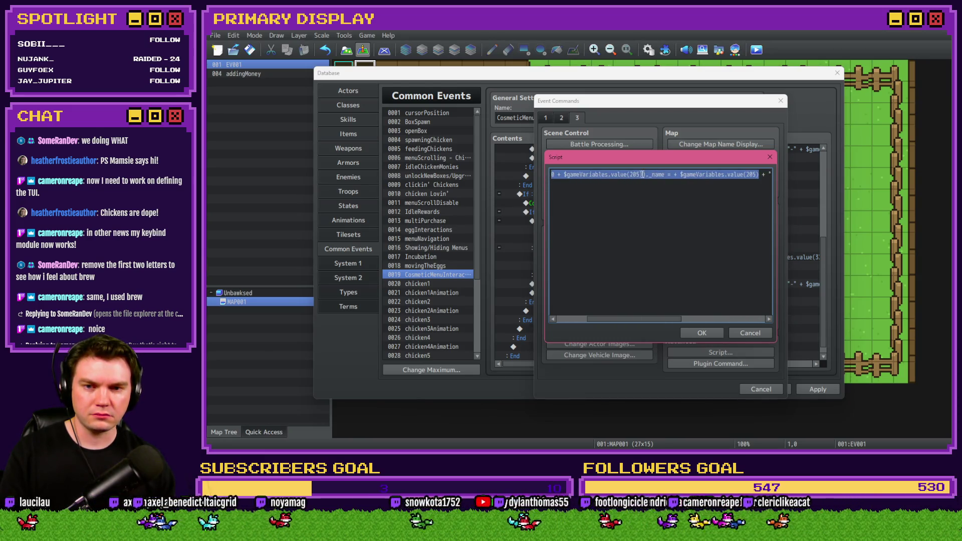
{"action": "left_click", "coordinate": [649, 175]}
{"action": "key", "text": "alt+Tab"}
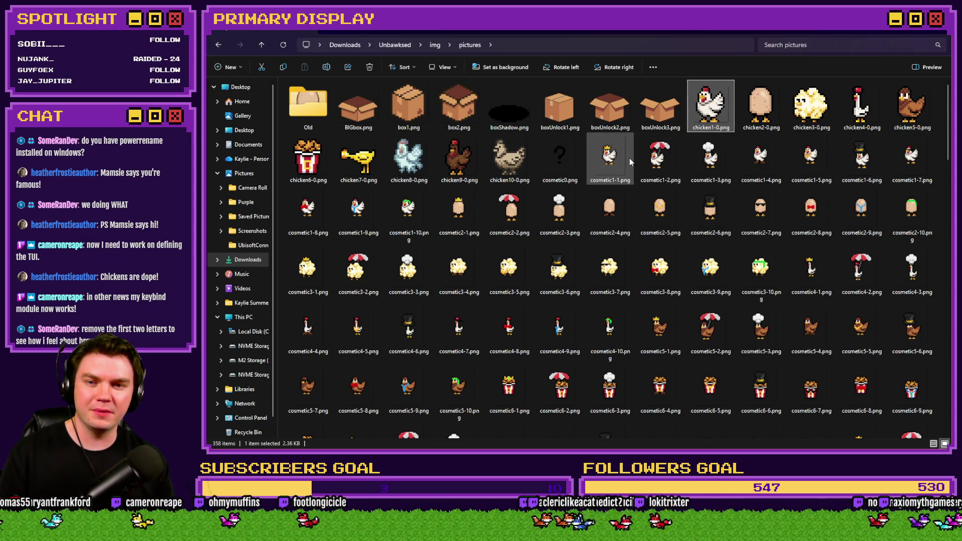
Rename chicken1-0.png through chicken5-0.png to cosmetic1-0.png through cosmetic5-0.png
{"action": "left_click", "coordinate": [601, 180]}
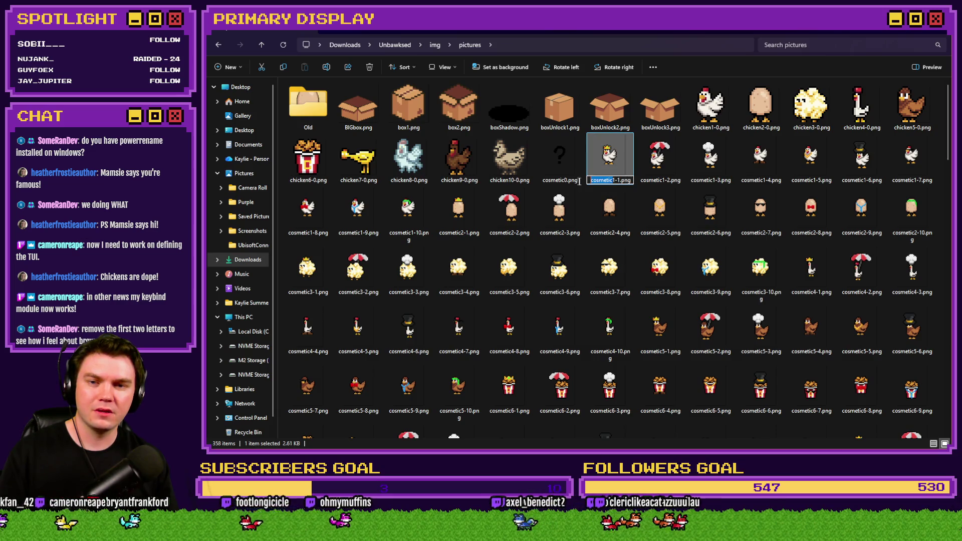
{"action": "left_click", "coordinate": [700, 129]}
{"action": "left_click", "coordinate": [711, 128]}
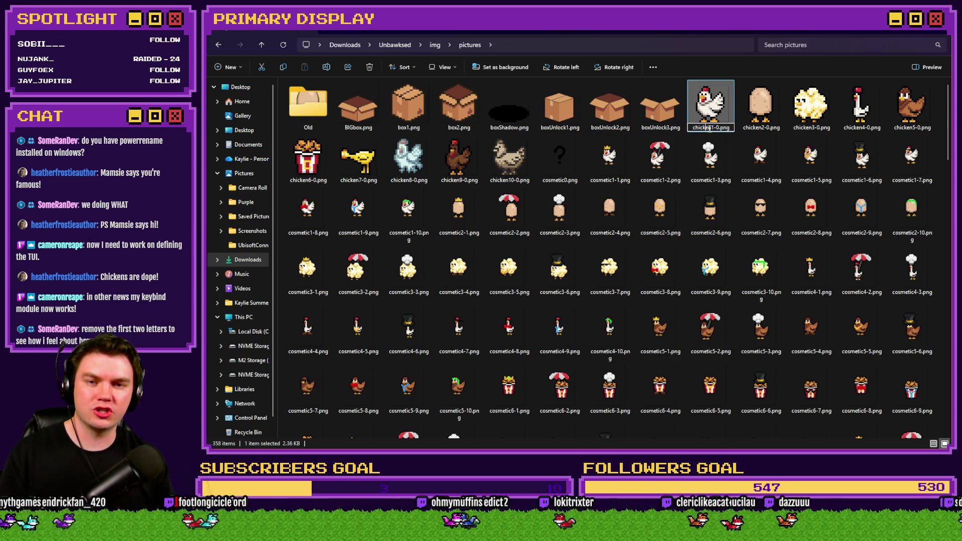
{"action": "key", "text": "ctrl+v"}
{"action": "left_click", "coordinate": [754, 128]}
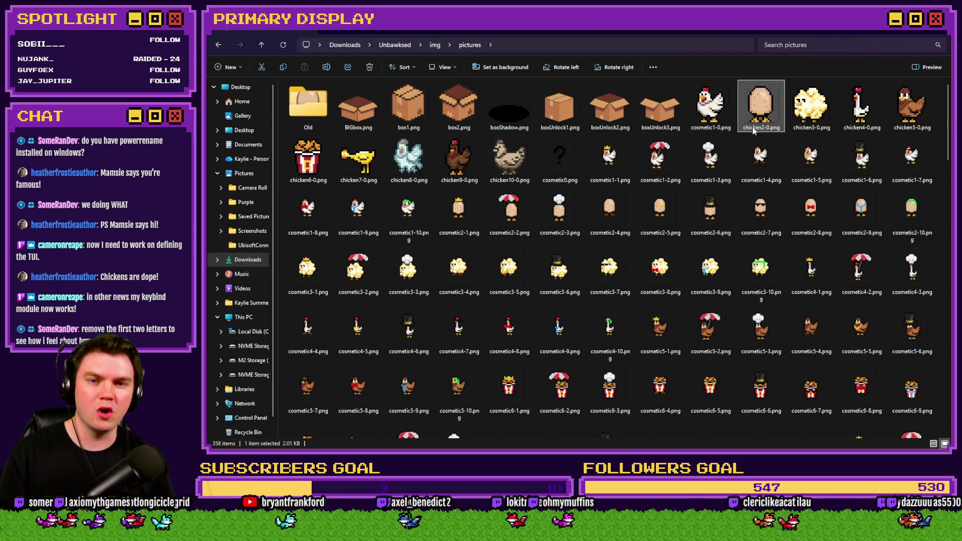
{"action": "left_click", "coordinate": [762, 128]}
{"action": "key", "text": "ctrl+v"}
{"action": "left_click", "coordinate": [811, 128]}
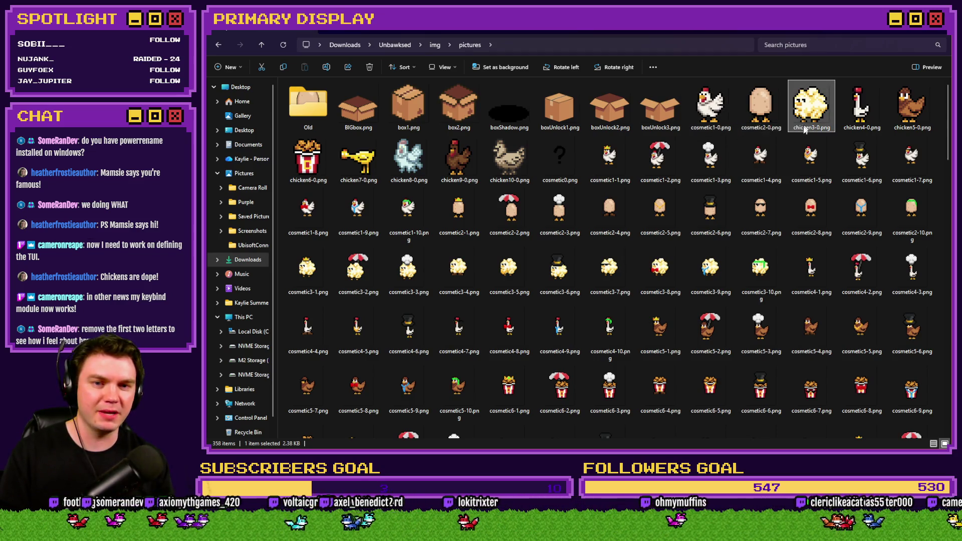
{"action": "left_click", "coordinate": [812, 128]}
{"action": "key", "text": "ctrl+v"}
{"action": "left_click", "coordinate": [861, 127]}
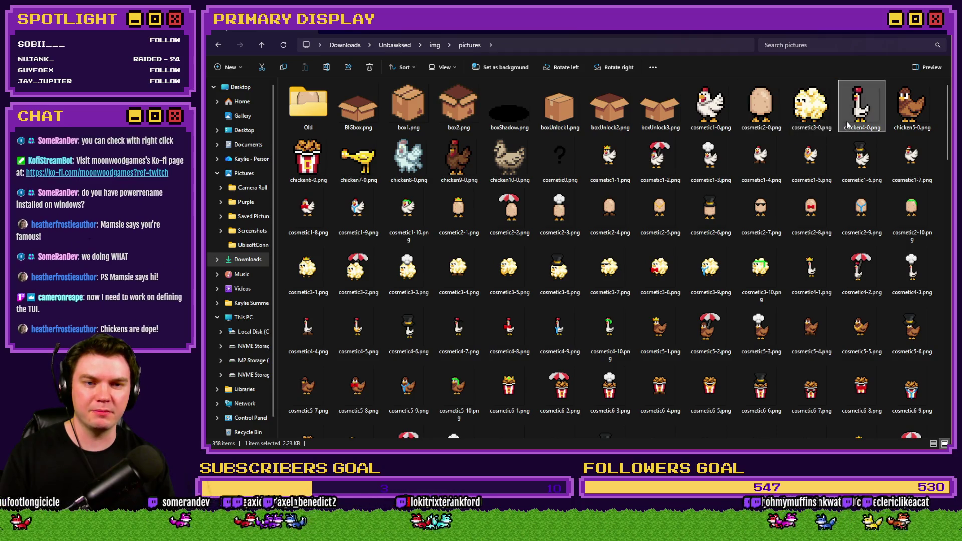
{"action": "left_click", "coordinate": [863, 128]}
{"action": "key", "text": "ctrl+v"}
{"action": "left_click", "coordinate": [912, 128]}
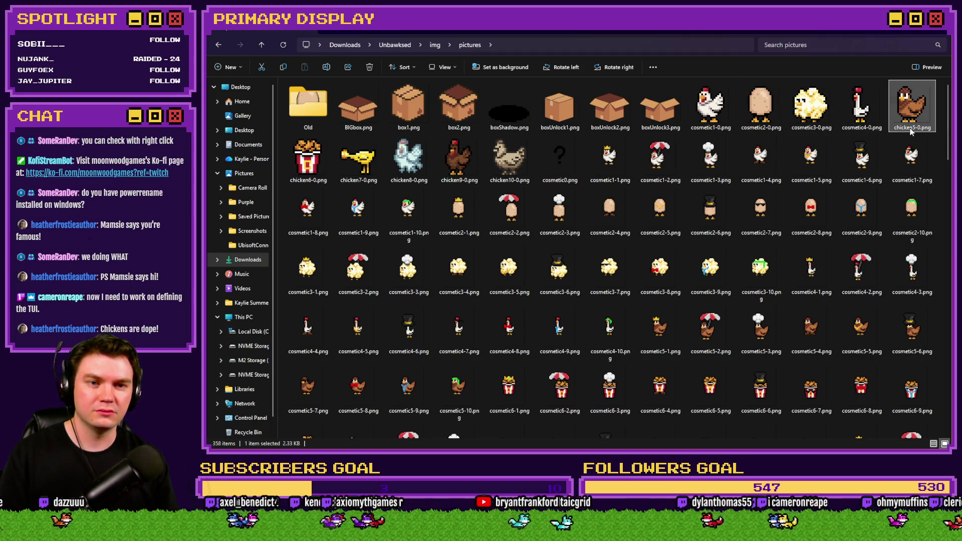
{"action": "left_click", "coordinate": [912, 128]}
{"action": "type", "text": "cosmetic"}
Rename chicken6-0.png through chicken10-0.png to cosmetic6-0.png through cosmetic10-0.png
{"action": "left_click", "coordinate": [308, 180]}
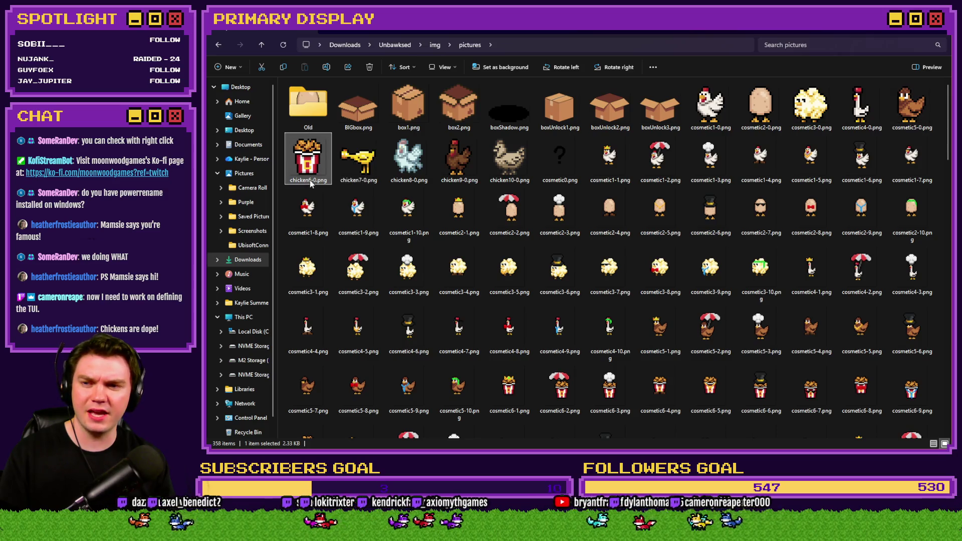
{"action": "left_click", "coordinate": [308, 181]}
{"action": "key", "text": "ctrl+v"}
{"action": "left_click", "coordinate": [358, 180]}
{"action": "left_click", "coordinate": [358, 180]}
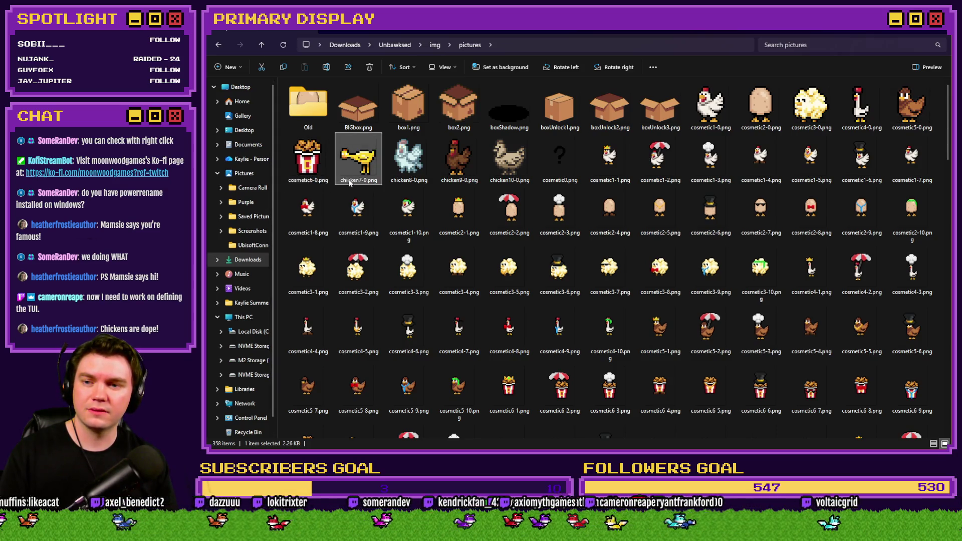
{"action": "key", "text": "ctrl+v"}
{"action": "left_click", "coordinate": [401, 182]}
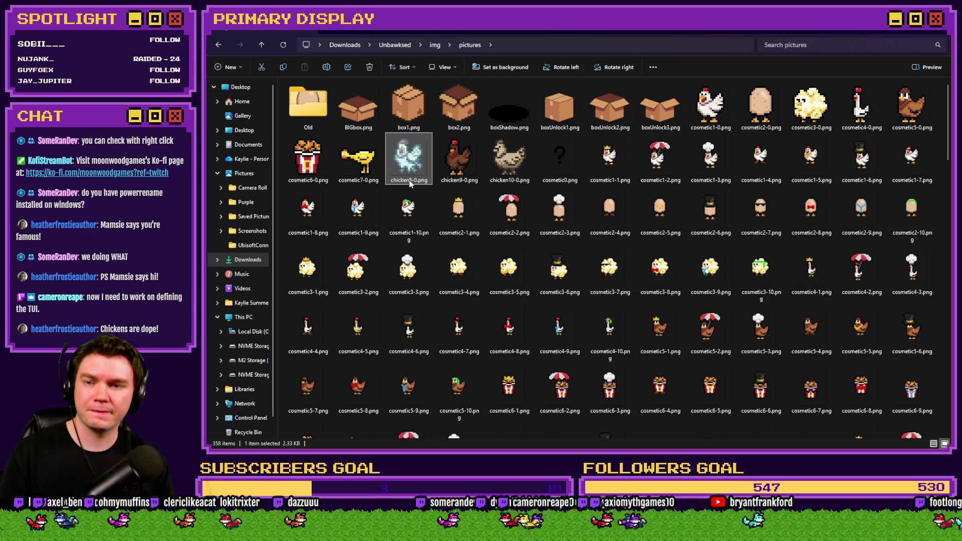
{"action": "left_click", "coordinate": [410, 181]}
{"action": "key", "text": "ctrl+v"}
{"action": "left_click", "coordinate": [458, 178]}
{"action": "left_click", "coordinate": [457, 181]}
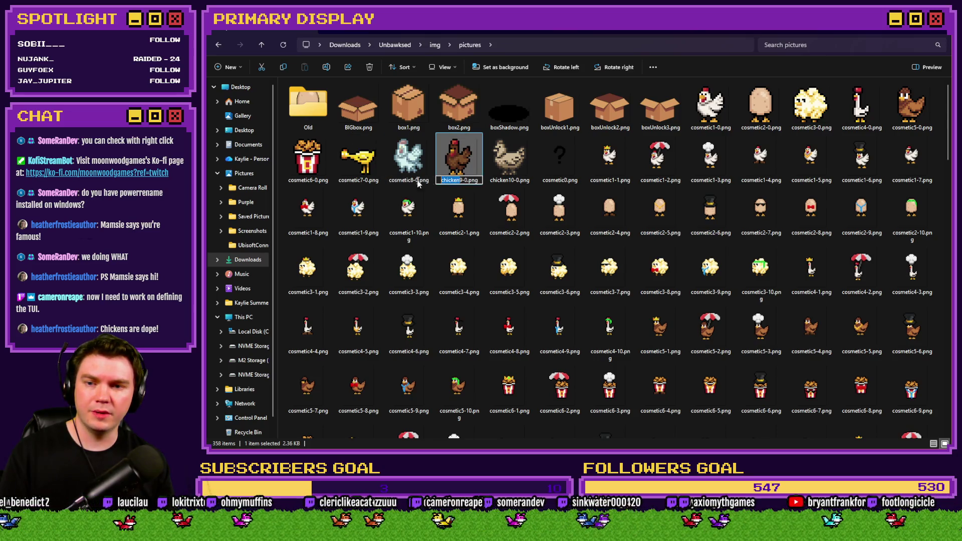
{"action": "key", "text": "ctrl+v"}
{"action": "left_click", "coordinate": [501, 178]}
{"action": "left_click", "coordinate": [507, 181]}
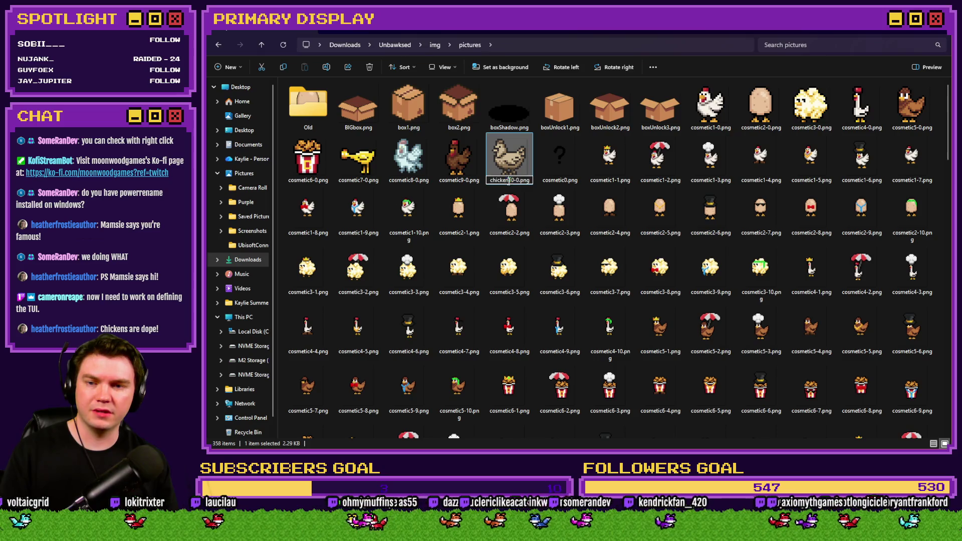
{"action": "type", "text": "cosmetic"}
{"action": "key", "text": "Return"}
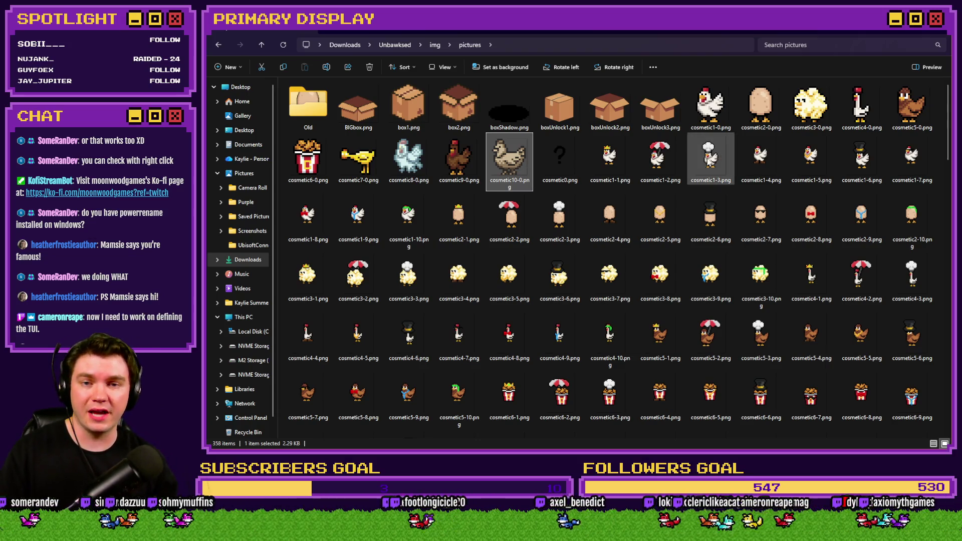
{"action": "mouse_move", "coordinate": [707, 159]}
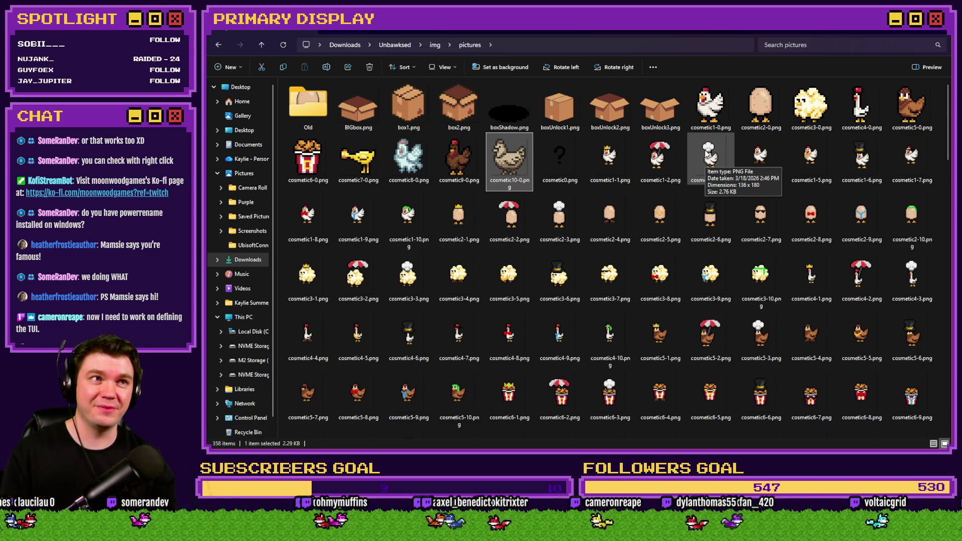
{"action": "left_click", "coordinate": [416, 161]}
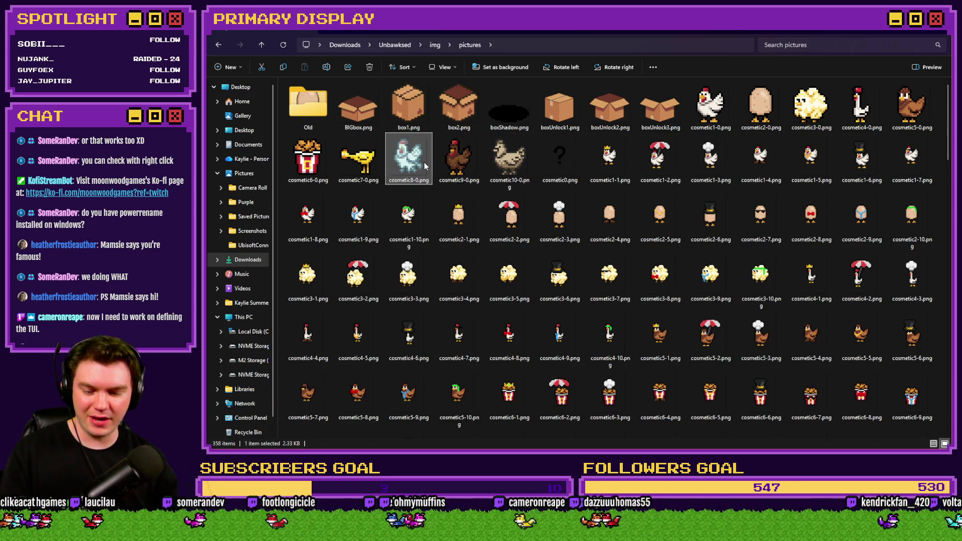
Add the picture-naming script line to CosmeticMenuInteractions and apply it
{"action": "key", "text": "alt+Tab"}
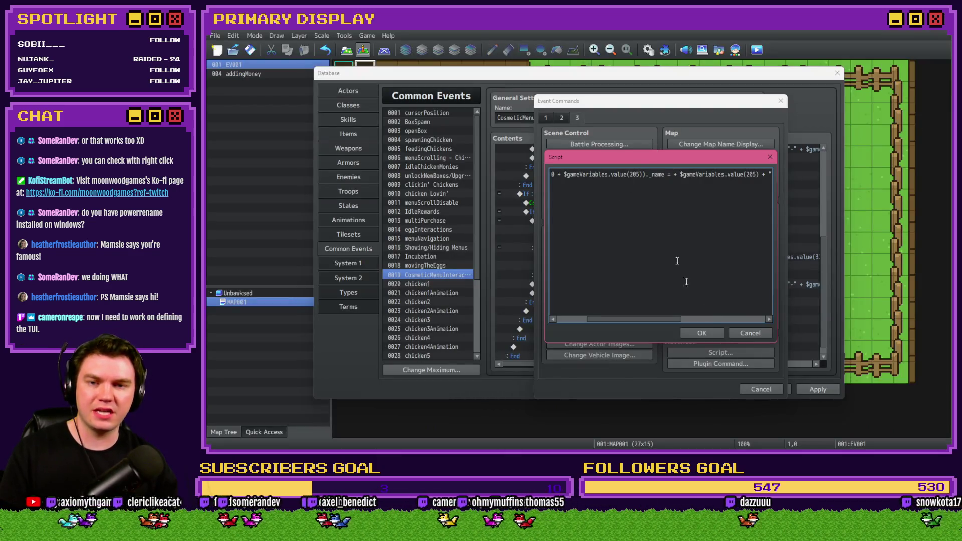
{"action": "left_click", "coordinate": [703, 333]}
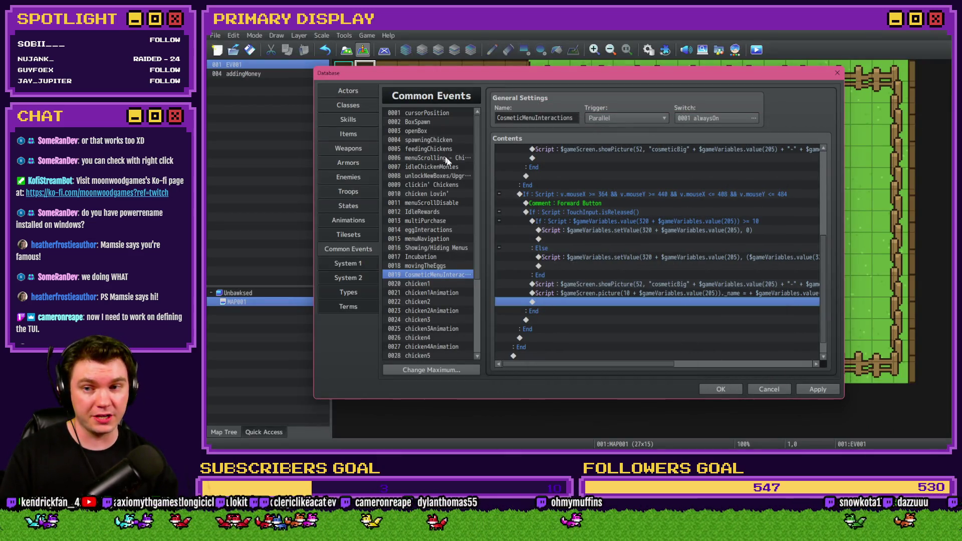
{"action": "left_click", "coordinate": [826, 392]}
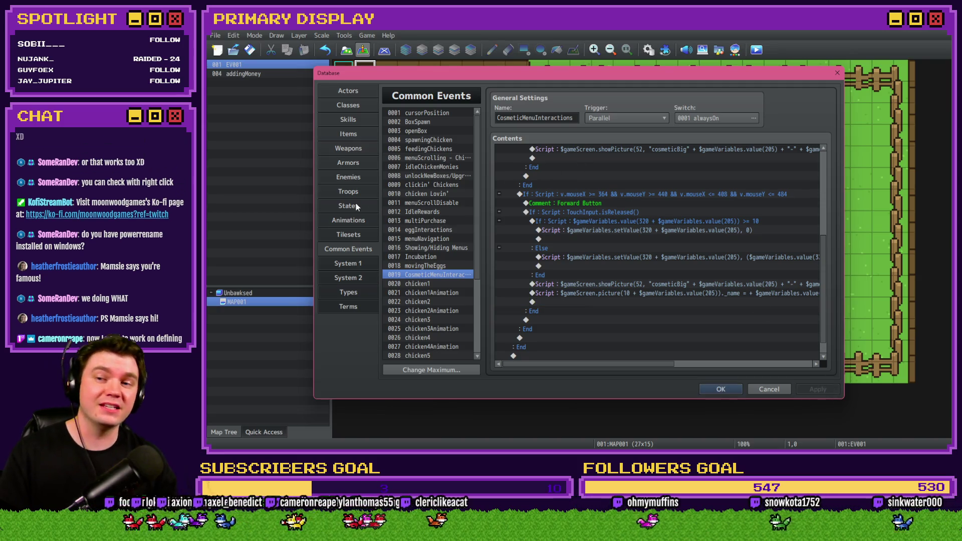
Change "chicken" to "cosmetic" in spawningChicken's showPicture script and apply
{"action": "left_click", "coordinate": [419, 140]}
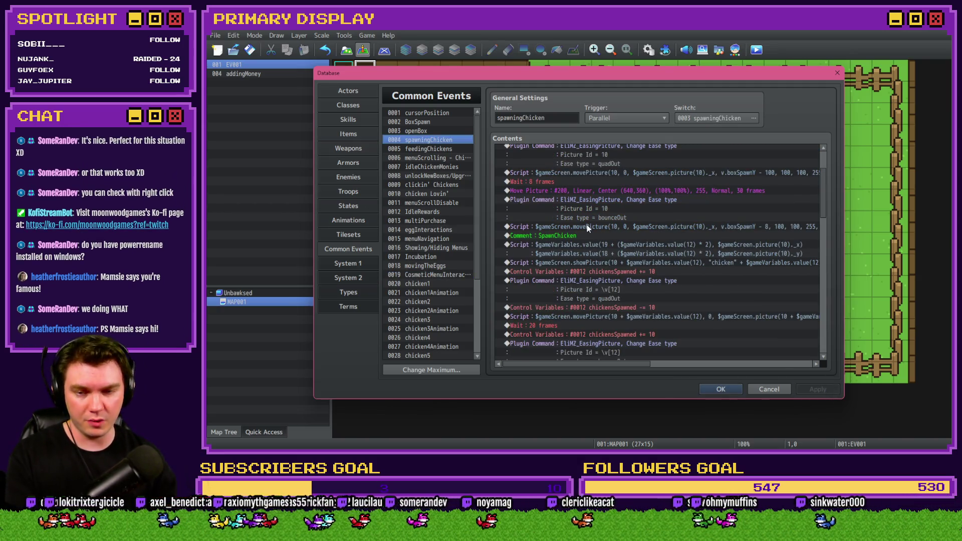
{"action": "double_click", "coordinate": [679, 263]}
{"action": "key", "text": "ctrl+a"}
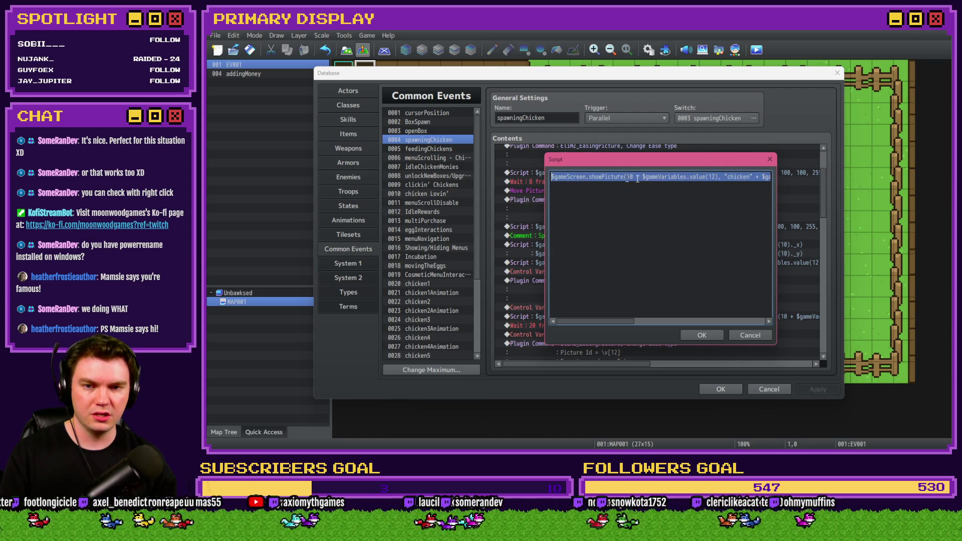
{"action": "double_click", "coordinate": [737, 176]}
{"action": "type", "text": "cosmetic"}
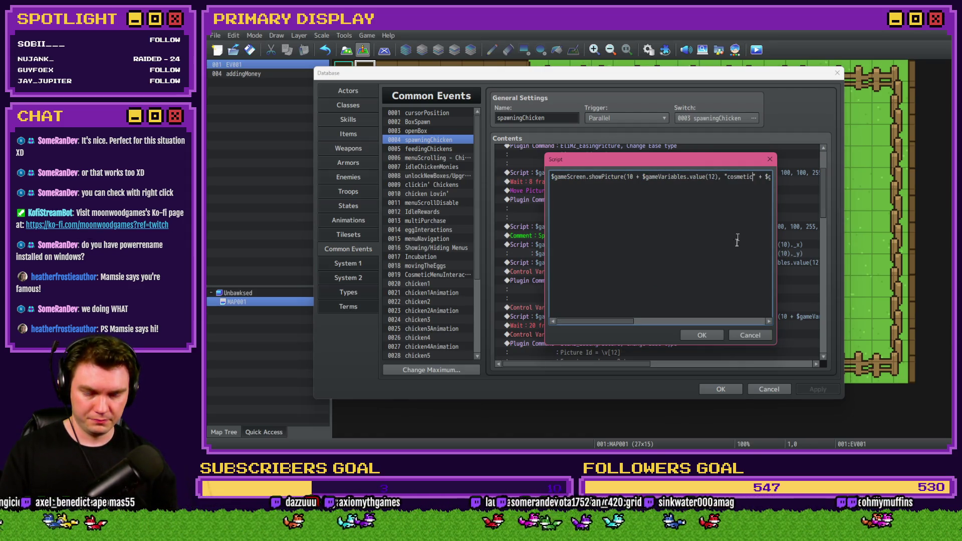
{"action": "left_click", "coordinate": [716, 335]}
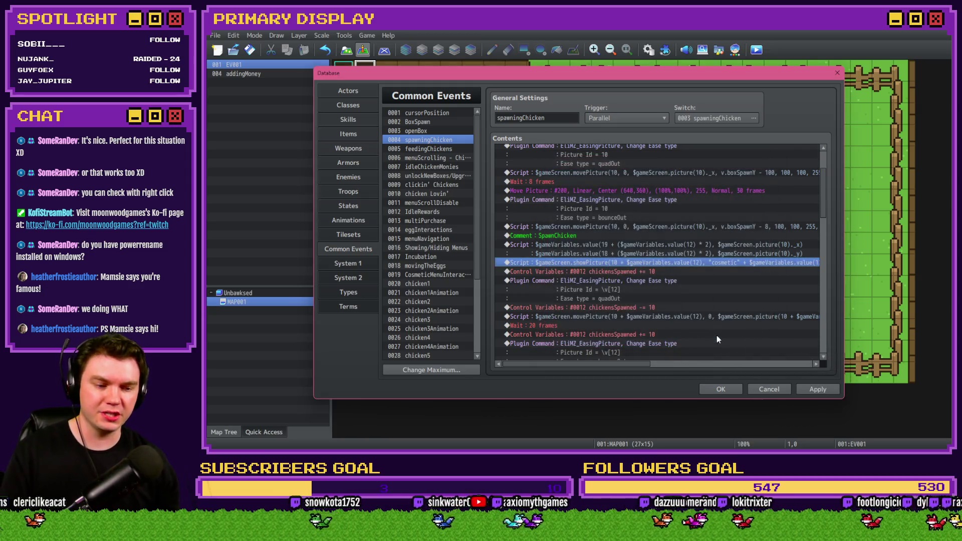
{"action": "left_click", "coordinate": [813, 388]}
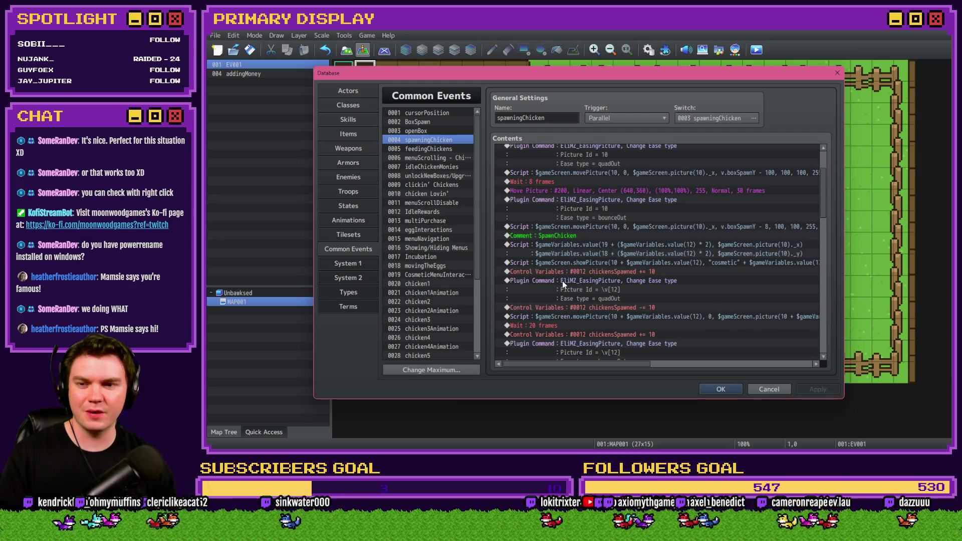
Set _name to "cosmetic" + variable 205 + "-" + variable 320 in CosmeticMenuInteractions and close the database
{"action": "left_click", "coordinate": [441, 275]}
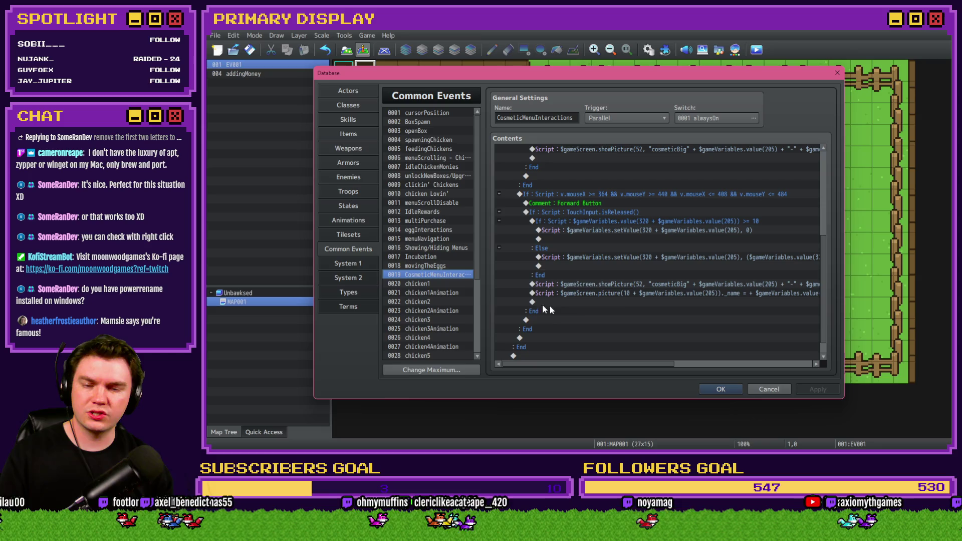
{"action": "left_click", "coordinate": [662, 294]}
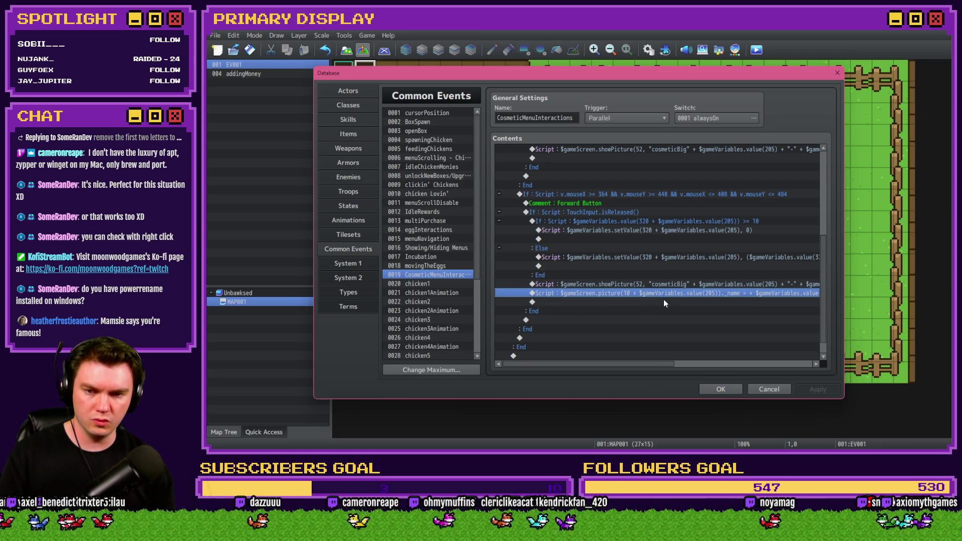
{"action": "double_click", "coordinate": [663, 297]}
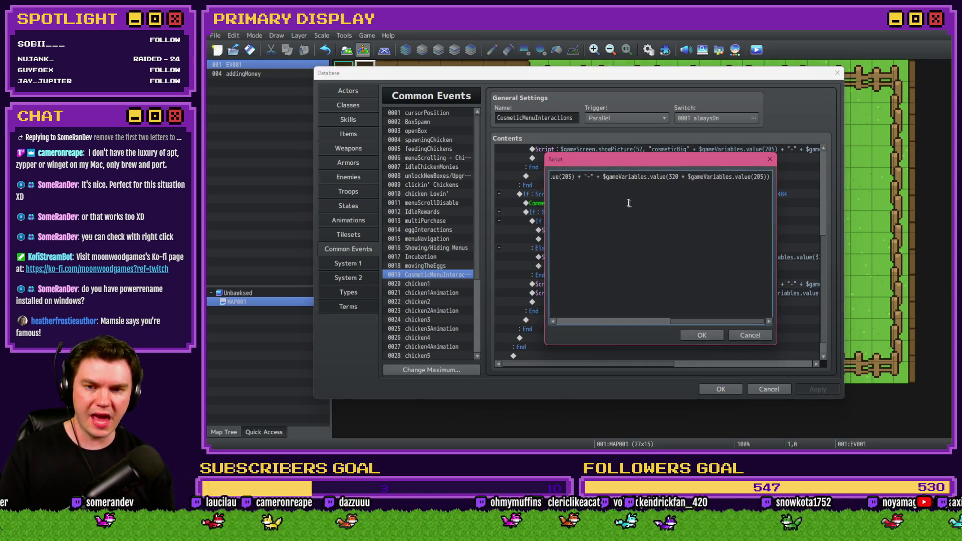
{"action": "triple_click", "coordinate": [616, 183]}
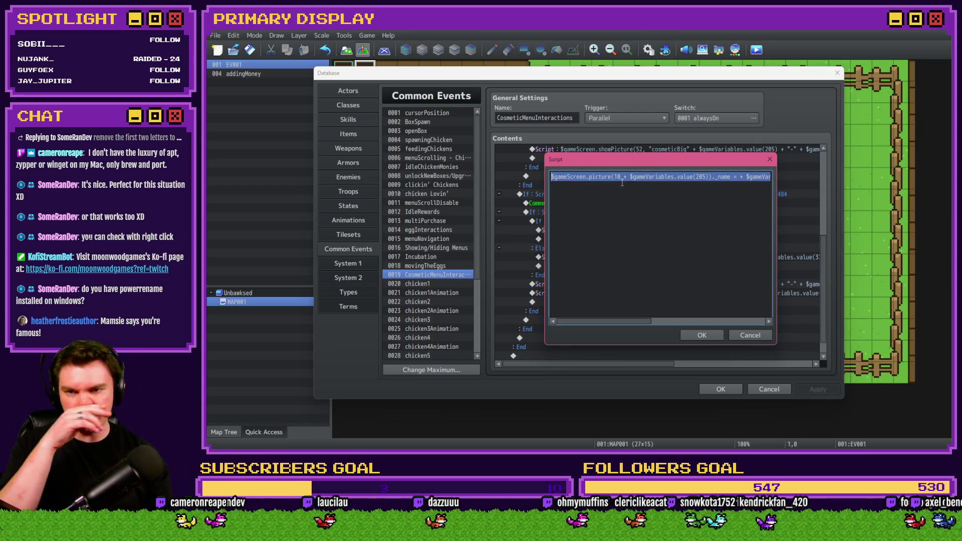
{"action": "left_click", "coordinate": [667, 177]}
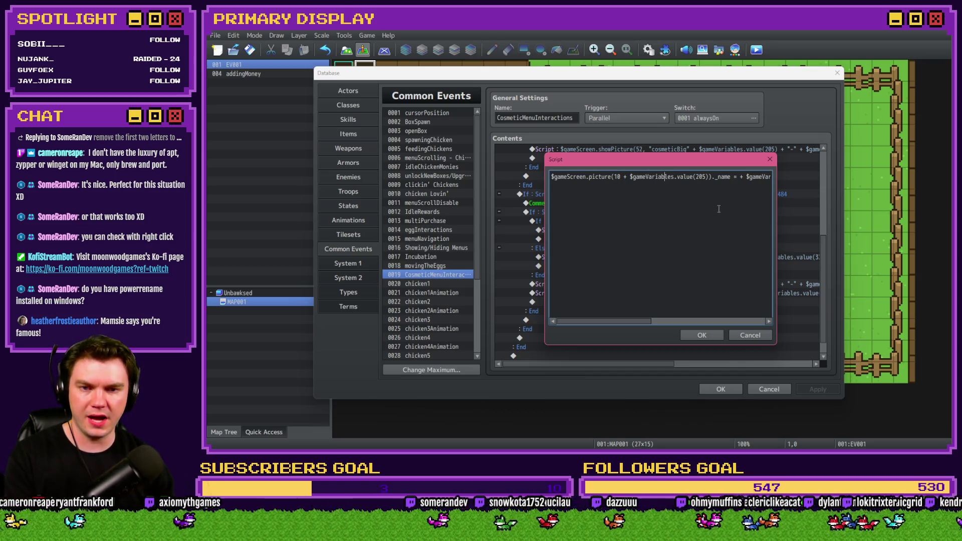
{"action": "left_click", "coordinate": [740, 176]}
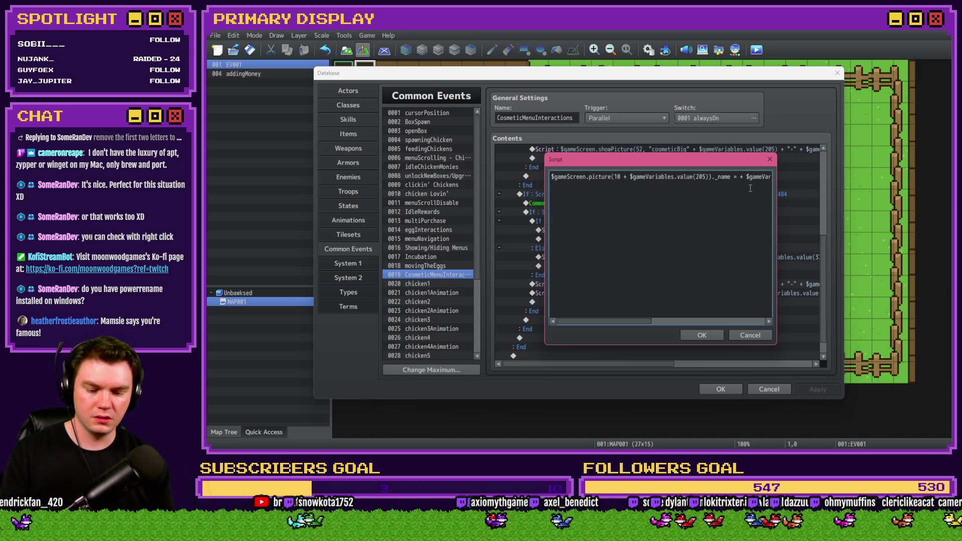
{"action": "type", "text": "\"\"cosmetic"}
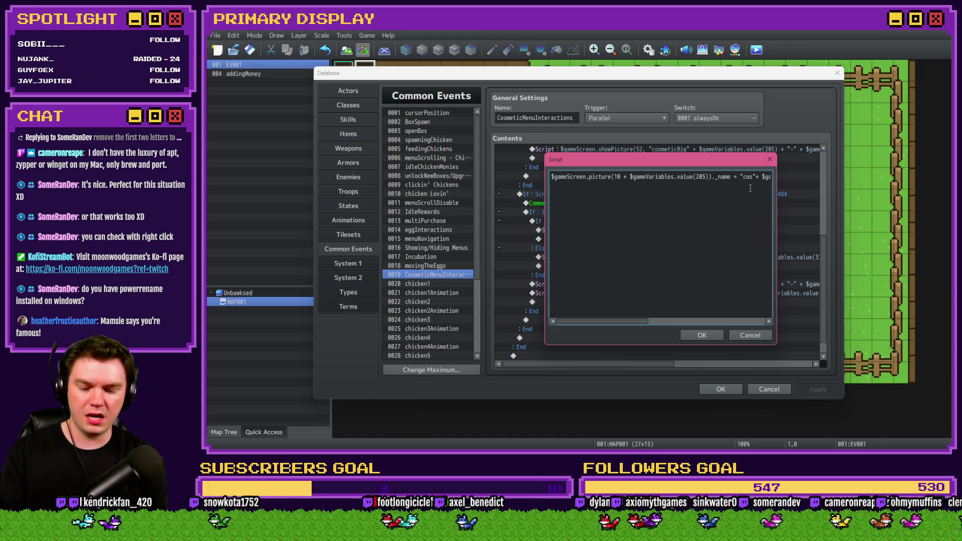
{"action": "type", "text": " + $gameVariables.va"}
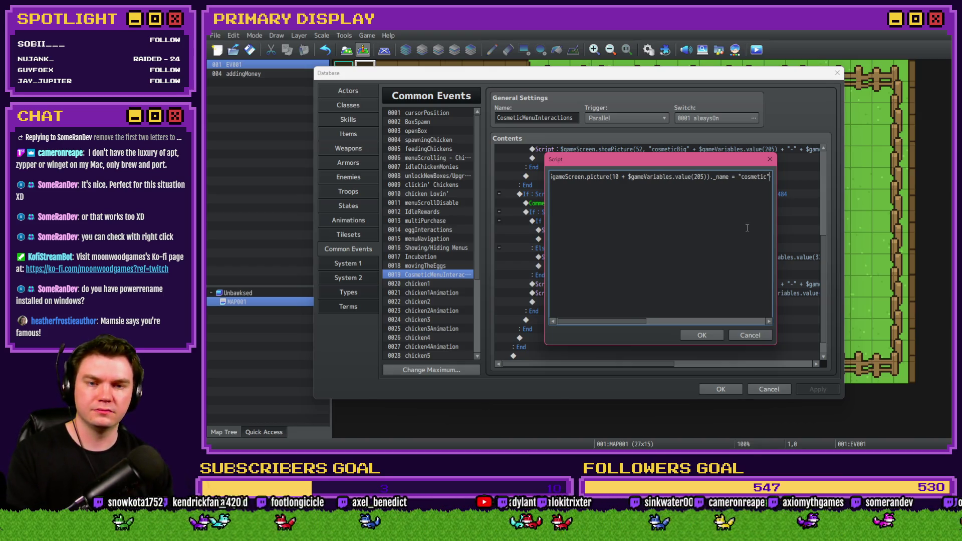
{"action": "left_click", "coordinate": [716, 177]}
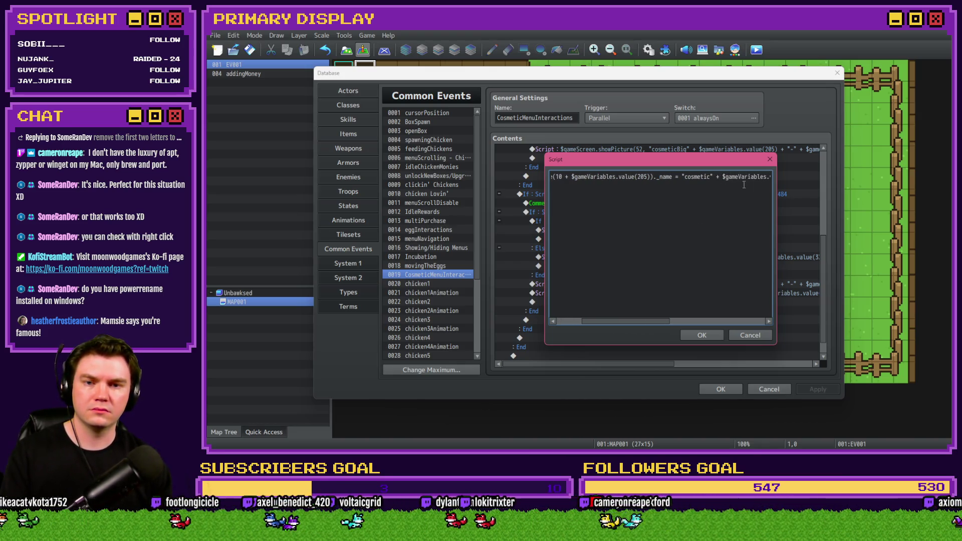
{"action": "left_click", "coordinate": [767, 177]}
{"action": "type", "text": "lue(205) + \"-\" + $ga"}
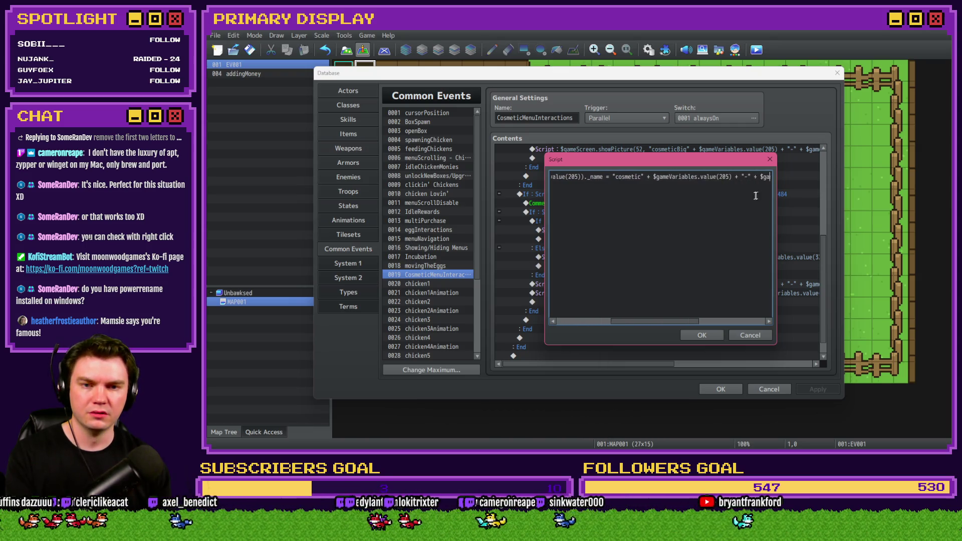
{"action": "type", "text": "meVariables.value(320"}
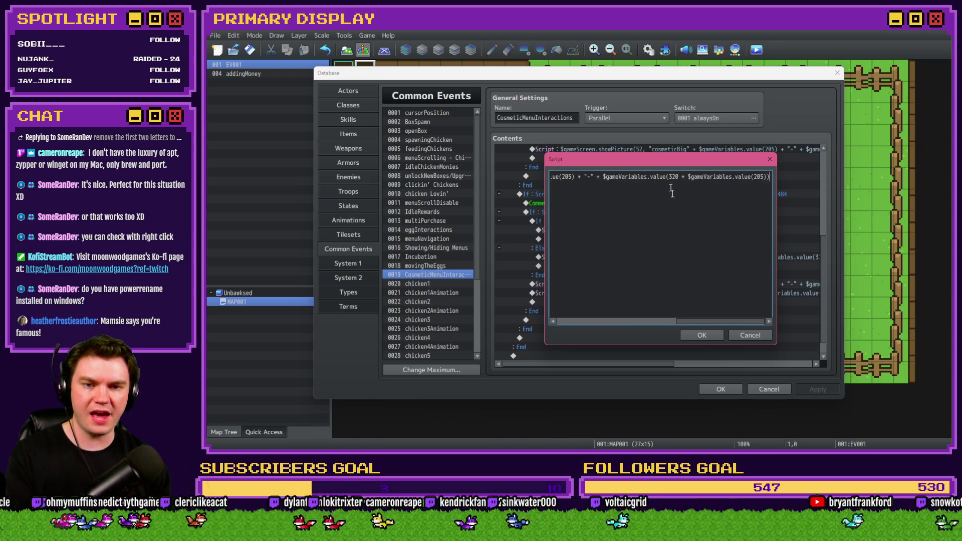
{"action": "left_click", "coordinate": [707, 339]}
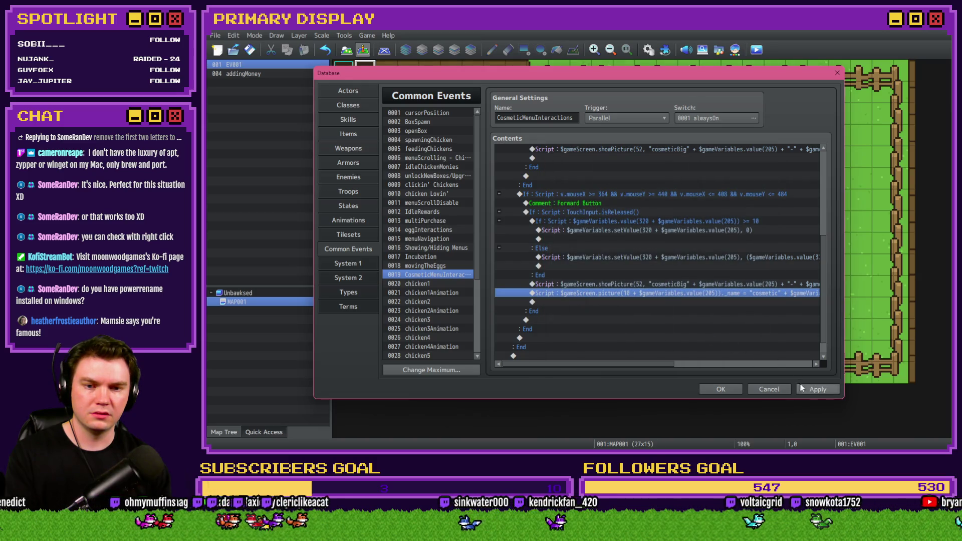
{"action": "left_click", "coordinate": [719, 390]}
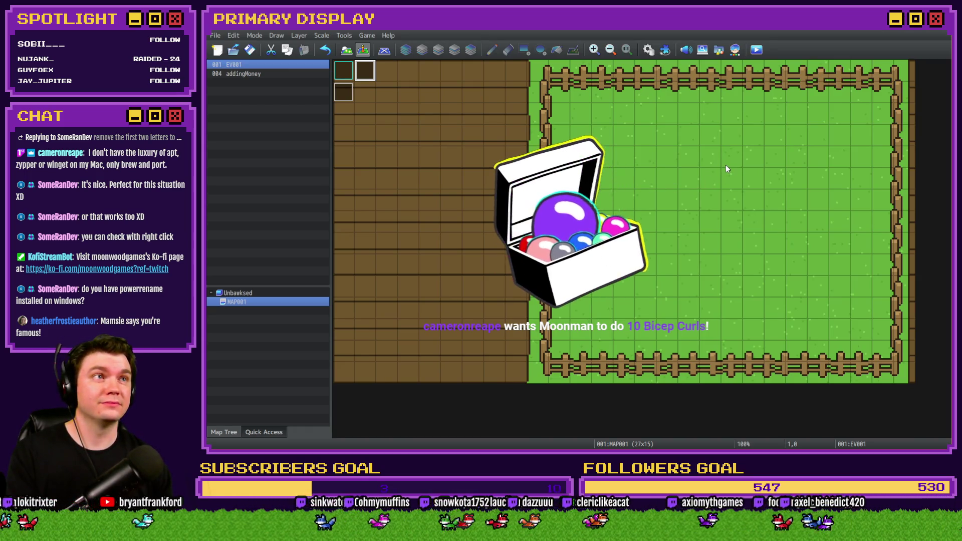
Start a playtest and switch the shop panel to the Chickens list
{"action": "left_click", "coordinate": [757, 49]}
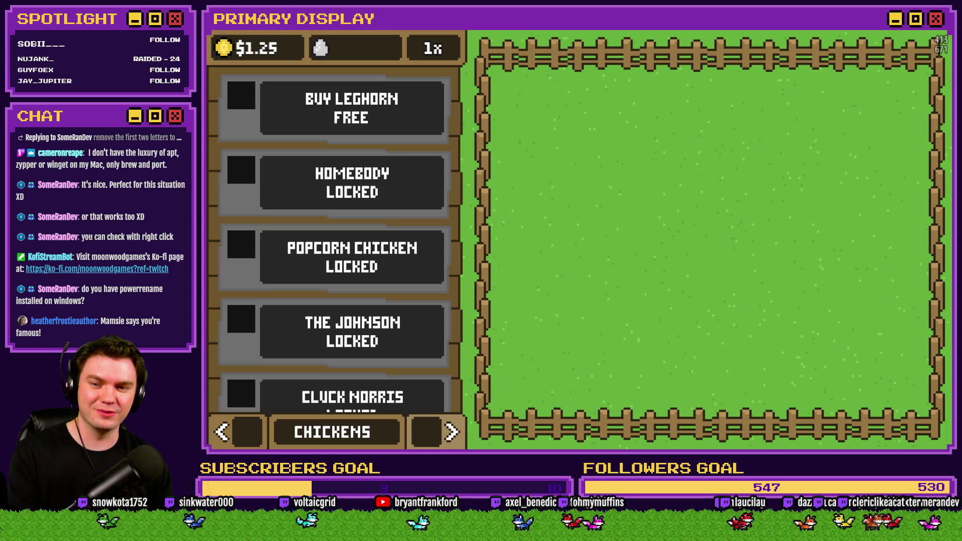
{"action": "left_click", "coordinate": [450, 429]}
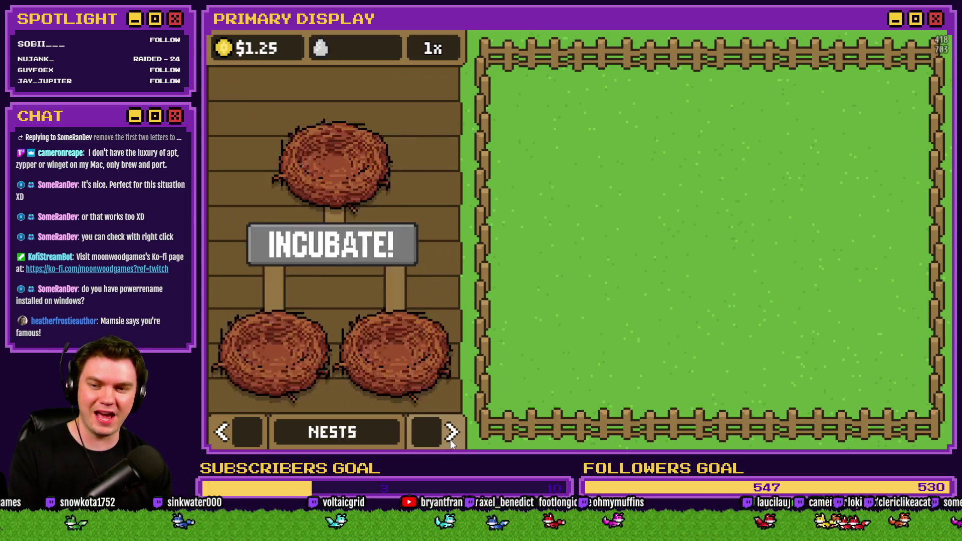
{"action": "left_click", "coordinate": [450, 429]}
{"action": "left_click", "coordinate": [222, 432]}
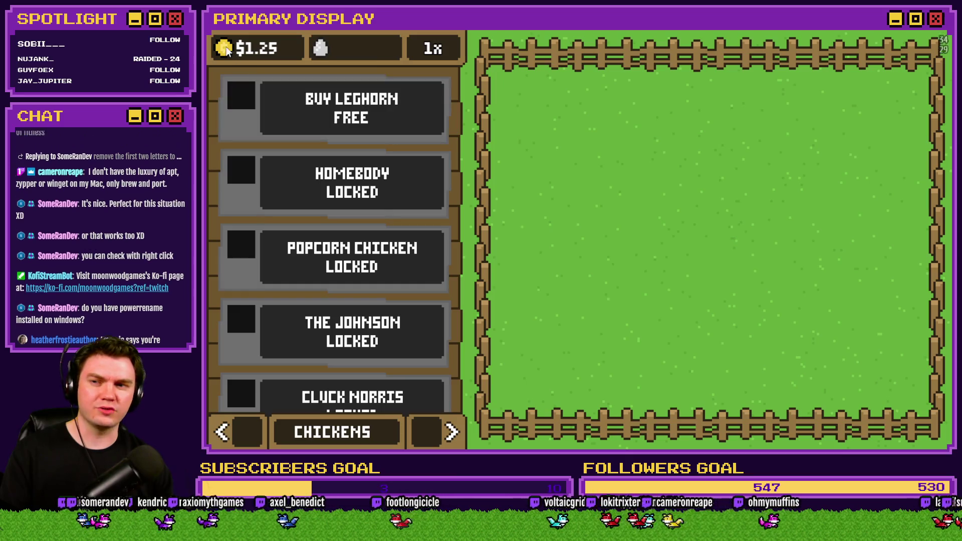
Get the free Leghorn, open its crate, and move on to the Outfits page
{"action": "left_click", "coordinate": [350, 119]}
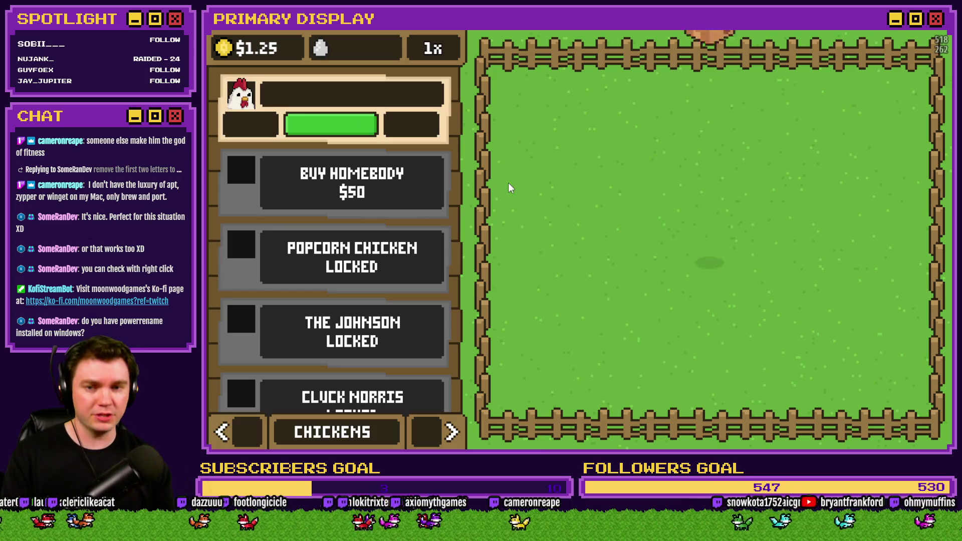
{"action": "left_click", "coordinate": [711, 236]}
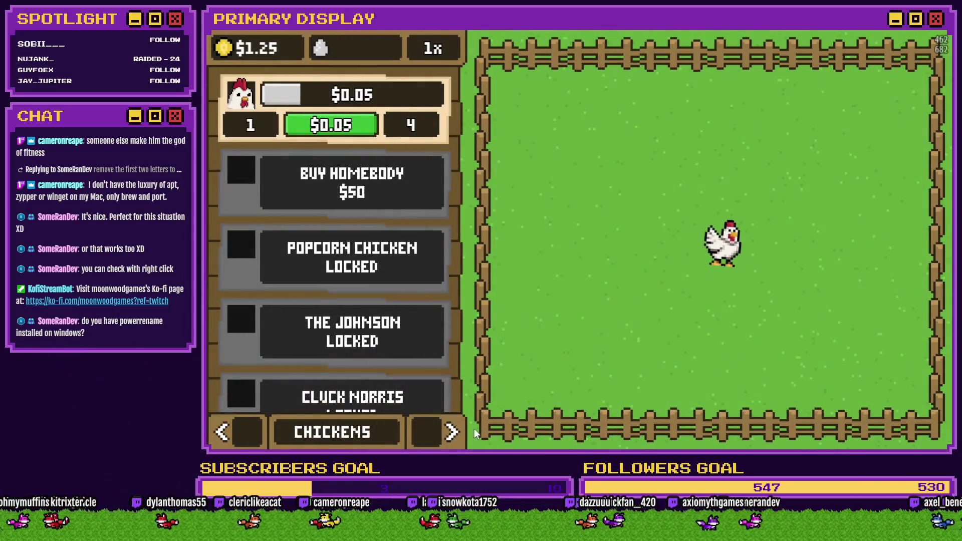
{"action": "left_click", "coordinate": [451, 432]}
{"action": "left_click", "coordinate": [450, 432]}
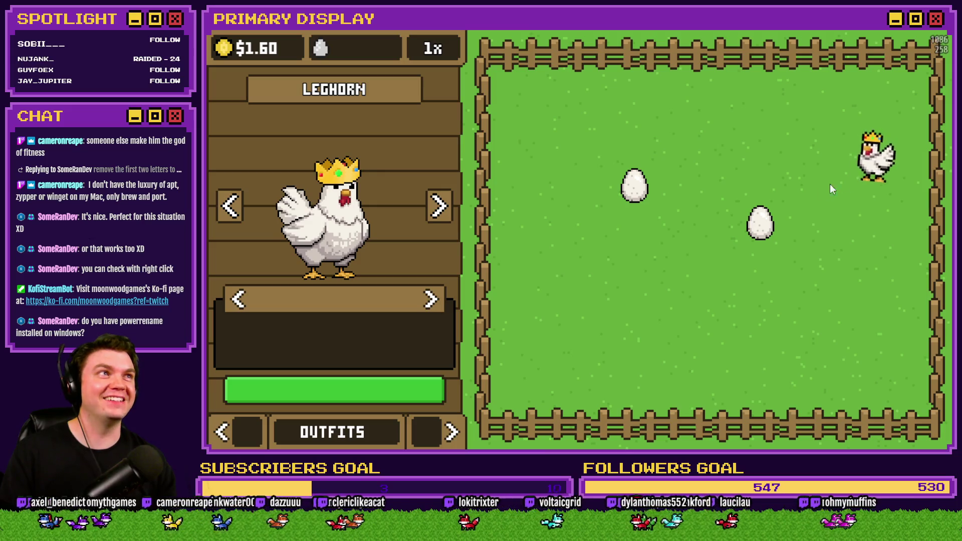
Cycle the Leghorn through its outfits in the outfit preview
{"action": "left_click", "coordinate": [431, 301]}
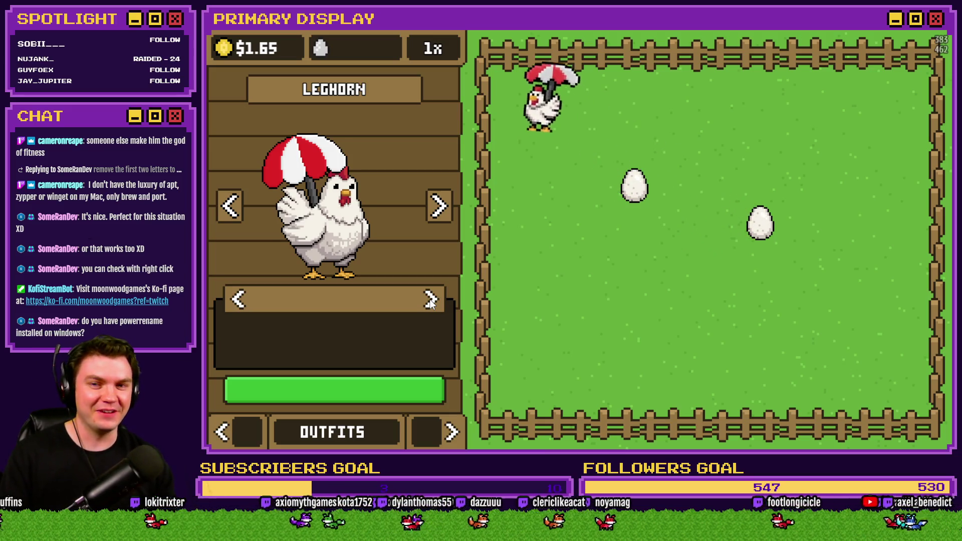
{"action": "left_click", "coordinate": [432, 301]}
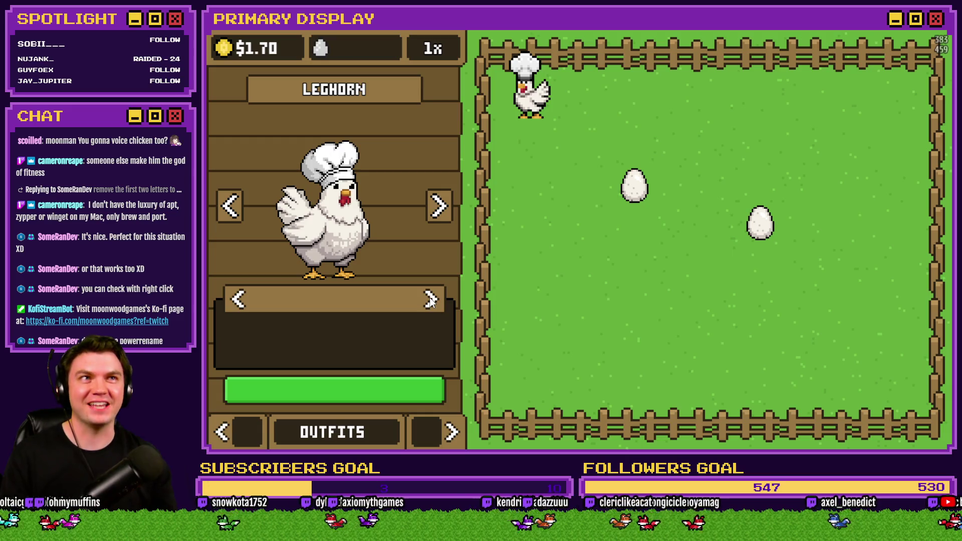
{"action": "left_click", "coordinate": [431, 300]}
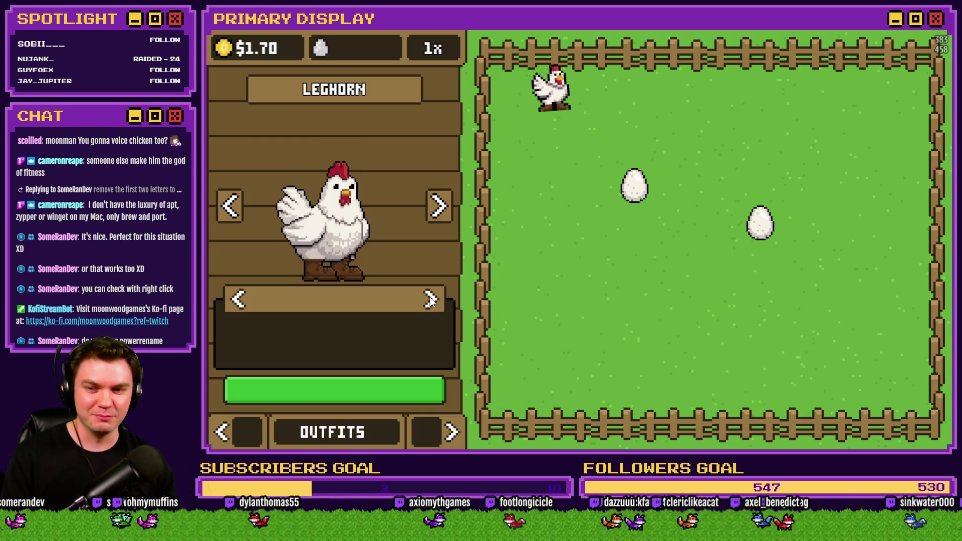
{"action": "left_click", "coordinate": [431, 300]}
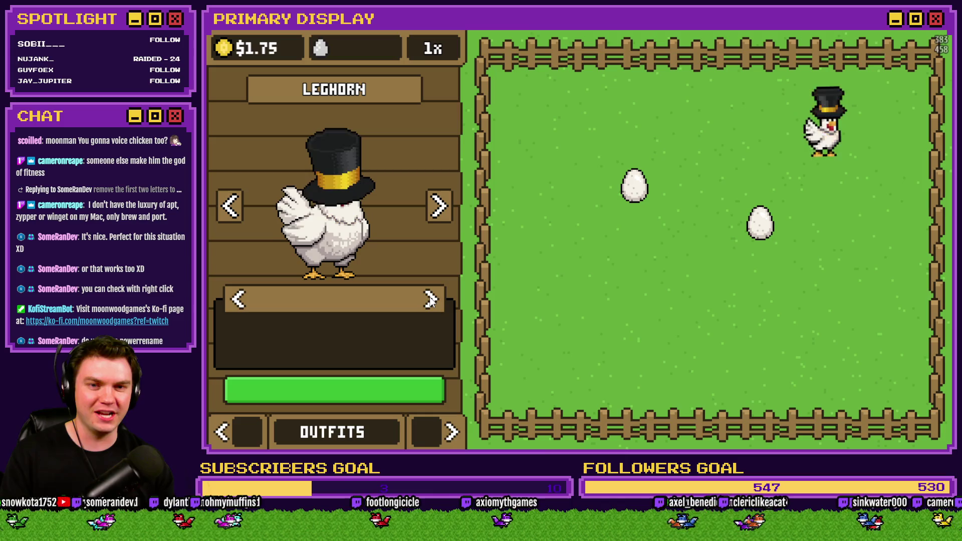
{"action": "left_click", "coordinate": [431, 300]}
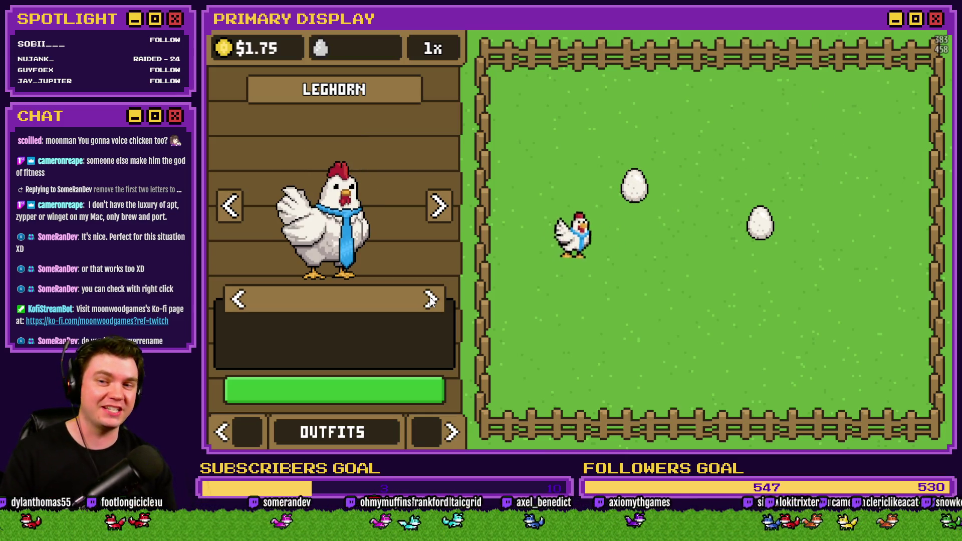
{"action": "left_click", "coordinate": [431, 300]}
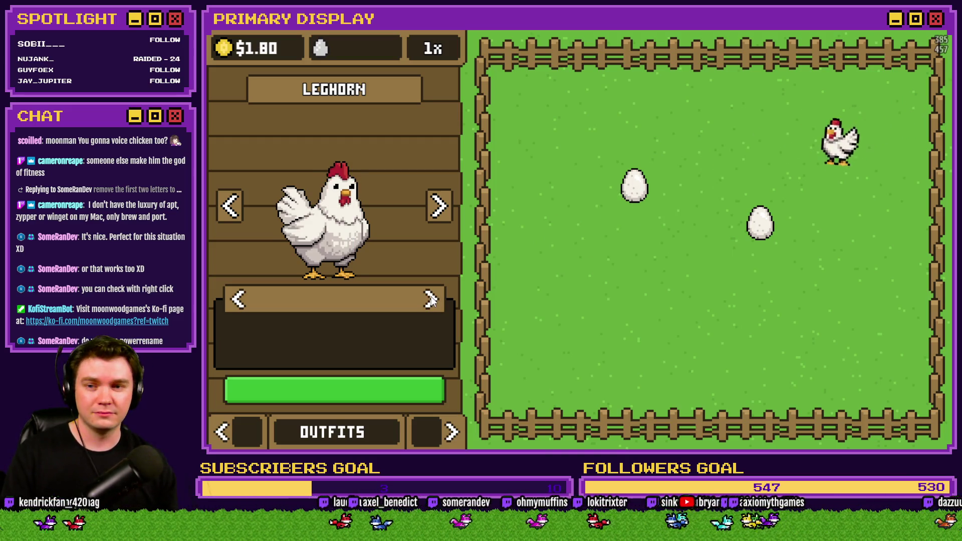
{"action": "left_click", "coordinate": [431, 300]}
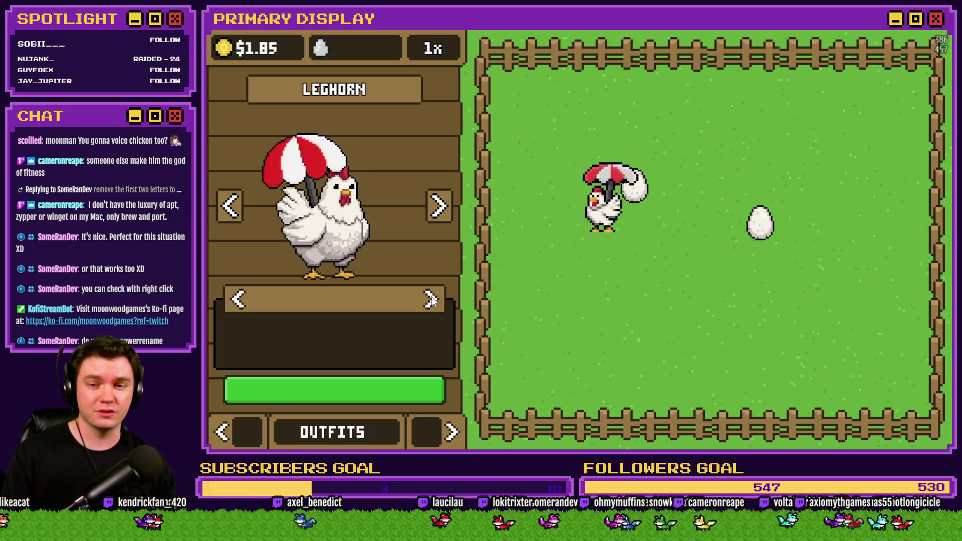
{"action": "left_click", "coordinate": [431, 299]}
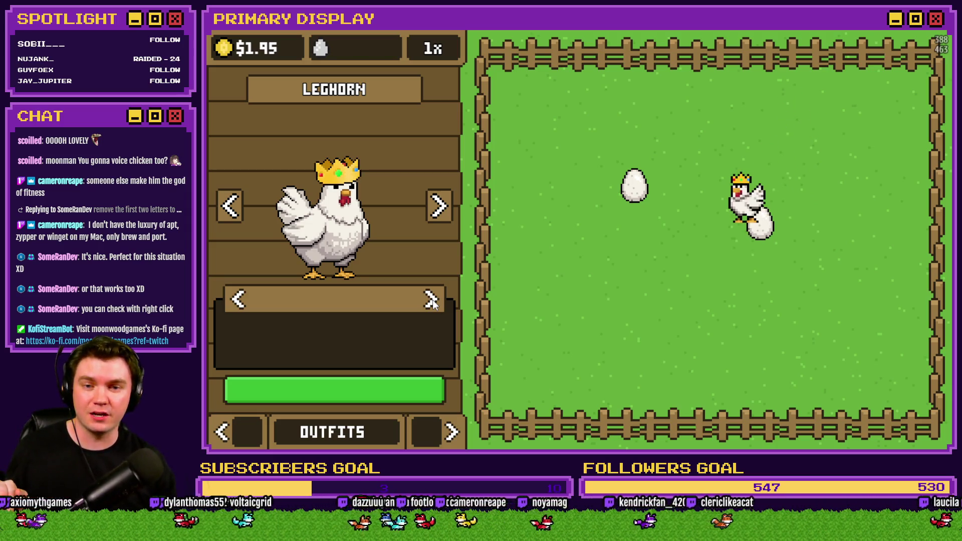
{"action": "left_click", "coordinate": [431, 301]}
{"action": "left_click", "coordinate": [431, 301]}
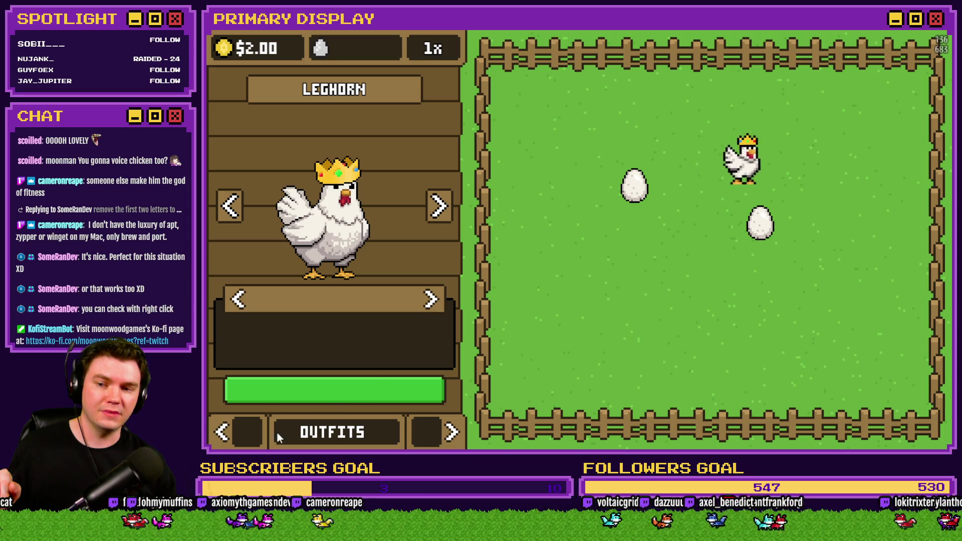
Raise the money balance to $3.20M and return the panel to the Chickens shop
{"action": "left_click", "coordinate": [221, 50]}
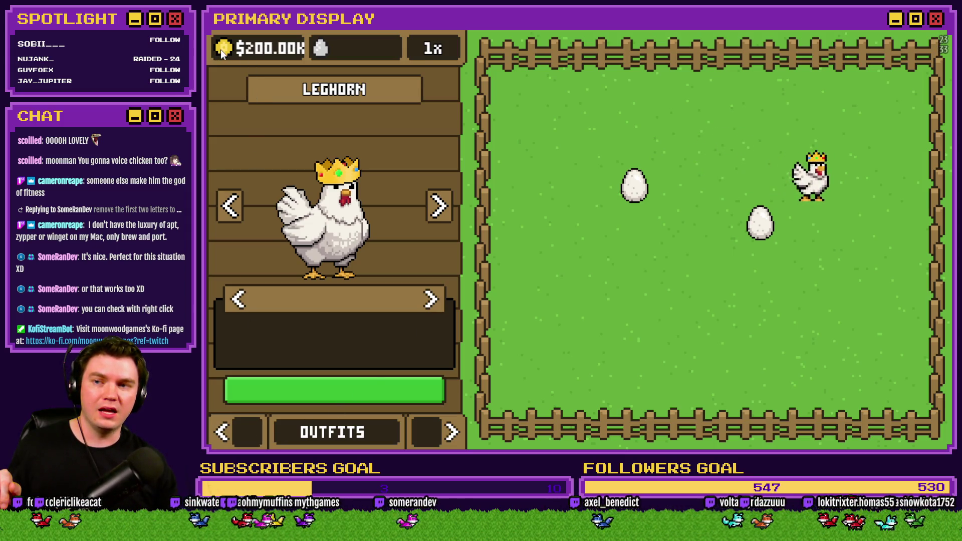
{"action": "left_click", "coordinate": [220, 49]}
{"action": "left_click", "coordinate": [221, 49]}
{"action": "left_click", "coordinate": [220, 49]}
{"action": "left_click", "coordinate": [220, 50]}
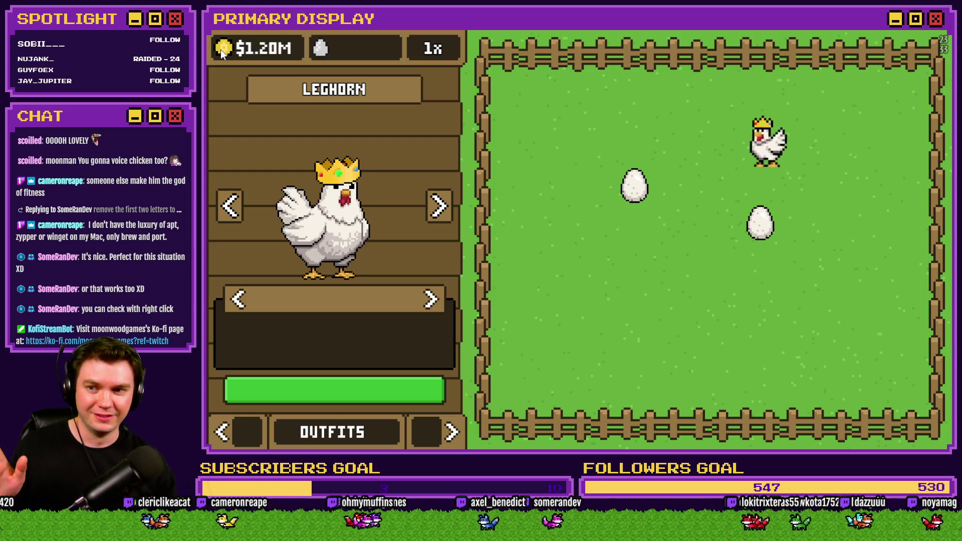
{"action": "left_click", "coordinate": [221, 50]}
{"action": "left_click", "coordinate": [221, 49]}
{"action": "left_click", "coordinate": [220, 50]}
{"action": "left_click", "coordinate": [220, 50]}
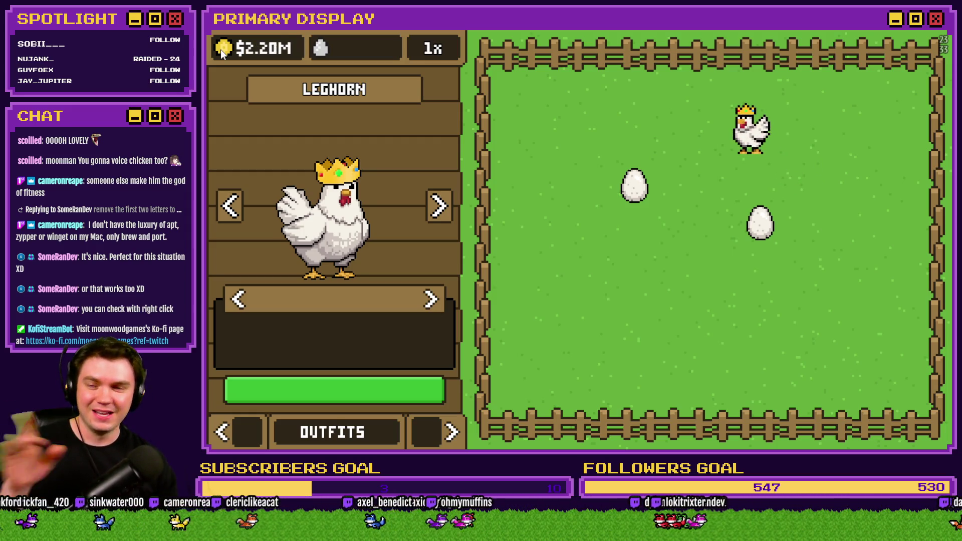
{"action": "left_click", "coordinate": [221, 50]}
{"action": "left_click", "coordinate": [221, 50]}
{"action": "left_click", "coordinate": [221, 50]}
{"action": "left_click", "coordinate": [220, 50]}
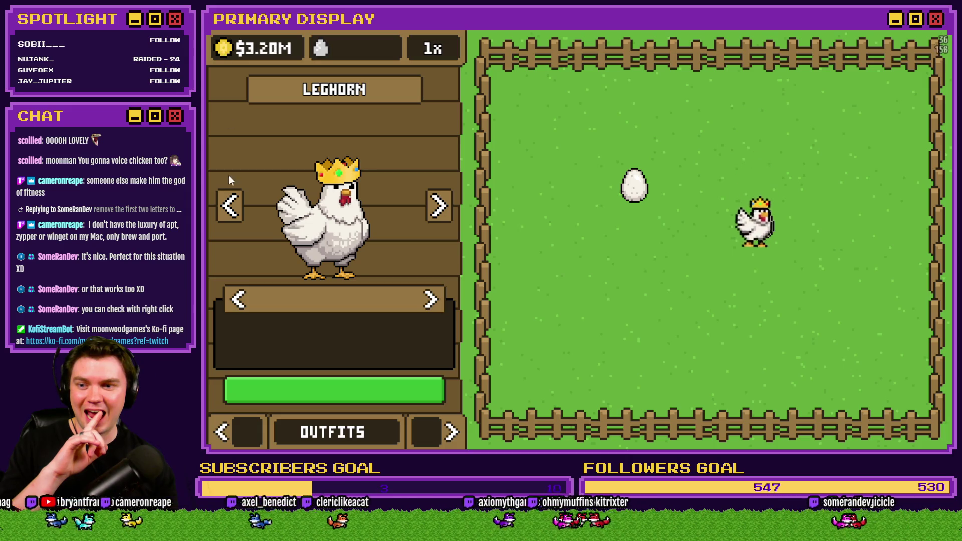
{"action": "left_click", "coordinate": [231, 424]}
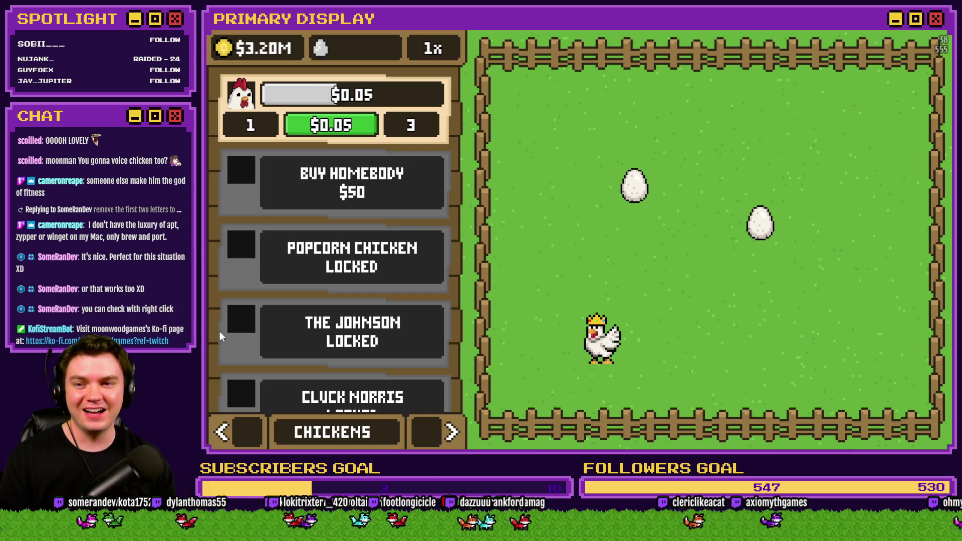
Buy and uncrate Homebody, Popcorn Chicken, The Johnson and Cluck Norris
{"action": "left_click", "coordinate": [313, 215]}
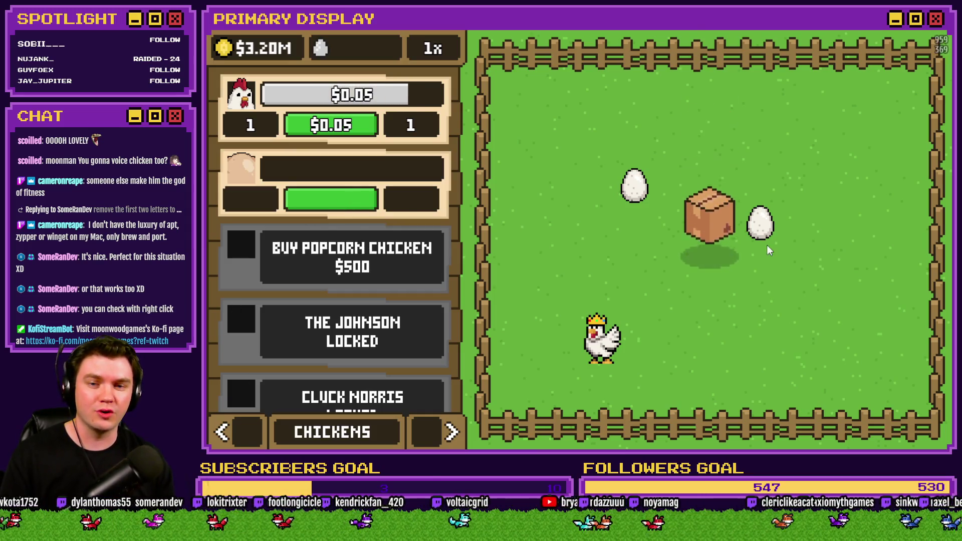
{"action": "left_click", "coordinate": [721, 253]}
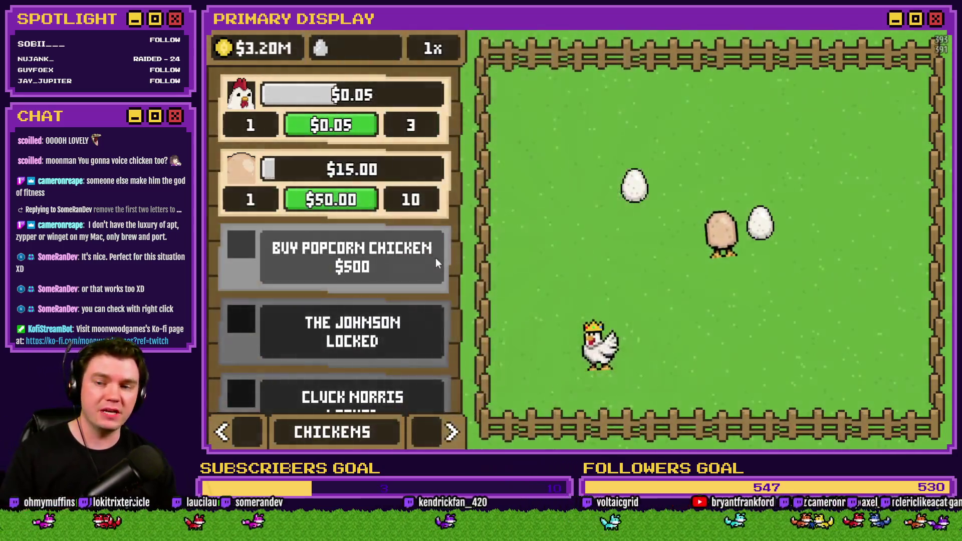
{"action": "left_click", "coordinate": [432, 257]}
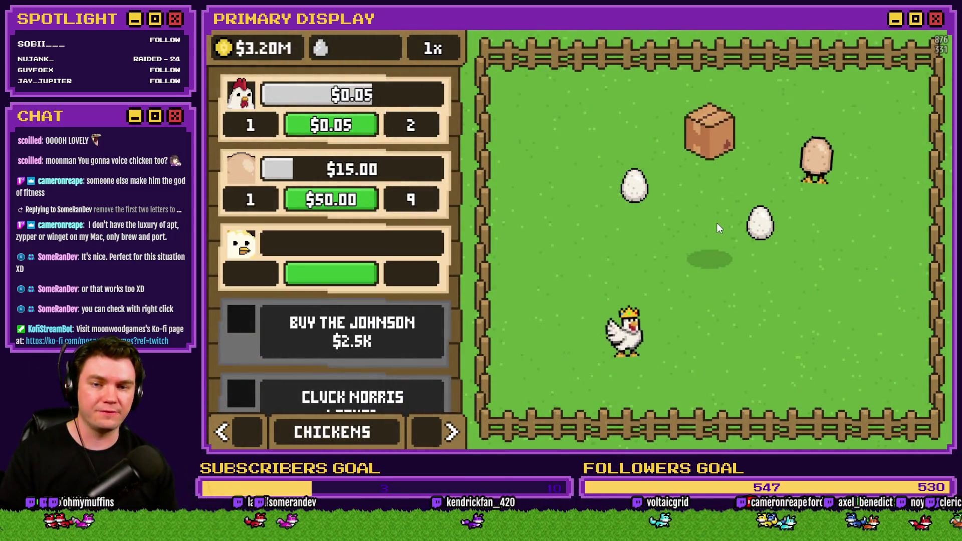
{"action": "left_click", "coordinate": [712, 240]}
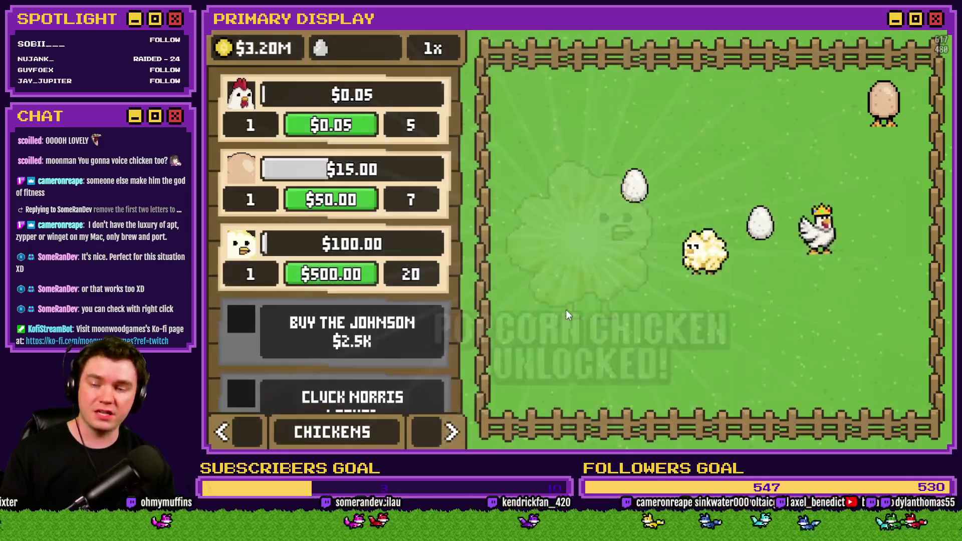
{"action": "left_click", "coordinate": [397, 349]}
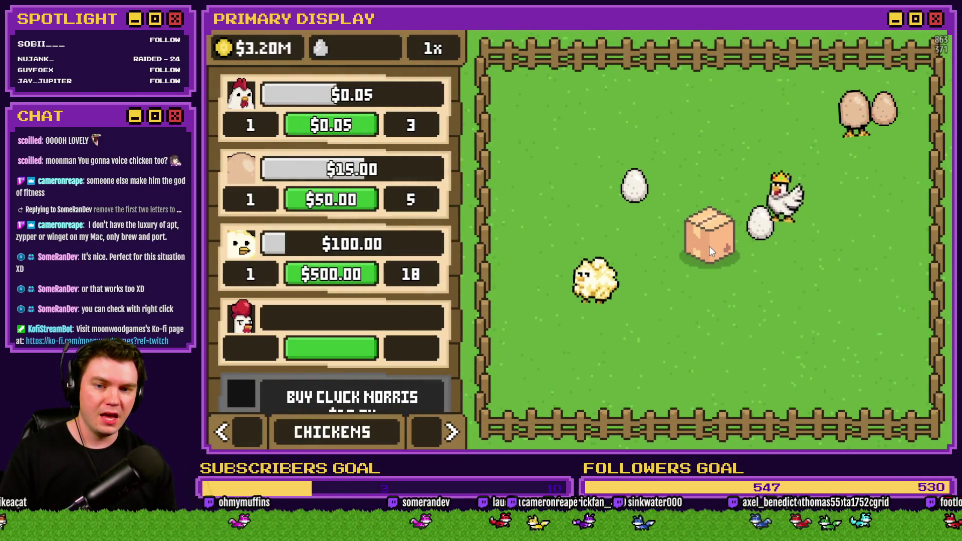
{"action": "left_click", "coordinate": [709, 246]}
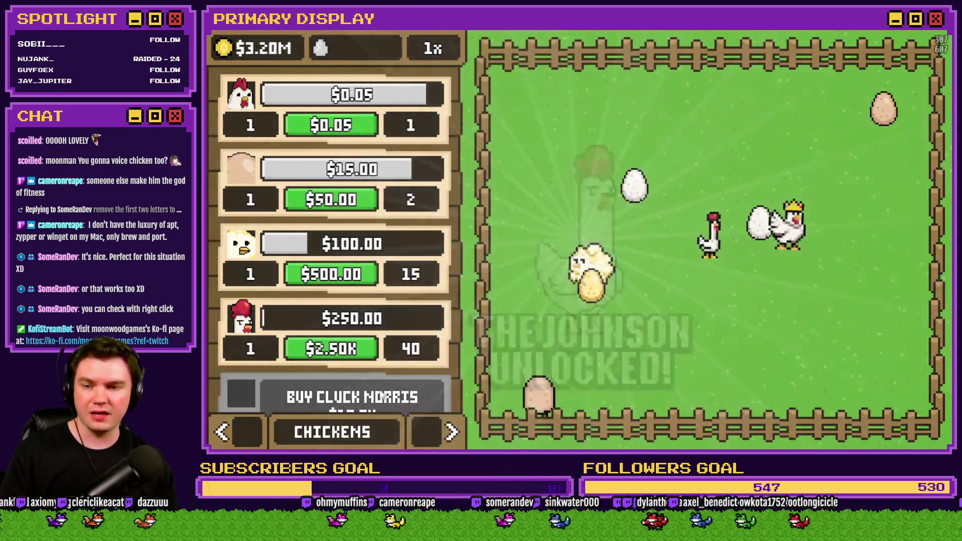
{"action": "left_click", "coordinate": [382, 396]}
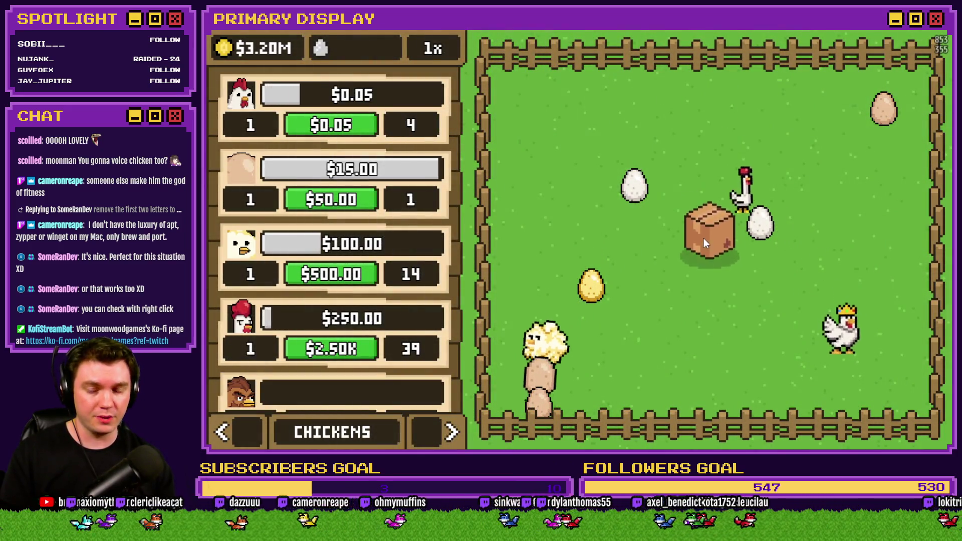
{"action": "left_click", "coordinate": [705, 245]}
Buy and uncrate The Colonel, Rubber Chicken, Poultrygeist, Coop Dogg and Goldie Oldie
{"action": "scroll", "coordinate": [410, 290], "scroll_direction": "down", "scroll_amount": 3}
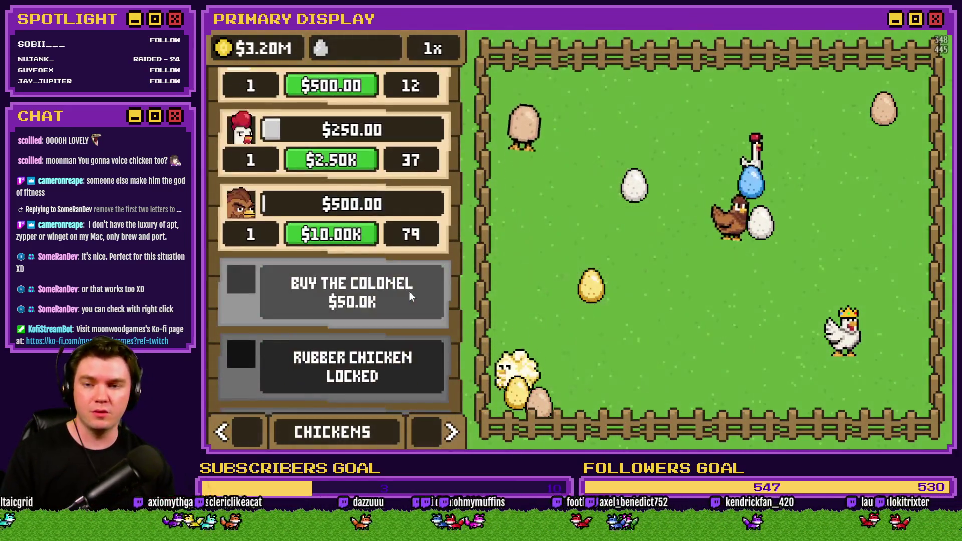
{"action": "left_click", "coordinate": [410, 291]}
{"action": "left_click", "coordinate": [712, 245]}
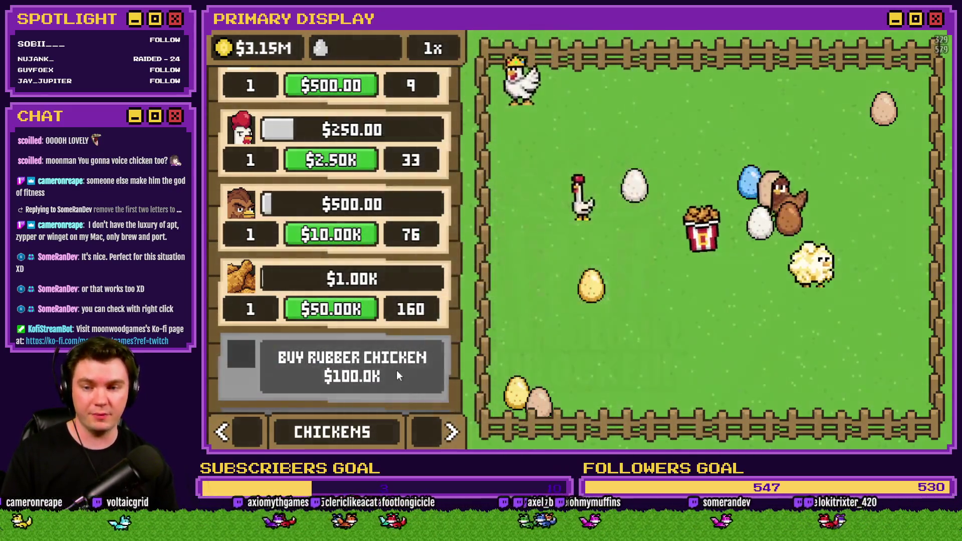
{"action": "left_click", "coordinate": [396, 371]}
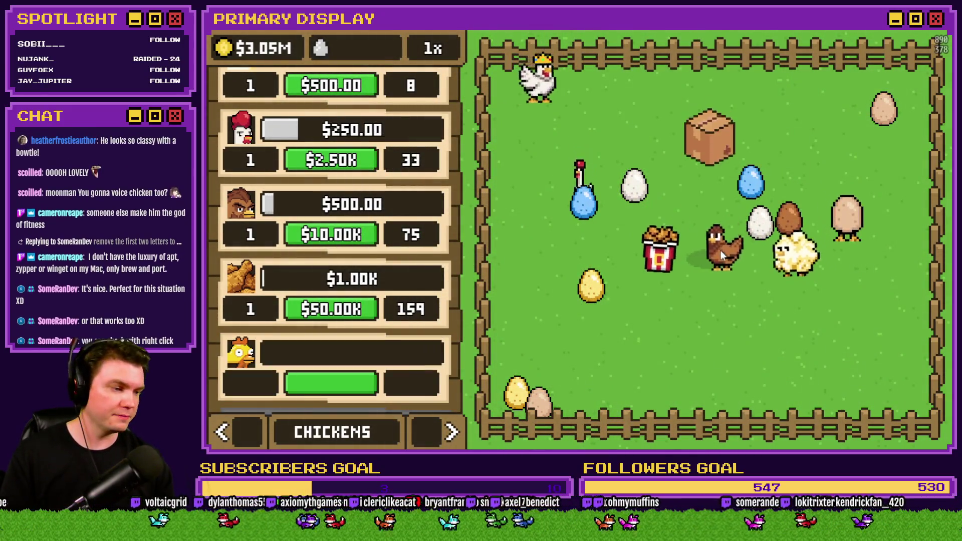
{"action": "left_click", "coordinate": [717, 246]}
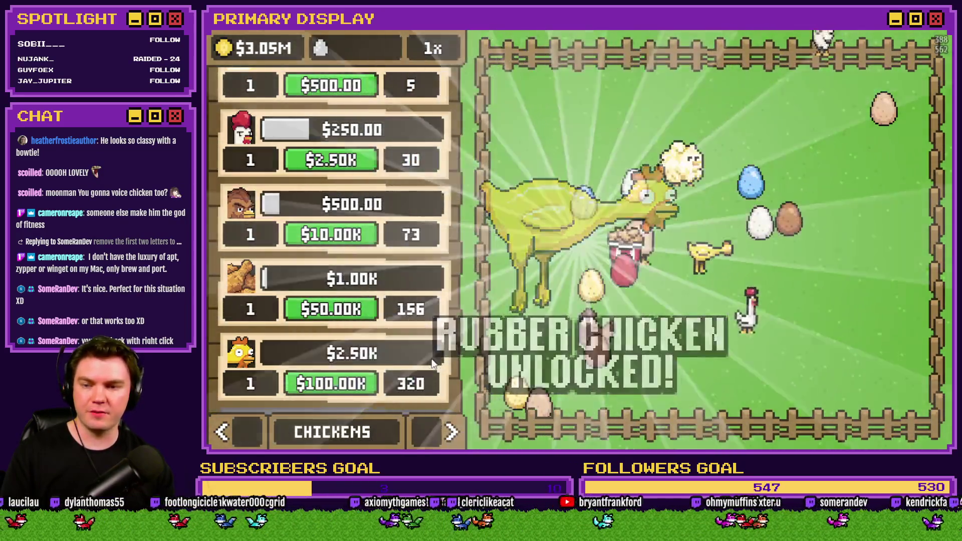
{"action": "scroll", "coordinate": [434, 350], "scroll_direction": "down", "scroll_amount": 3}
{"action": "left_click", "coordinate": [351, 220]}
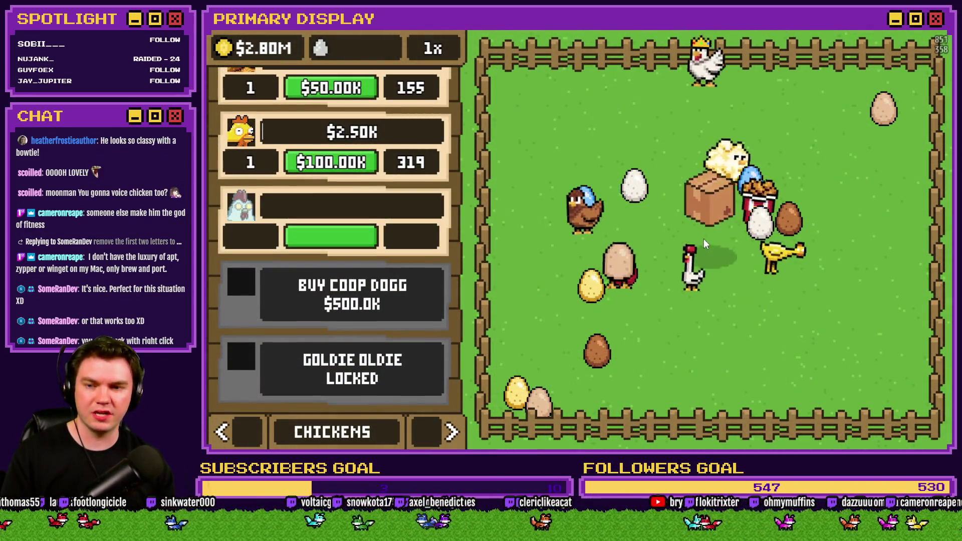
{"action": "left_click", "coordinate": [713, 248]}
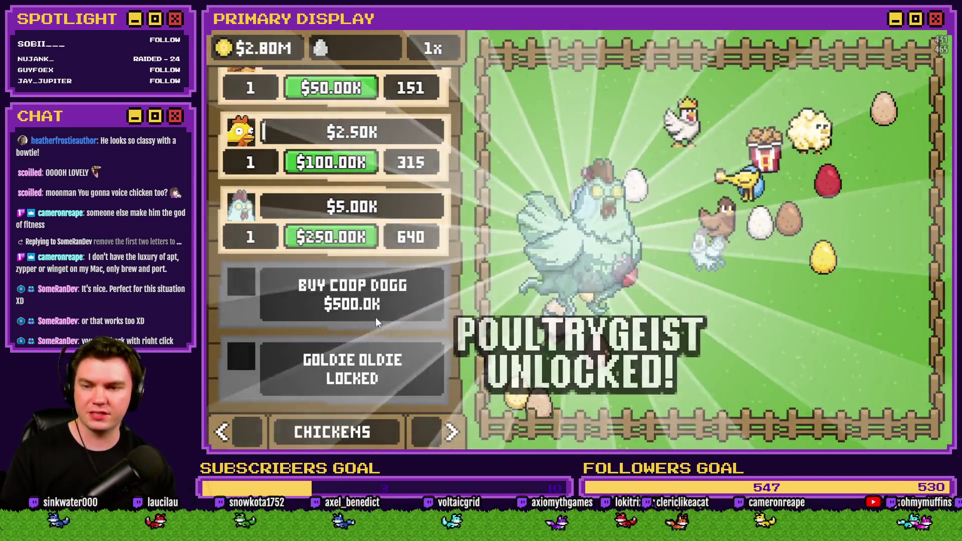
{"action": "left_click", "coordinate": [360, 301]}
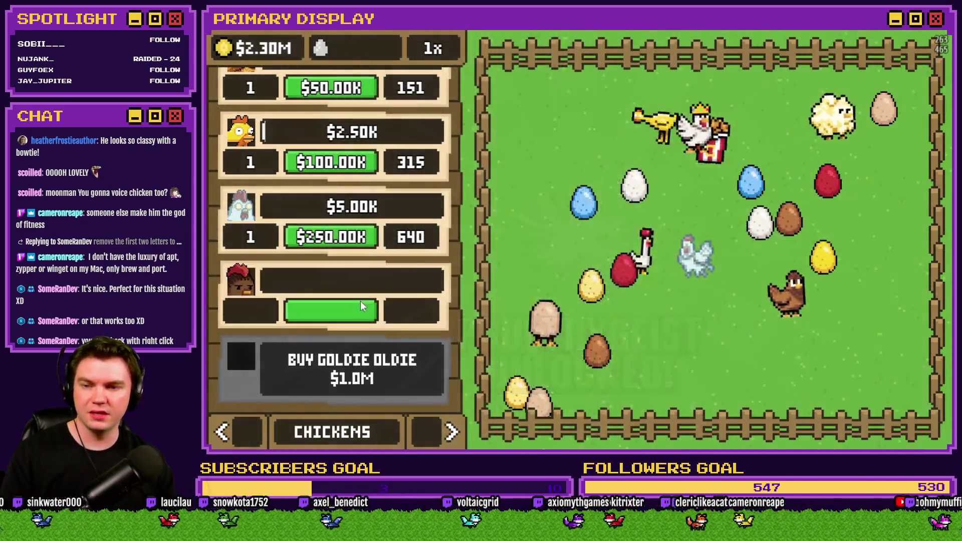
{"action": "left_click", "coordinate": [717, 244]}
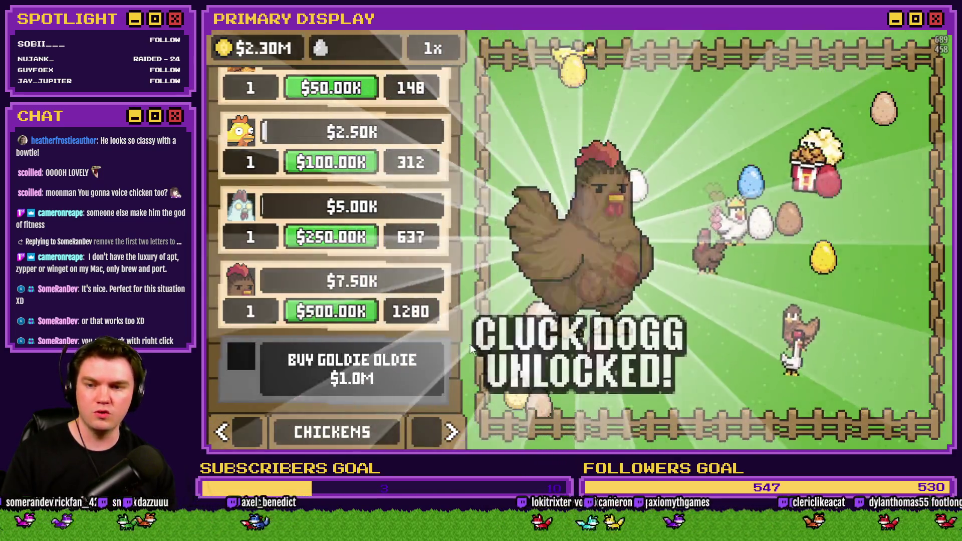
{"action": "left_click", "coordinate": [375, 368]}
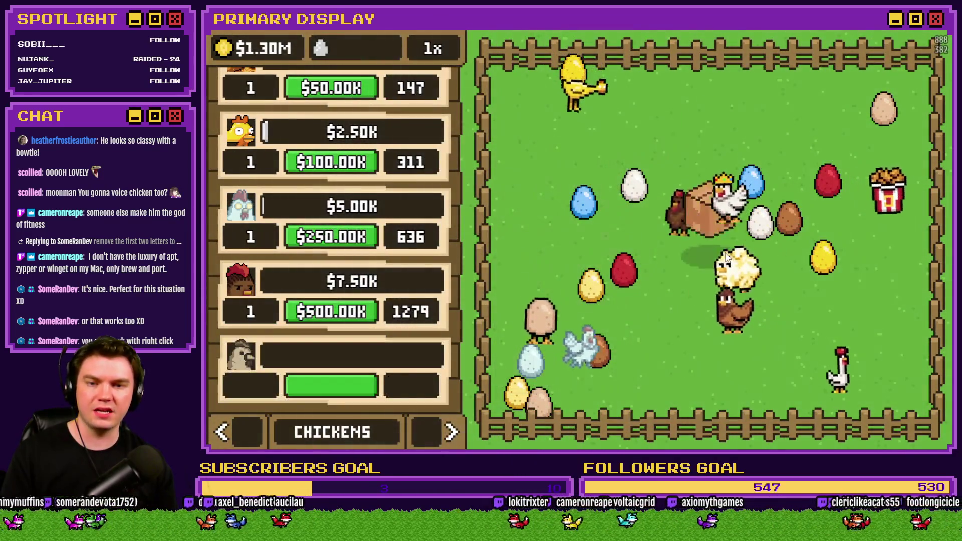
{"action": "left_click", "coordinate": [712, 239]}
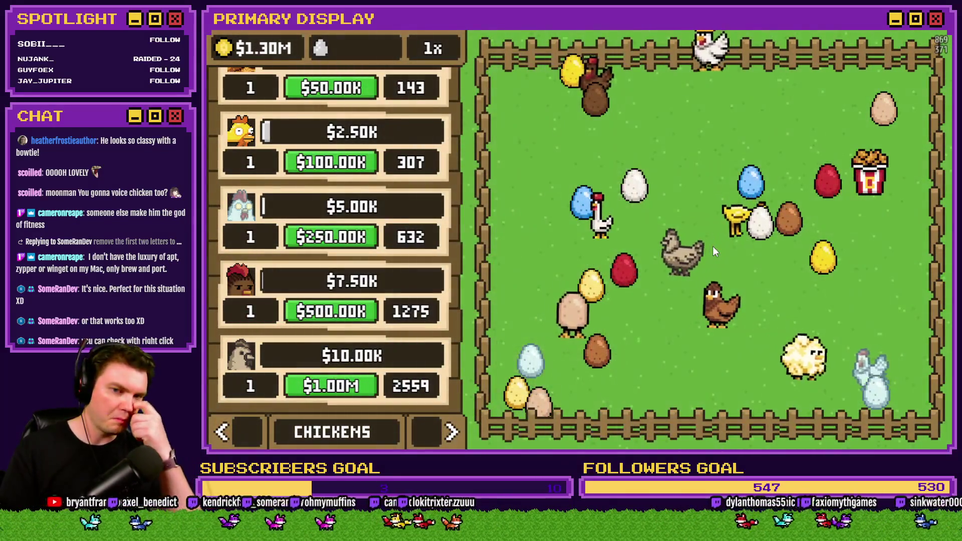
Show Homebody on the Outfits page
{"action": "left_click", "coordinate": [452, 432]}
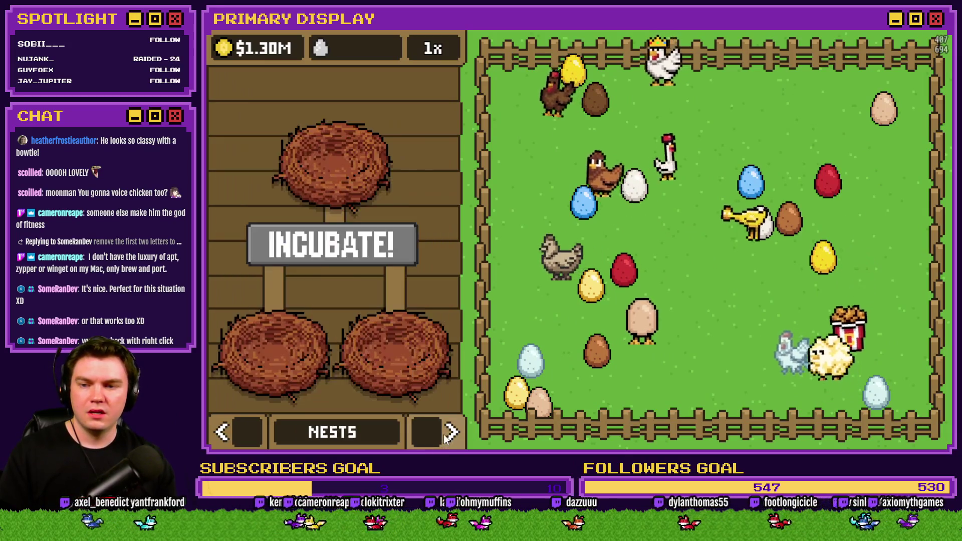
{"action": "left_click", "coordinate": [451, 432]}
{"action": "left_click", "coordinate": [438, 214]}
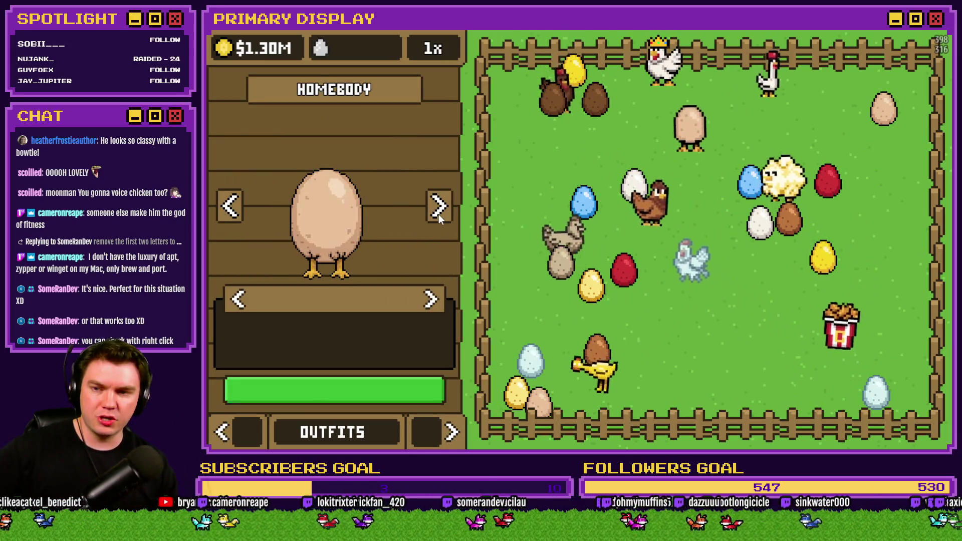
Cycle Homebody through every outfit and settle on the gold crown
{"action": "left_click", "coordinate": [431, 299]}
{"action": "left_click", "coordinate": [431, 300]}
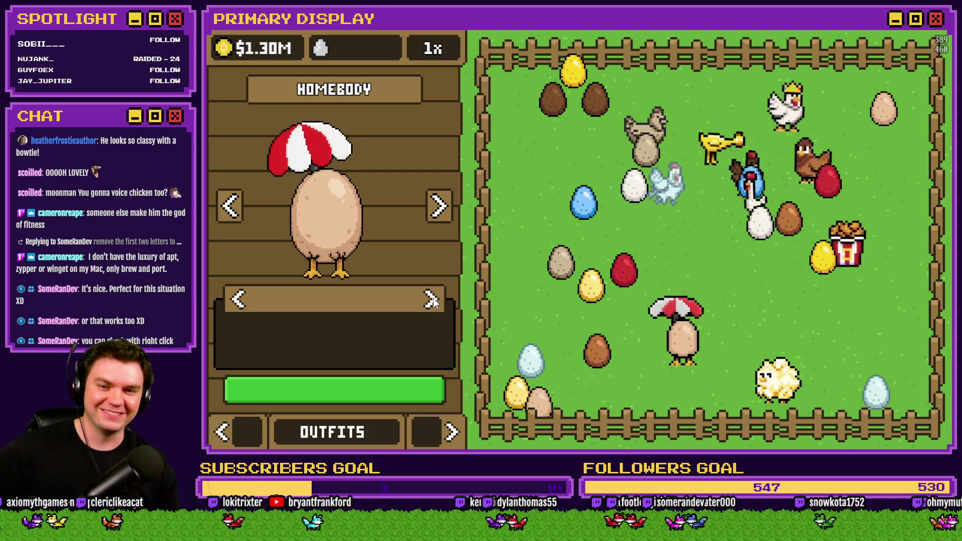
{"action": "left_click", "coordinate": [431, 299]}
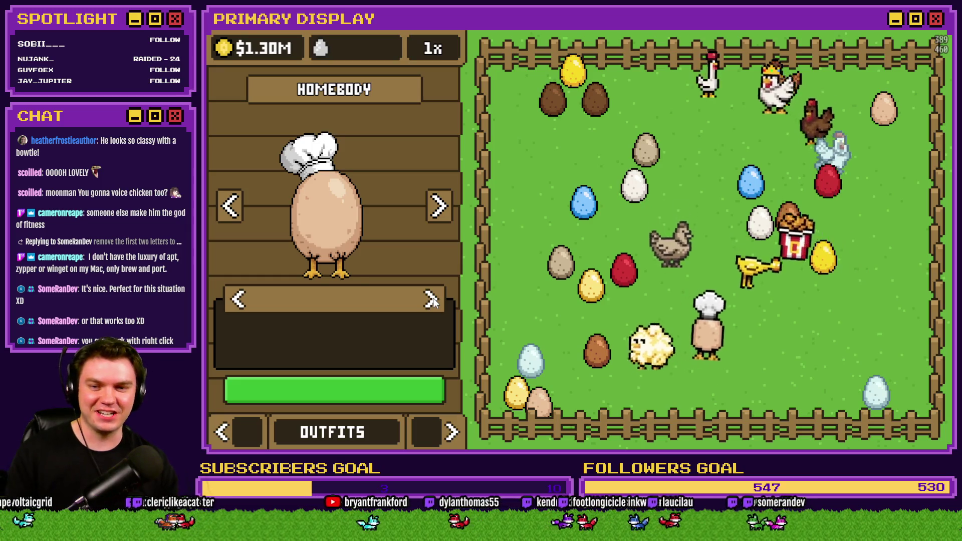
{"action": "left_click", "coordinate": [432, 299]}
{"action": "left_click", "coordinate": [431, 300]}
{"action": "left_click", "coordinate": [431, 299]}
{"action": "left_click", "coordinate": [431, 300]}
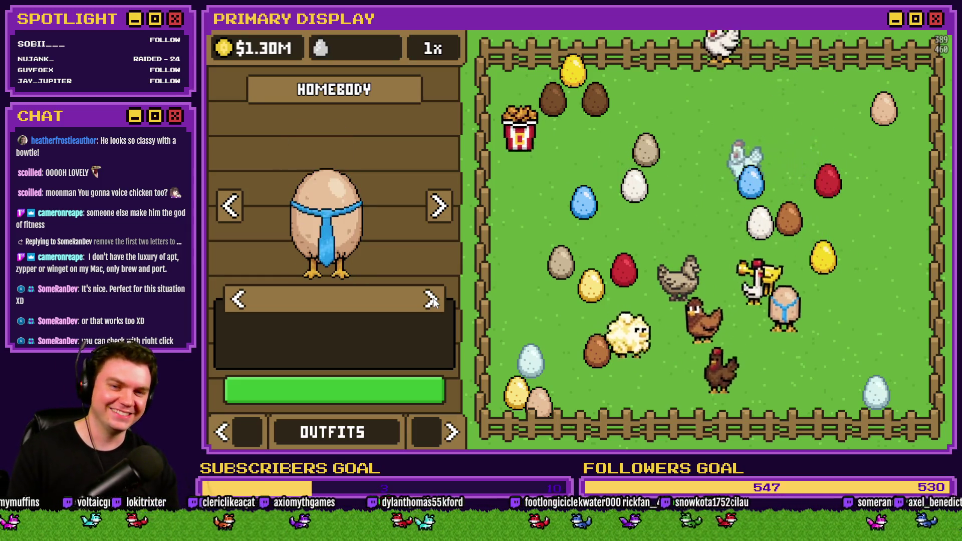
{"action": "left_click", "coordinate": [431, 300]}
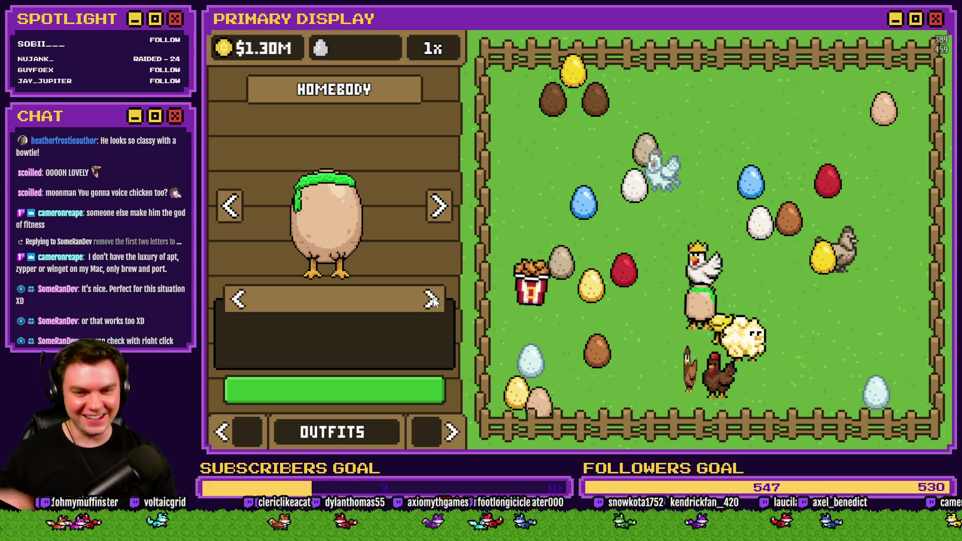
{"action": "left_click", "coordinate": [431, 300]}
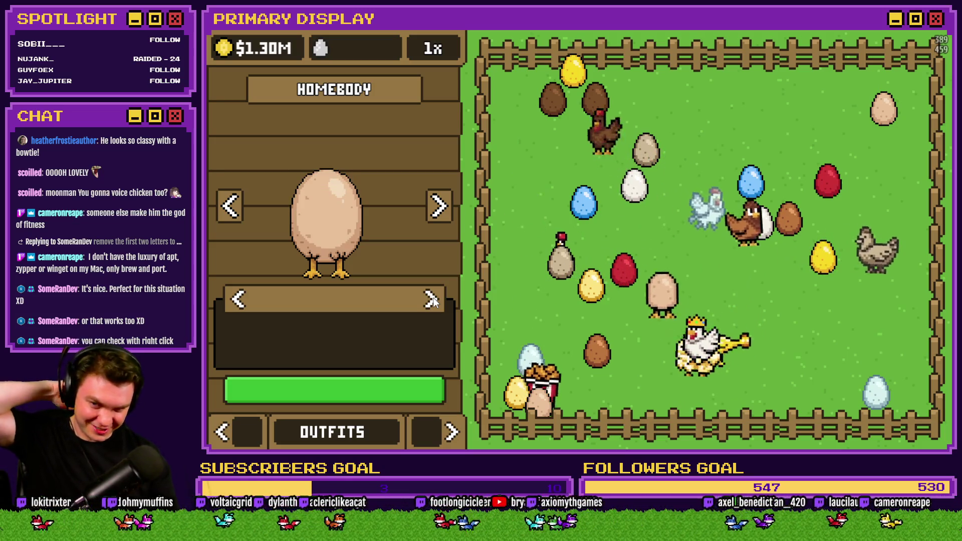
{"action": "left_click", "coordinate": [431, 300]}
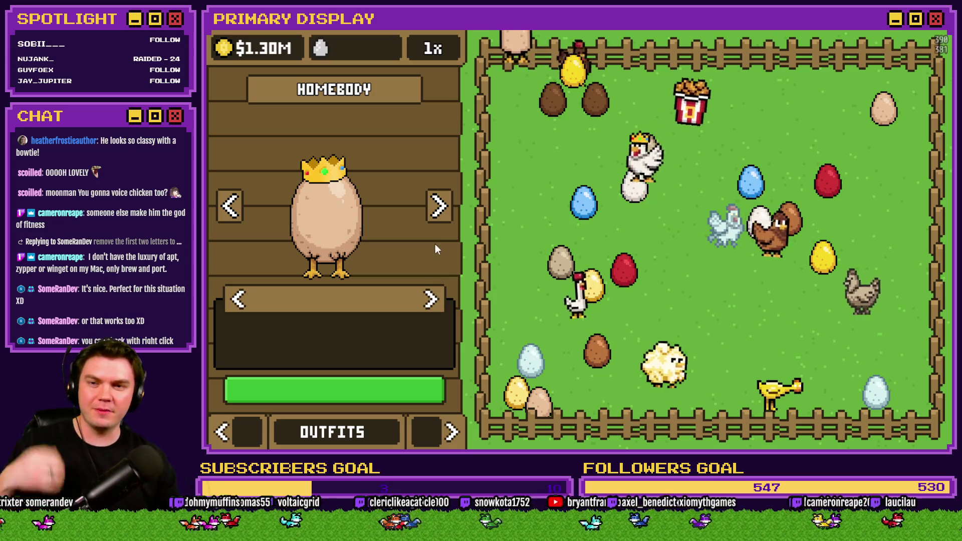
Step past Popcorn Chicken and give The Johnson, Cluck Norris and The Colonel gold crowns
{"action": "left_click", "coordinate": [437, 211]}
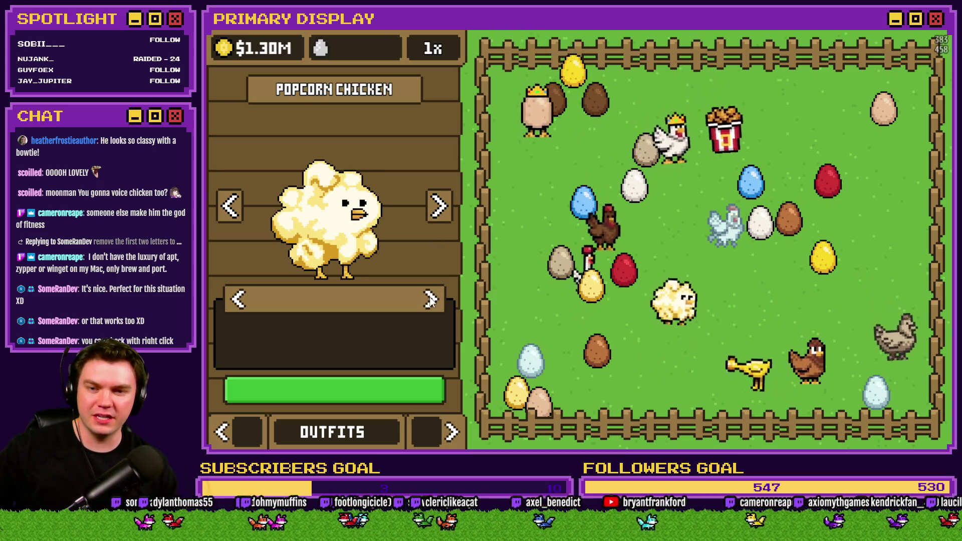
{"action": "left_click", "coordinate": [439, 206]}
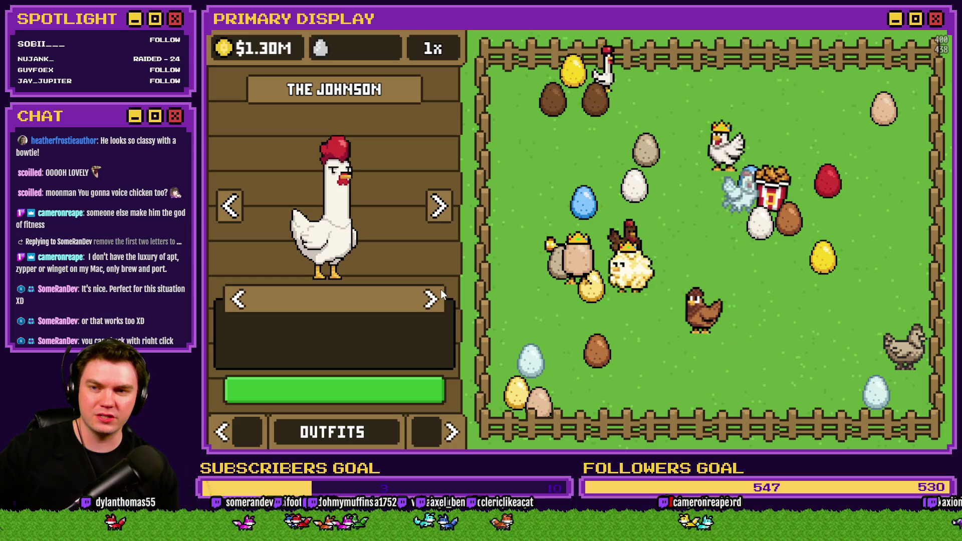
{"action": "left_click", "coordinate": [432, 301]}
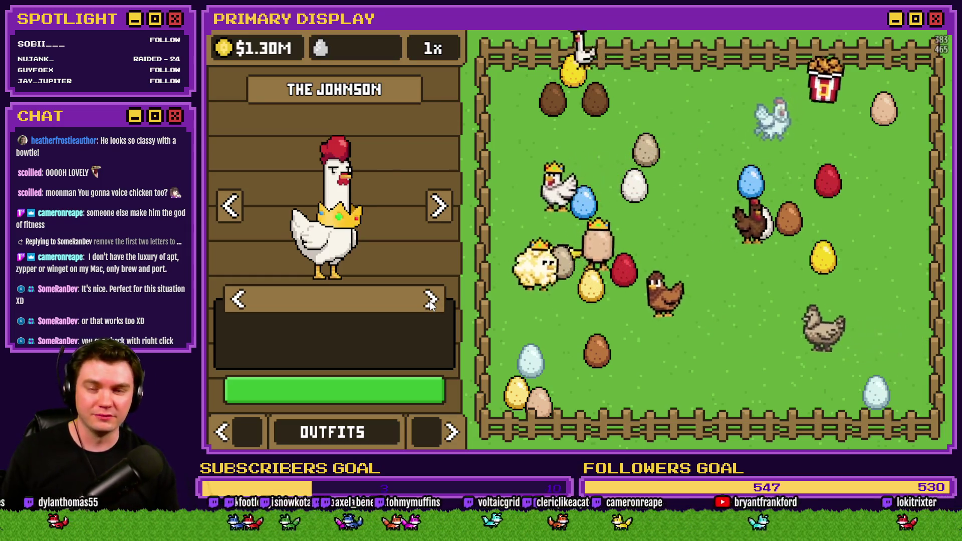
{"action": "left_click", "coordinate": [441, 211]}
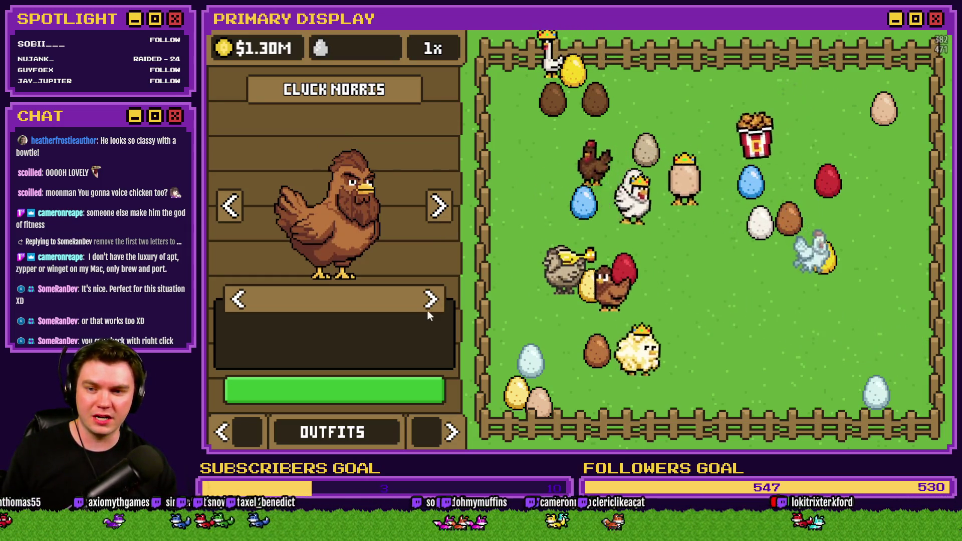
{"action": "left_click", "coordinate": [432, 301]}
{"action": "left_click", "coordinate": [438, 212]}
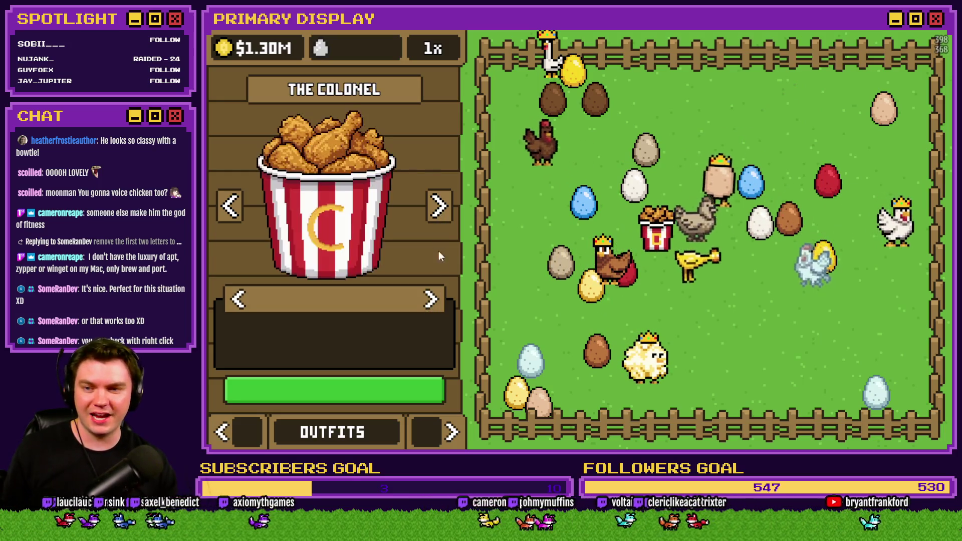
{"action": "left_click", "coordinate": [441, 301]}
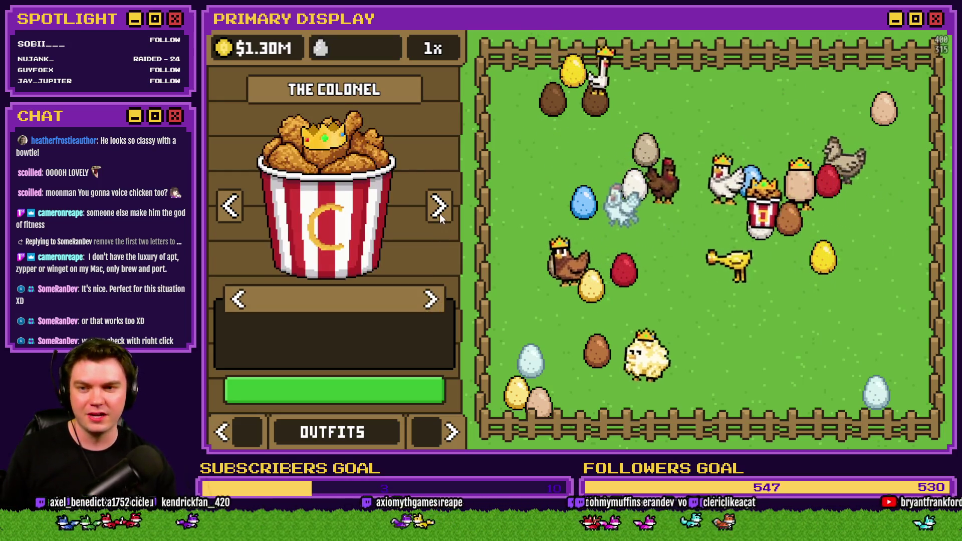
Step through Rubber Chicken, Poultrygeist, Coop Dogg and Goldie Oldie, putting a gold crown on each
{"action": "left_click", "coordinate": [440, 212]}
{"action": "left_click", "coordinate": [436, 301]}
{"action": "left_click", "coordinate": [440, 211]}
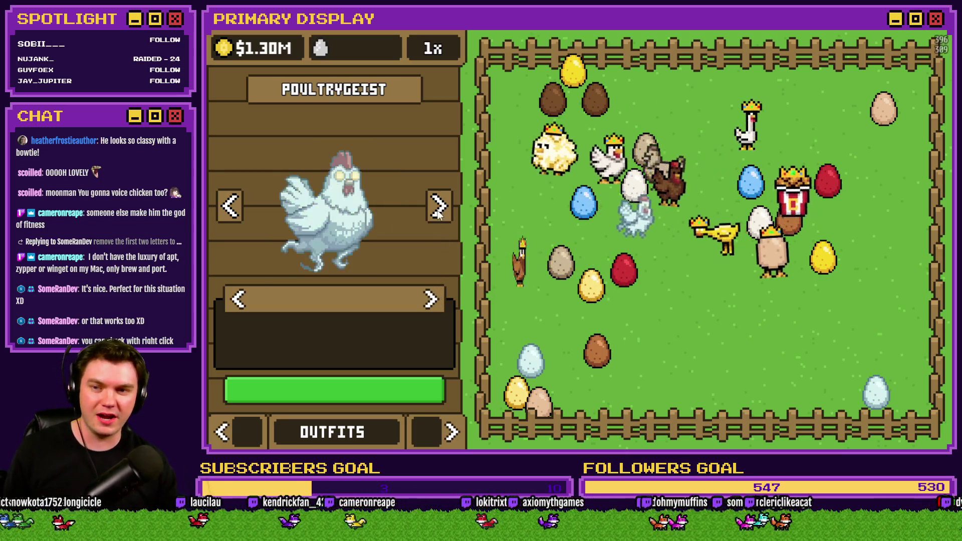
{"action": "left_click", "coordinate": [432, 300]}
{"action": "left_click", "coordinate": [439, 211]}
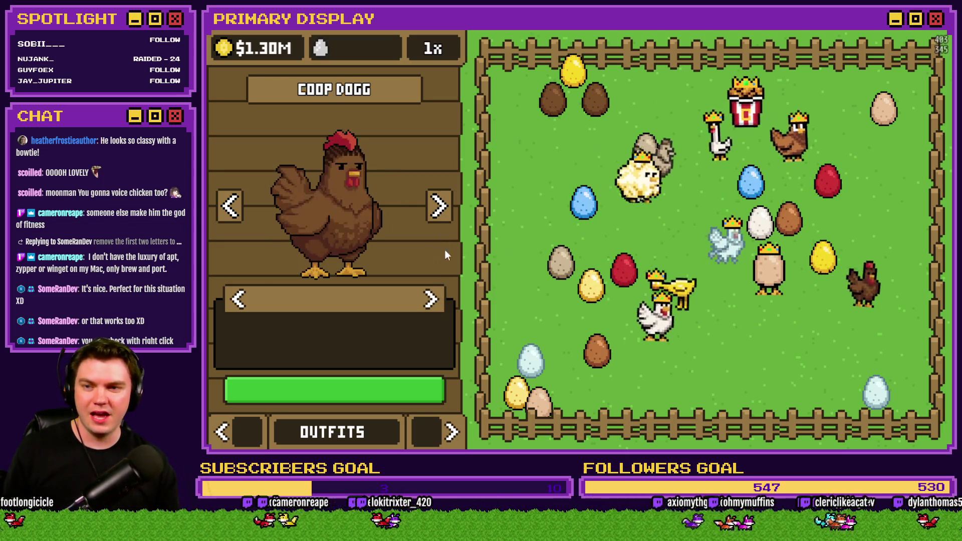
{"action": "left_click", "coordinate": [440, 299]}
{"action": "left_click", "coordinate": [441, 213]}
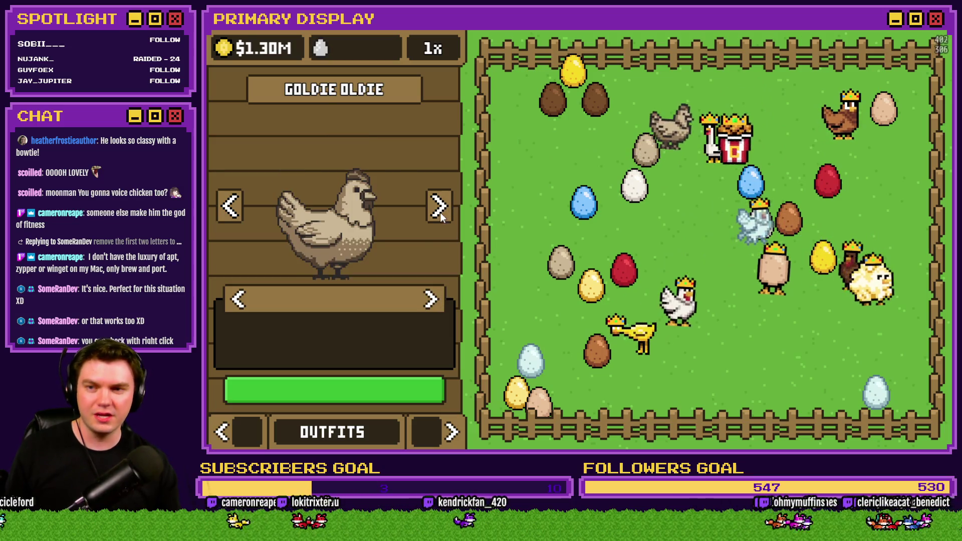
{"action": "left_click", "coordinate": [432, 300]}
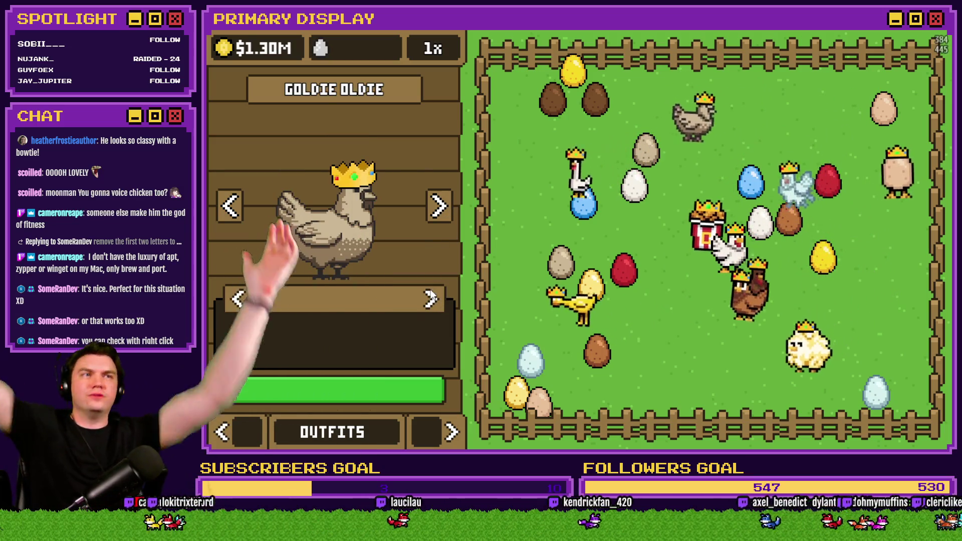
Cycle Goldie Oldie through her other outfits, starting with the umbrella hat, and back to the gold crown
{"action": "left_click", "coordinate": [431, 300]}
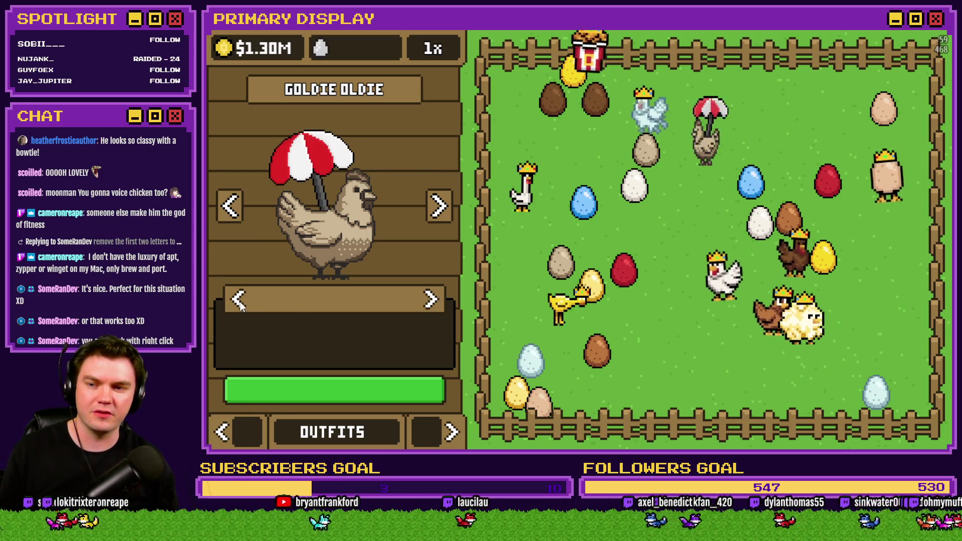
{"action": "left_click", "coordinate": [430, 299]}
{"action": "left_click", "coordinate": [430, 300]}
{"action": "left_click", "coordinate": [430, 300]}
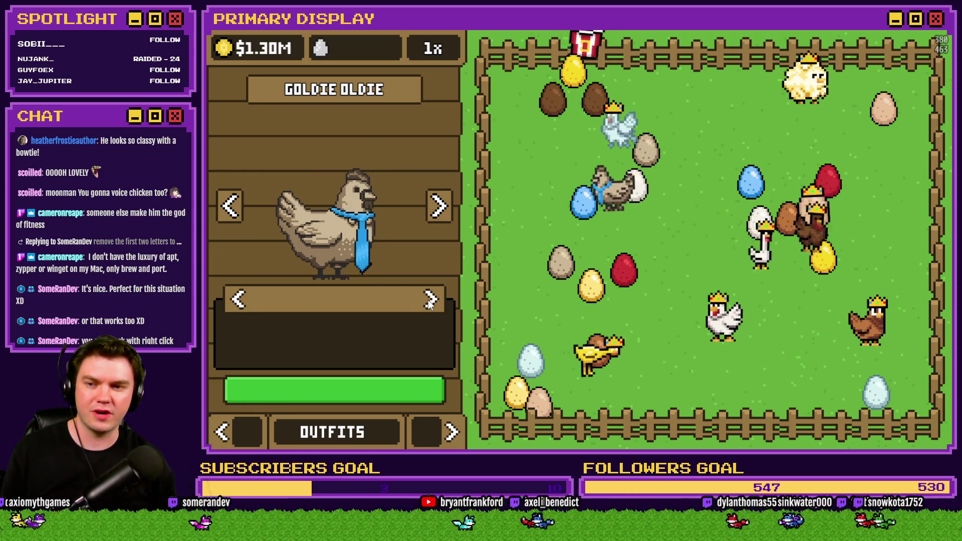
{"action": "left_click", "coordinate": [430, 300]}
{"action": "left_click", "coordinate": [430, 300]}
{"action": "left_click", "coordinate": [430, 300]}
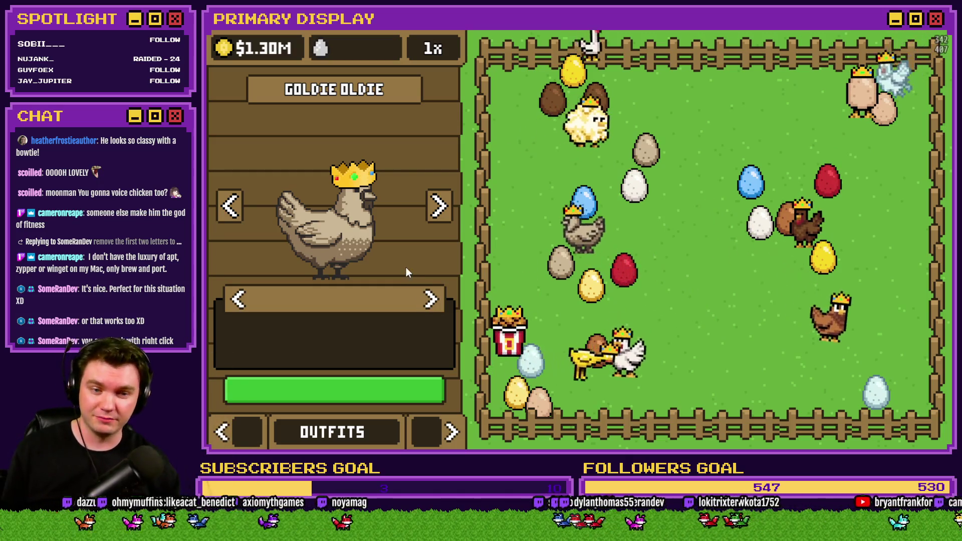
Page through the chickens from Leghorn, back to The Johnson and on to Poultrygeist, checking crowns
{"action": "left_click", "coordinate": [439, 208]}
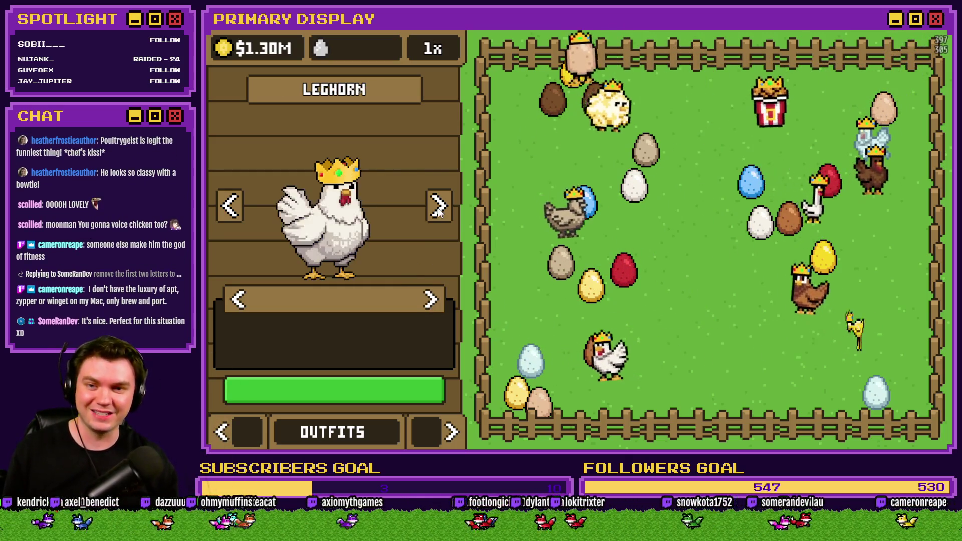
{"action": "left_click", "coordinate": [438, 208]}
{"action": "left_click", "coordinate": [439, 208]}
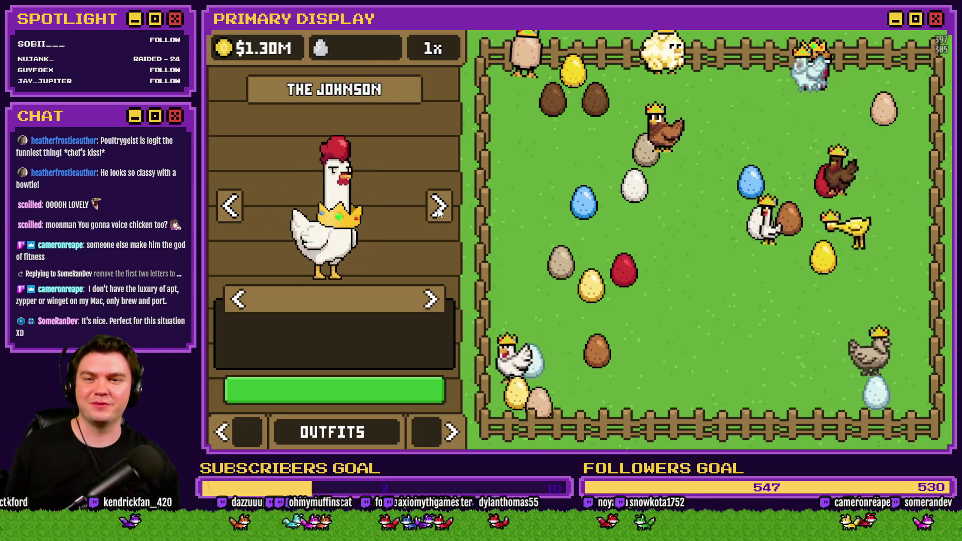
{"action": "left_click", "coordinate": [439, 208]}
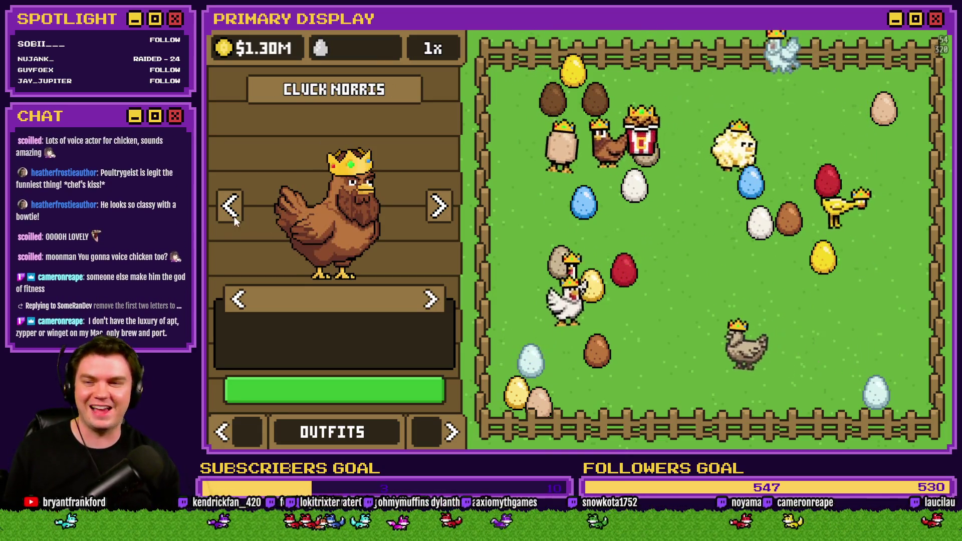
{"action": "left_click", "coordinate": [228, 210]}
{"action": "left_click", "coordinate": [439, 208]}
{"action": "left_click", "coordinate": [439, 208]}
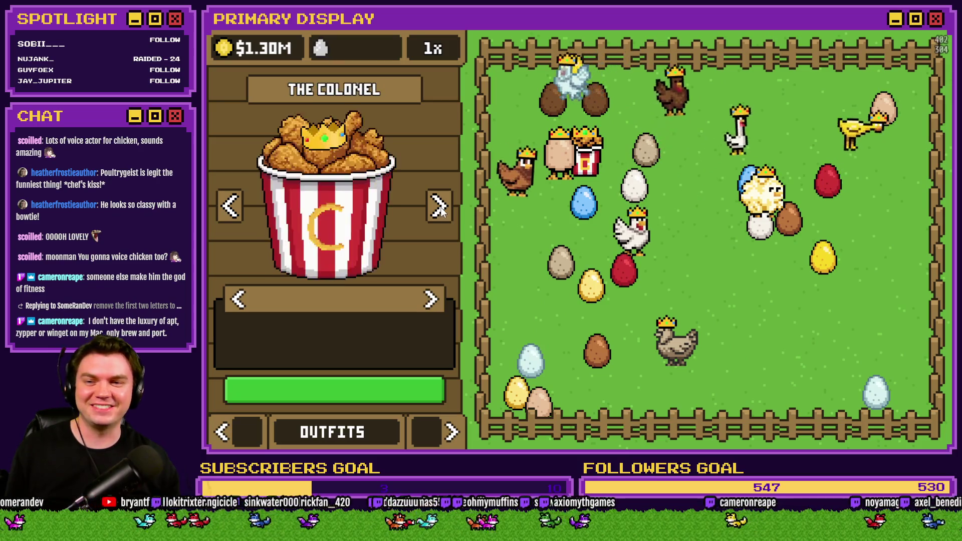
{"action": "left_click", "coordinate": [439, 208]}
{"action": "left_click", "coordinate": [440, 208]}
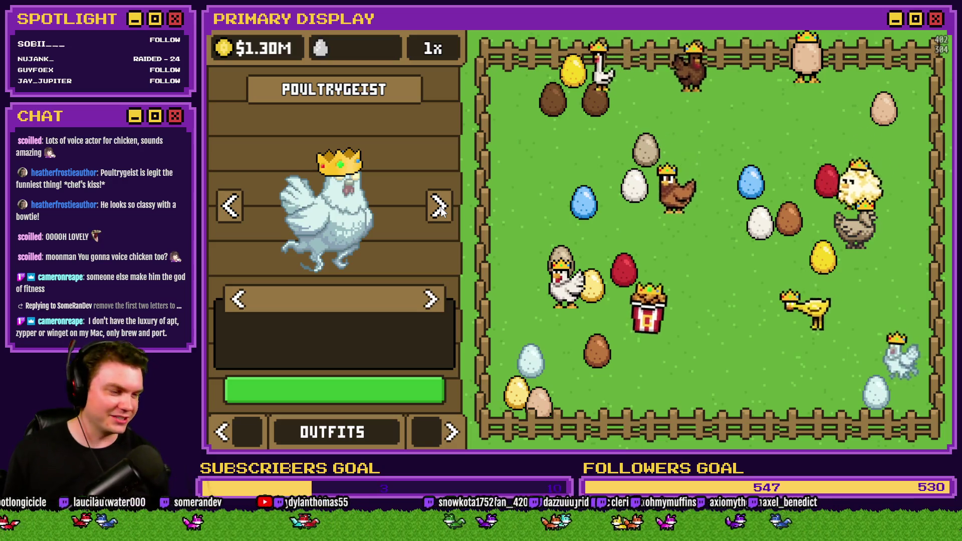
Cycle Poultrygeist's outfit from the umbrella hat through the boots to the red bowtie
{"action": "left_click", "coordinate": [430, 301]}
{"action": "left_click", "coordinate": [431, 301]}
{"action": "left_click", "coordinate": [430, 301]}
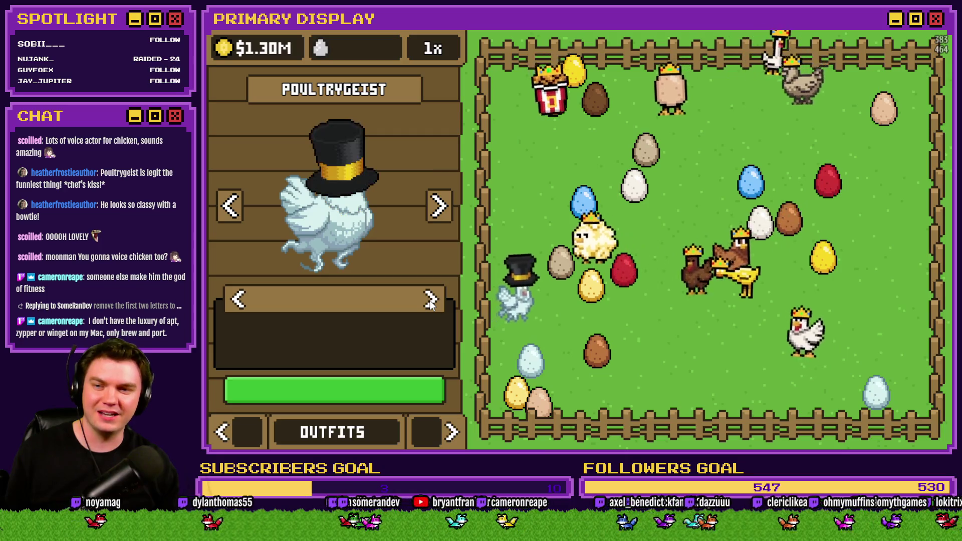
{"action": "left_click", "coordinate": [430, 301]}
{"action": "left_click", "coordinate": [430, 301]}
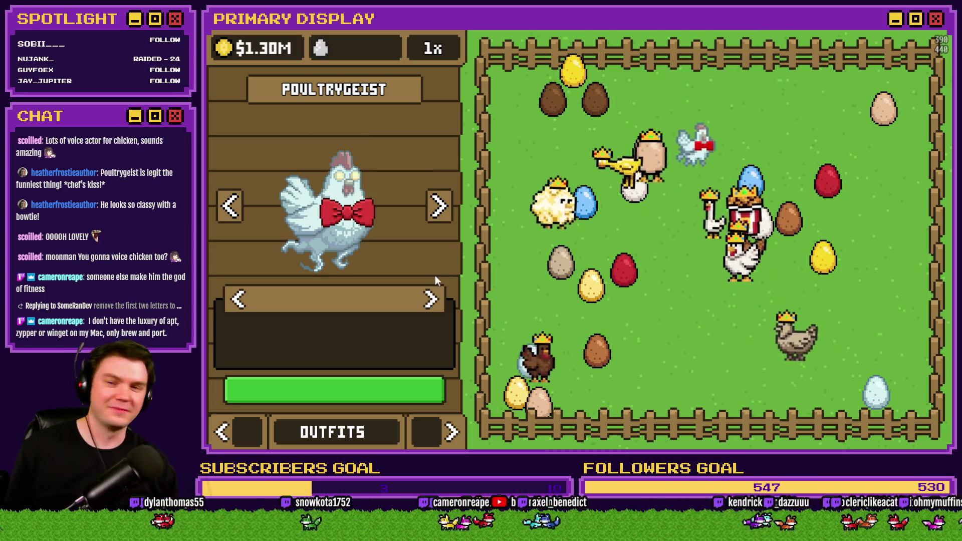
Try different outfits on Coop Dogg, Goldie Oldie and Leghorn
{"action": "left_click", "coordinate": [440, 207]}
{"action": "left_click", "coordinate": [430, 300]}
{"action": "left_click", "coordinate": [430, 300]}
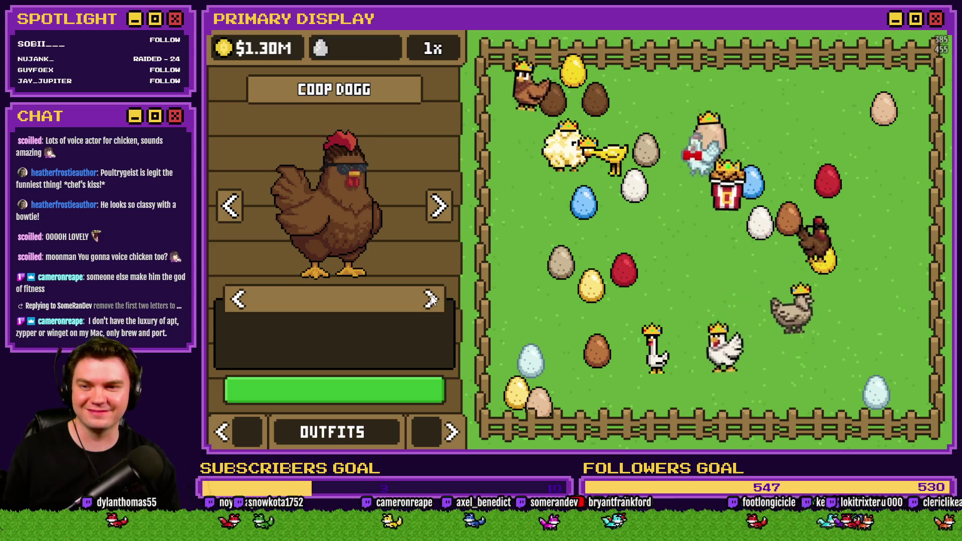
{"action": "left_click", "coordinate": [440, 215]}
{"action": "left_click", "coordinate": [431, 300]}
{"action": "left_click", "coordinate": [431, 300]}
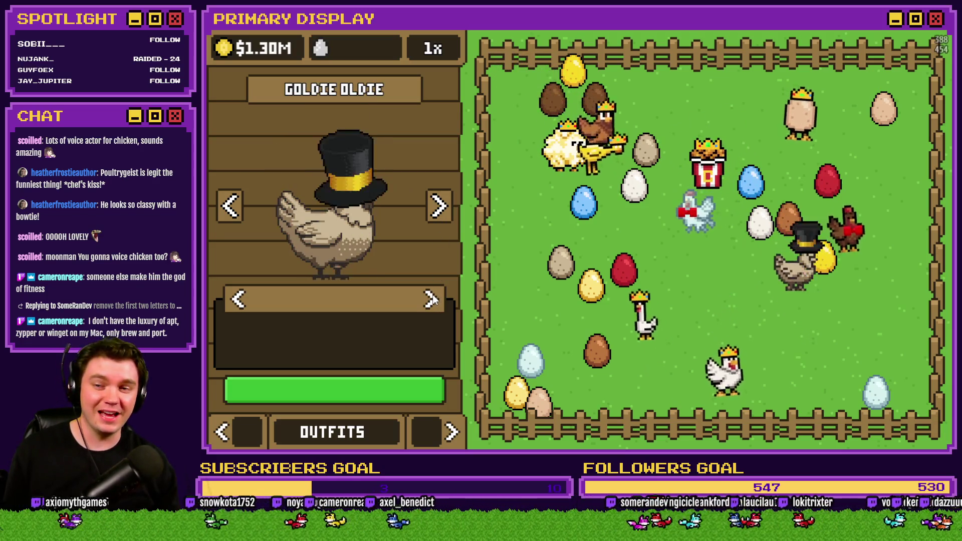
{"action": "left_click", "coordinate": [431, 300]}
{"action": "left_click", "coordinate": [439, 207]}
{"action": "left_click", "coordinate": [431, 299]}
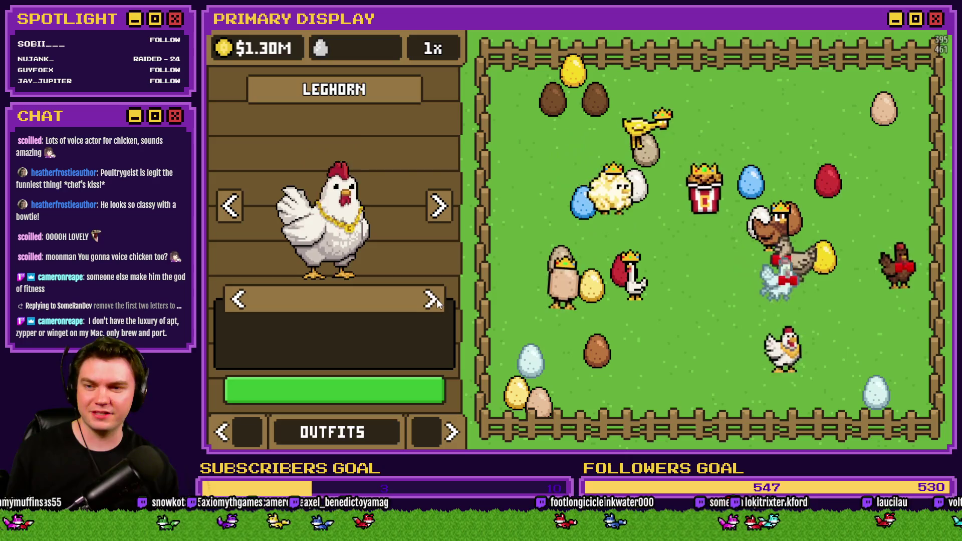
{"action": "left_click", "coordinate": [431, 300]}
{"action": "left_click", "coordinate": [432, 300]}
Dress Homebody, Popcorn Chicken and The Johnson in the red bowtie
{"action": "left_click", "coordinate": [438, 196]}
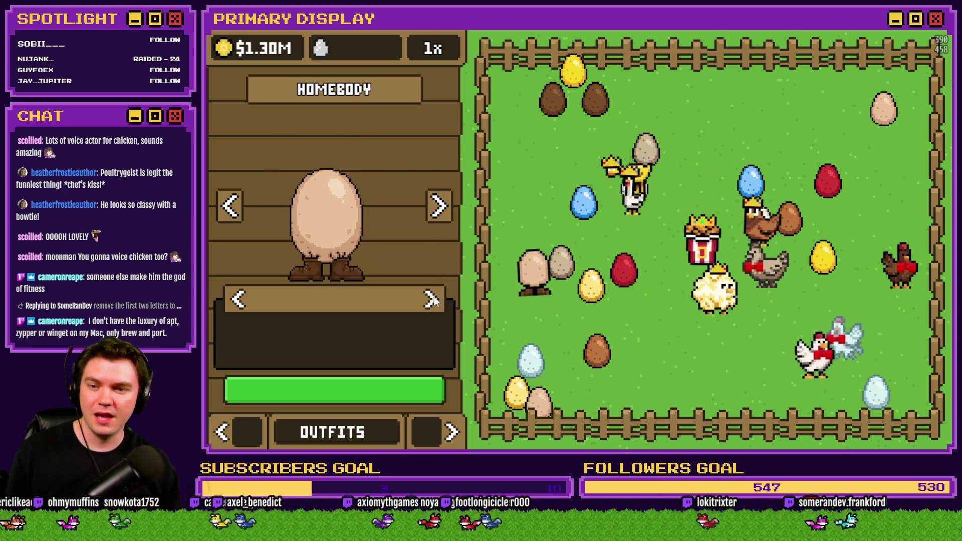
{"action": "left_click", "coordinate": [431, 300]}
{"action": "left_click", "coordinate": [431, 300]}
{"action": "left_click", "coordinate": [431, 300]}
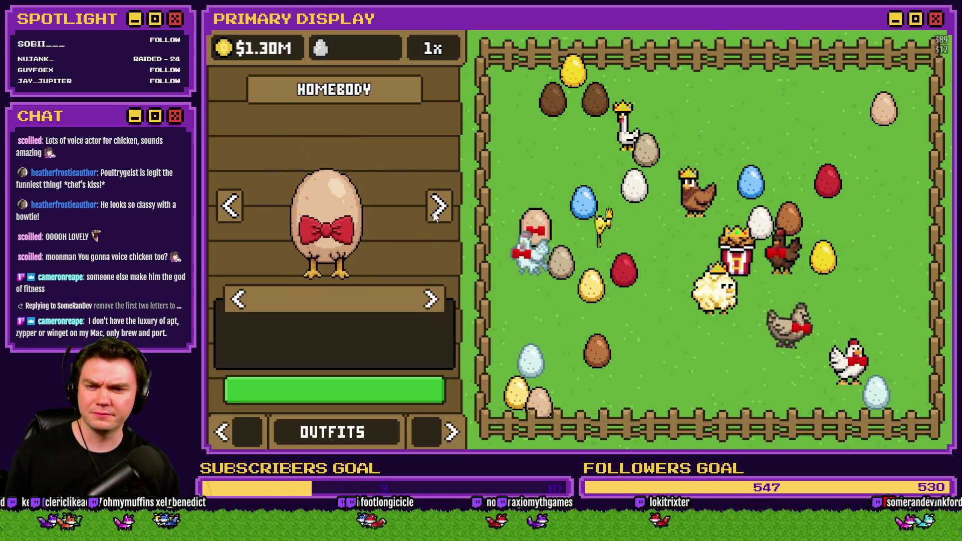
{"action": "left_click", "coordinate": [436, 216]}
{"action": "left_click", "coordinate": [431, 300]}
{"action": "left_click", "coordinate": [431, 300]}
{"action": "left_click", "coordinate": [431, 300]}
{"action": "left_click", "coordinate": [432, 300]}
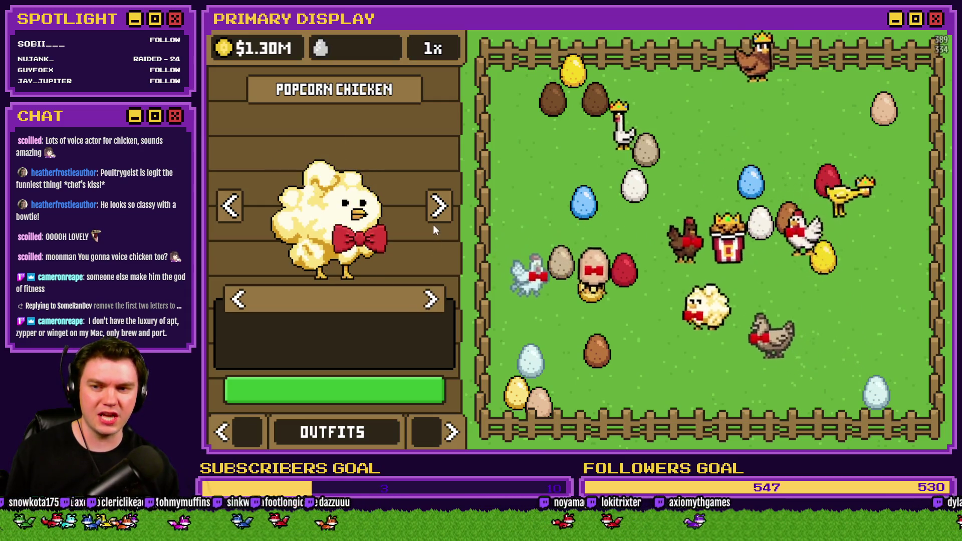
{"action": "left_click", "coordinate": [434, 219]}
{"action": "left_click", "coordinate": [431, 300]}
{"action": "left_click", "coordinate": [431, 300]}
{"action": "left_click", "coordinate": [432, 300]}
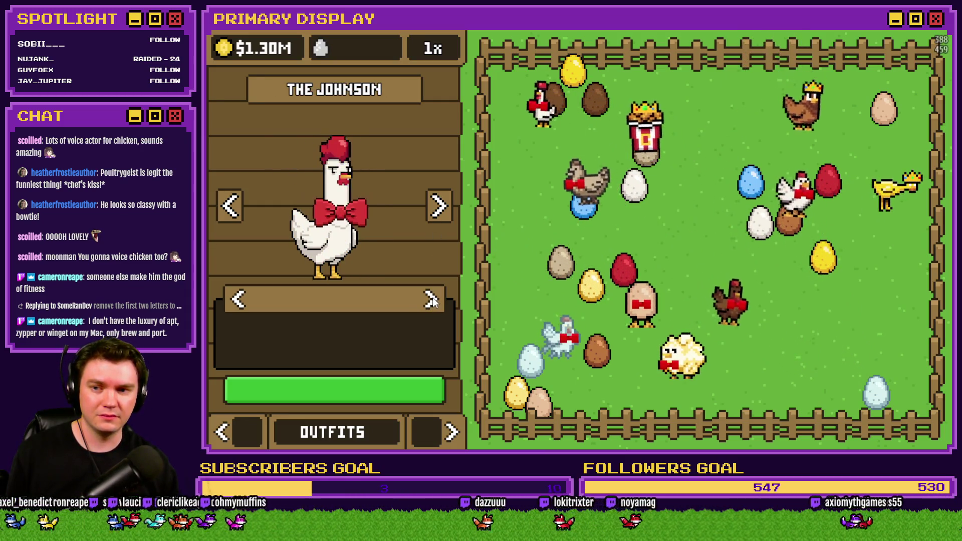
{"action": "left_click", "coordinate": [435, 215]}
Put sunglasses on Cluck Norris and The Colonel, and switch Rubber Chicken's outfit to the bowtie
{"action": "left_click", "coordinate": [431, 300]}
{"action": "left_click", "coordinate": [431, 300]}
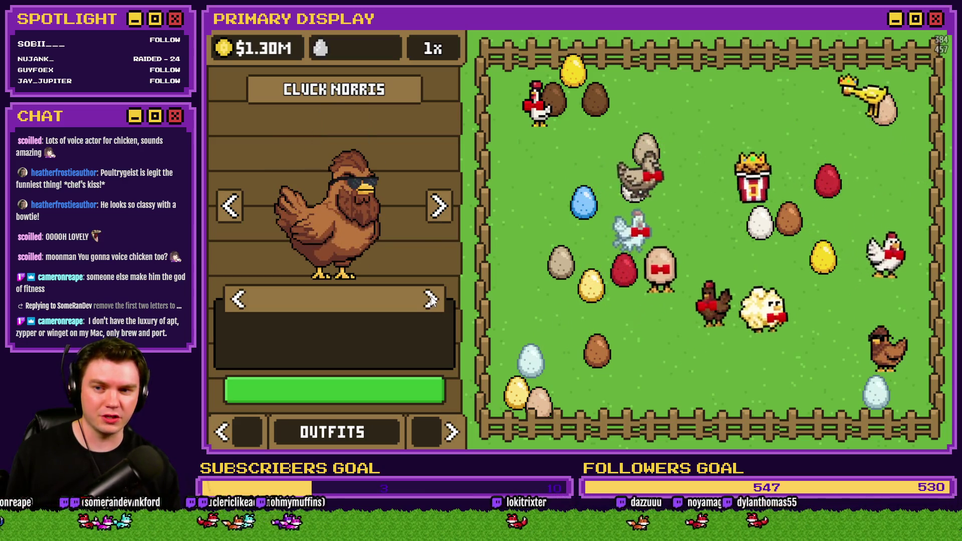
{"action": "left_click", "coordinate": [431, 300]}
{"action": "left_click", "coordinate": [436, 213]}
{"action": "left_click", "coordinate": [431, 300]}
{"action": "left_click", "coordinate": [431, 300]}
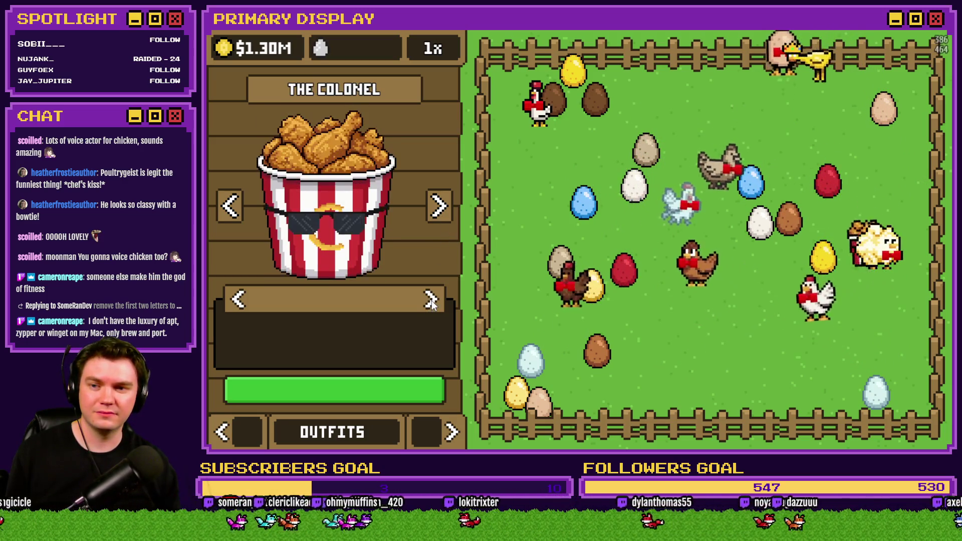
{"action": "left_click", "coordinate": [436, 213]}
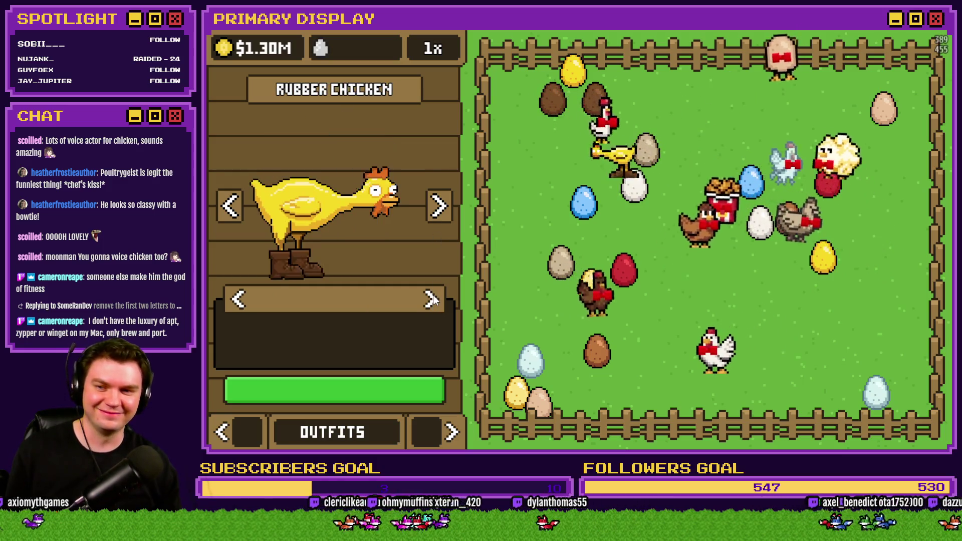
{"action": "left_click", "coordinate": [431, 299]}
{"action": "left_click", "coordinate": [431, 300]}
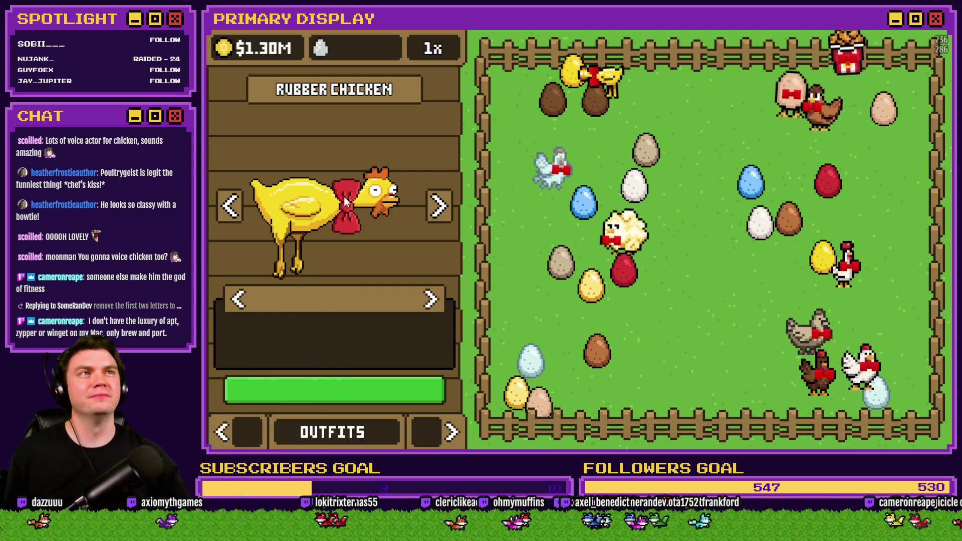
Step the preview through every chicken, from Poultrygeist round to Cluck Norris, to check their outfits
{"action": "left_click", "coordinate": [439, 206]}
{"action": "left_click", "coordinate": [433, 216]}
{"action": "left_click", "coordinate": [434, 214]}
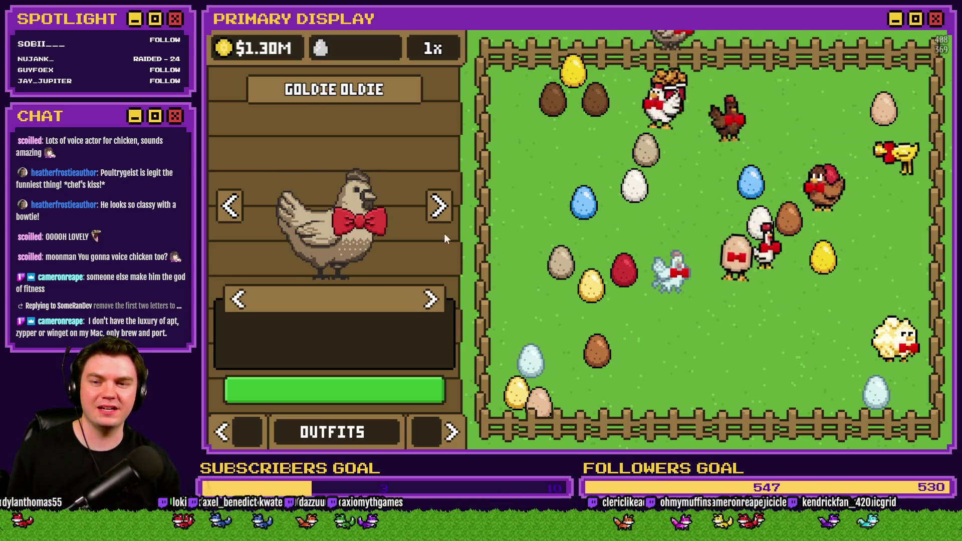
{"action": "left_click", "coordinate": [439, 208]}
{"action": "left_click", "coordinate": [439, 209]}
{"action": "left_click", "coordinate": [439, 209]}
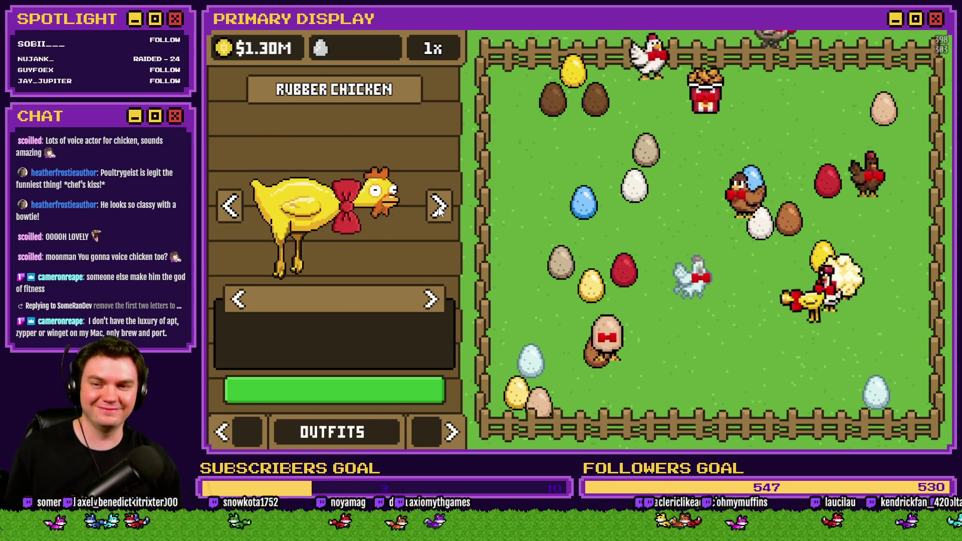
{"action": "left_click", "coordinate": [440, 209]}
{"action": "left_click", "coordinate": [439, 208]}
{"action": "left_click", "coordinate": [439, 208]}
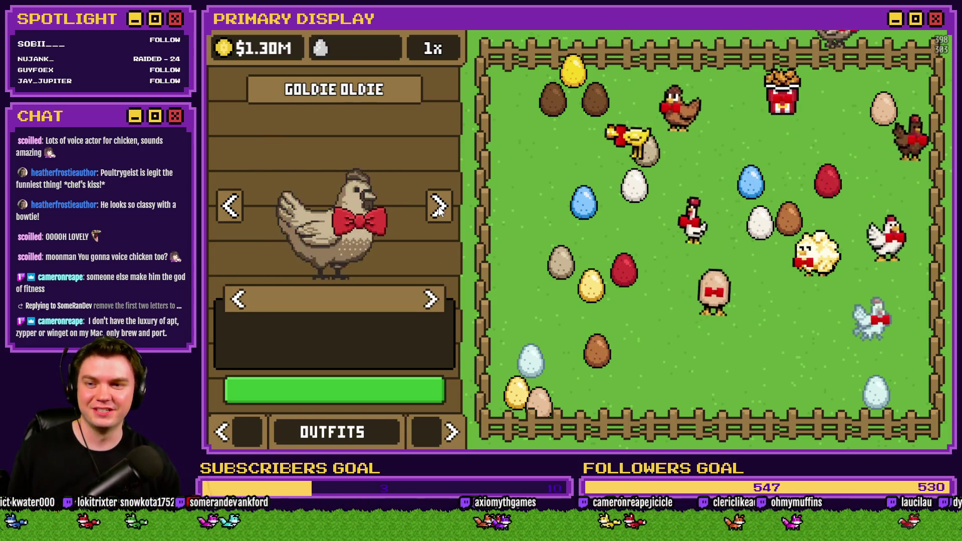
{"action": "left_click", "coordinate": [439, 209]}
{"action": "left_click", "coordinate": [439, 209]}
{"action": "left_click", "coordinate": [439, 209]}
{"action": "left_click", "coordinate": [439, 209]}
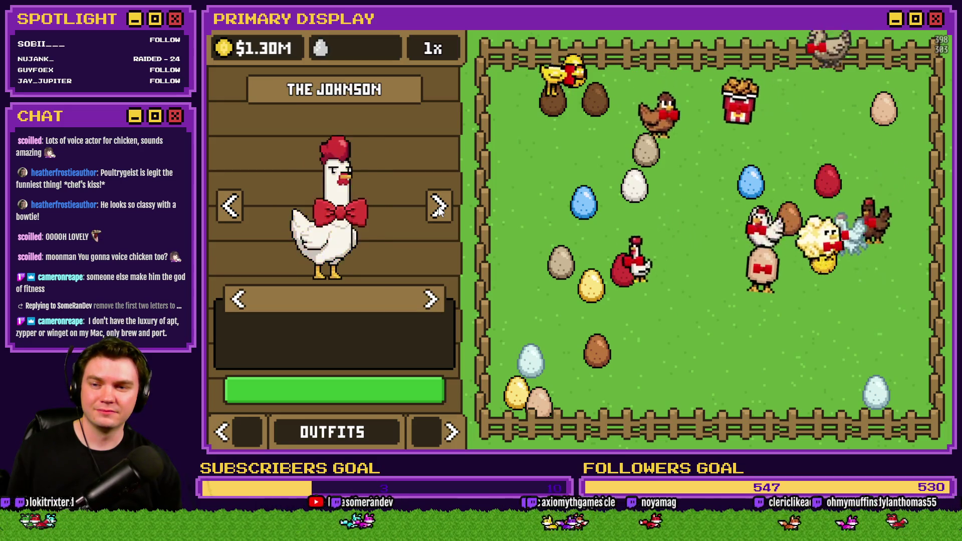
{"action": "left_click", "coordinate": [439, 209]}
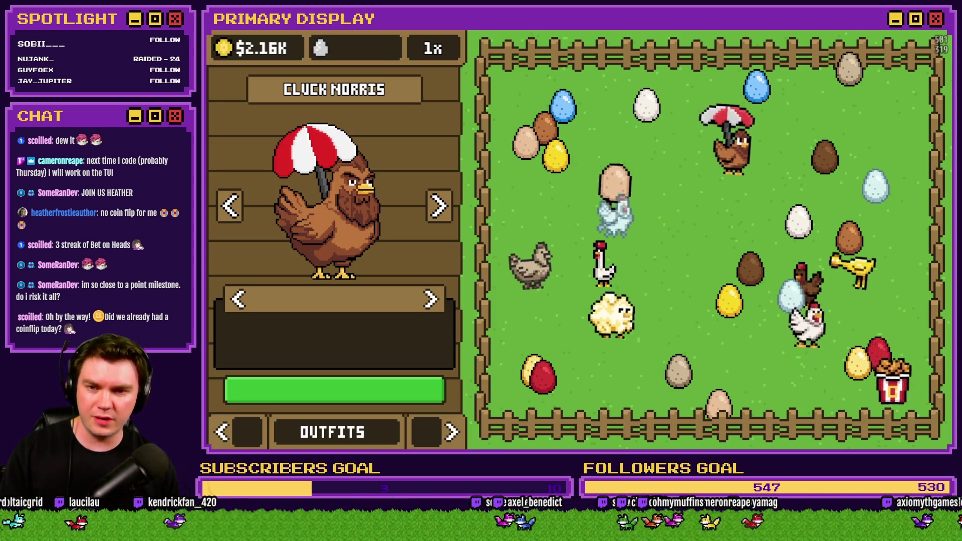
Swap Cluck Norris's umbrella hat for the next outfit, close the playtest with Alt+F4 and open the Database
{"action": "left_click", "coordinate": [432, 300]}
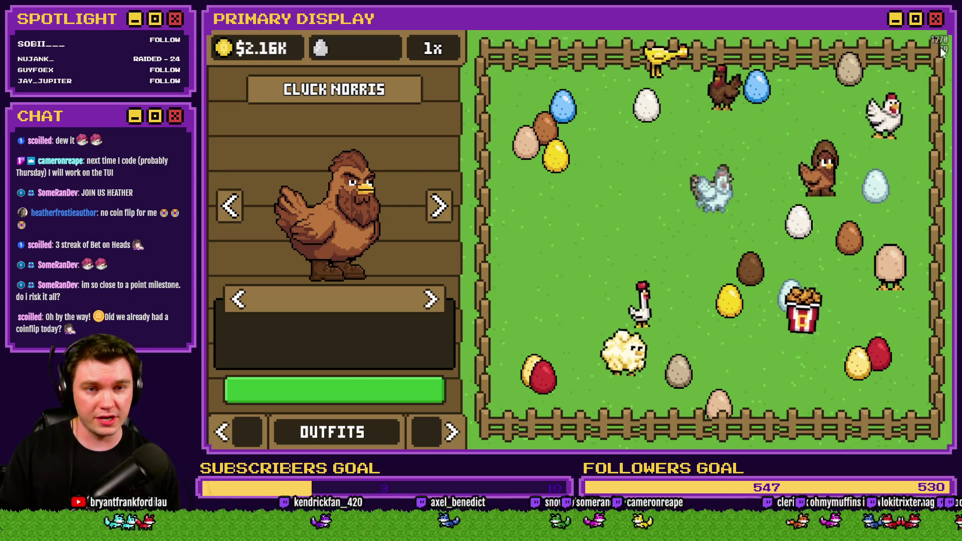
{"action": "key", "text": "alt+F4"}
{"action": "left_click", "coordinate": [648, 50]}
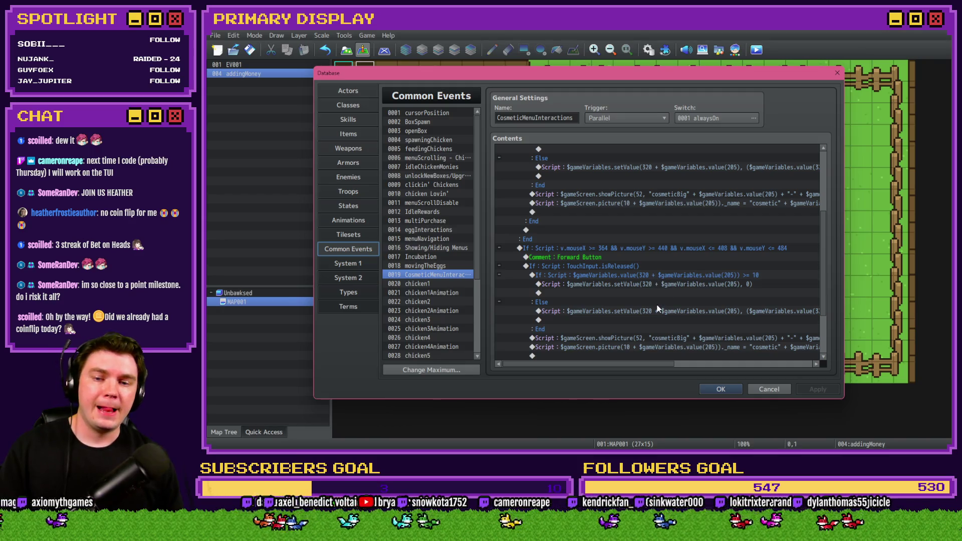
Select the empty row below the showPicture script line and bring up the event command list
{"action": "scroll", "coordinate": [658, 308], "scroll_direction": "up", "scroll_amount": 3}
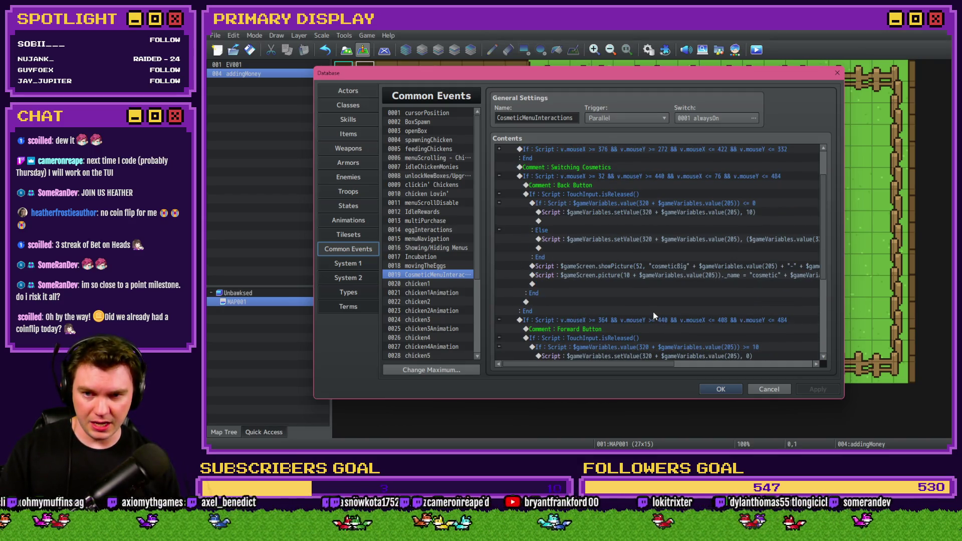
{"action": "scroll", "coordinate": [654, 316], "scroll_direction": "down", "scroll_amount": 5}
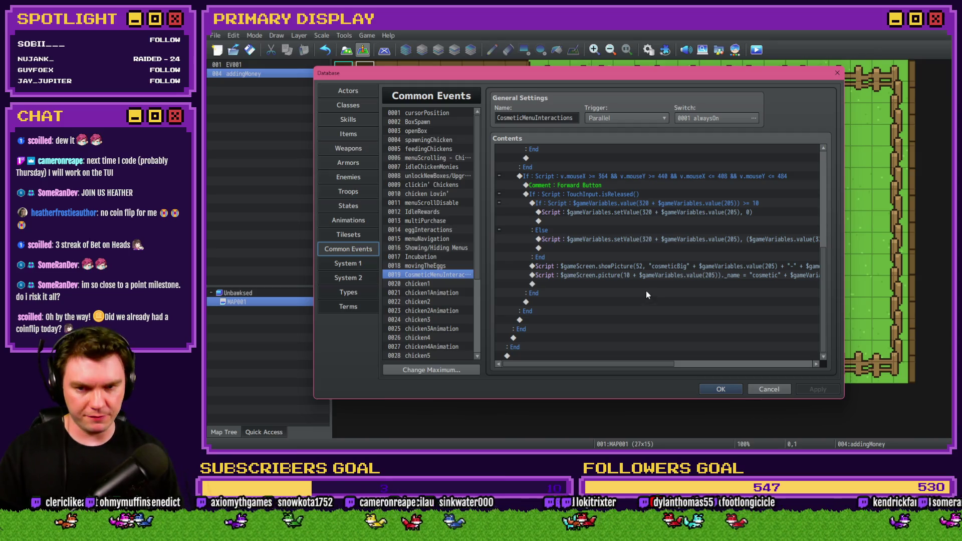
{"action": "left_click", "coordinate": [650, 268]}
{"action": "left_click", "coordinate": [652, 277]}
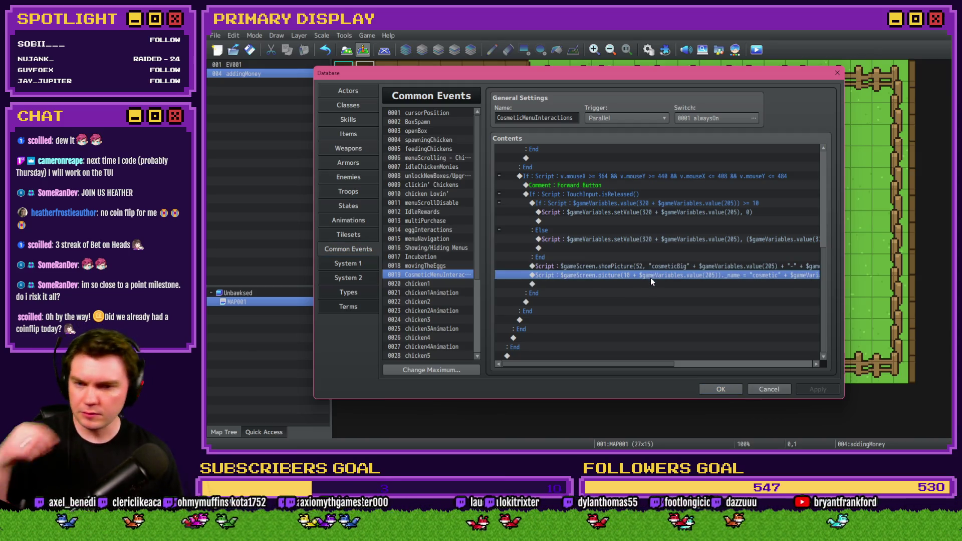
{"action": "key", "text": "Up"}
{"action": "left_click", "coordinate": [647, 274]}
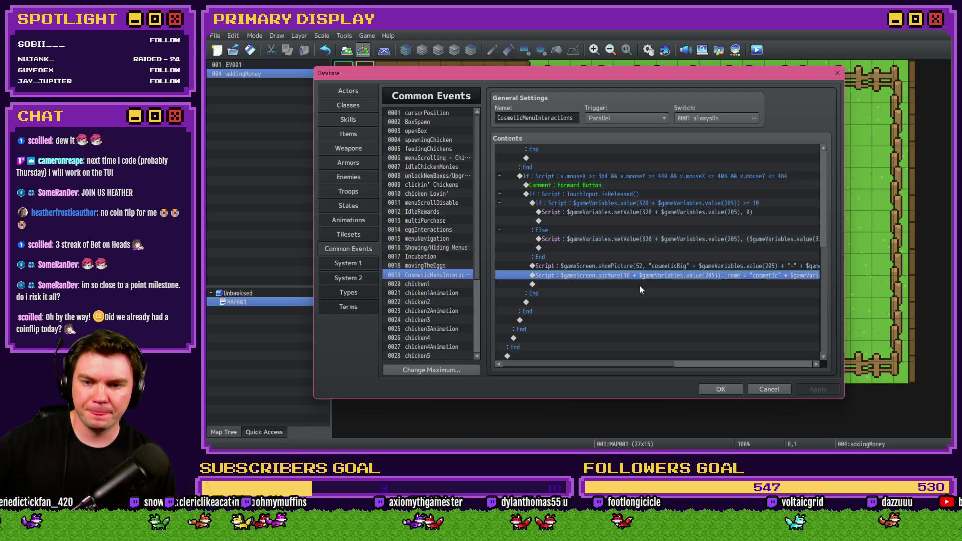
{"action": "double_click", "coordinate": [640, 283]}
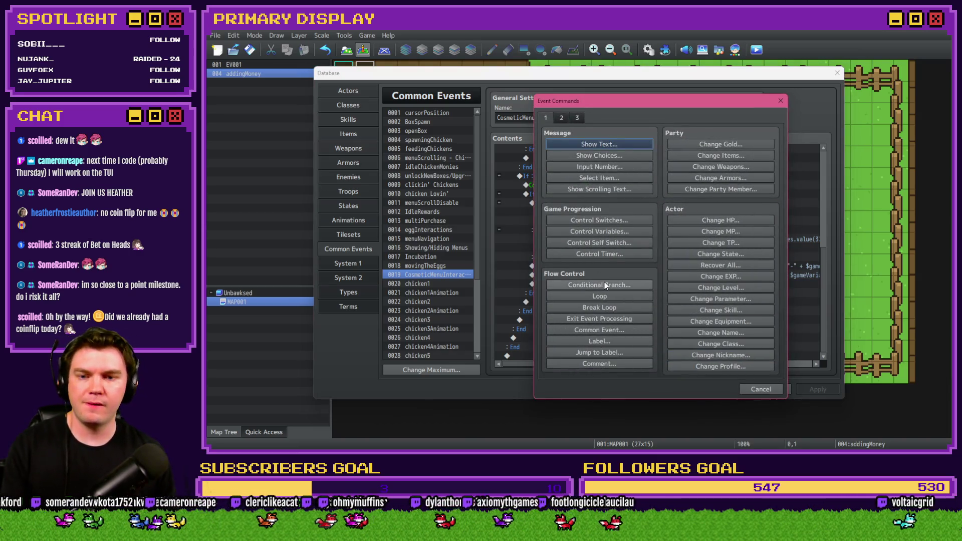
Start a Conditional Branch on a Variable and browse the selector to cosmetic variables 0221–0240
{"action": "left_click", "coordinate": [604, 284]}
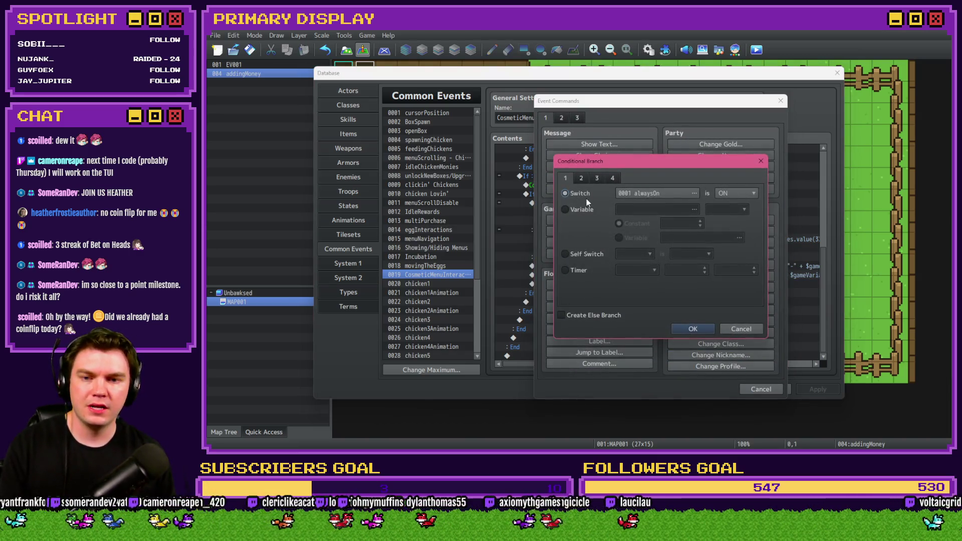
{"action": "left_click", "coordinate": [612, 179]}
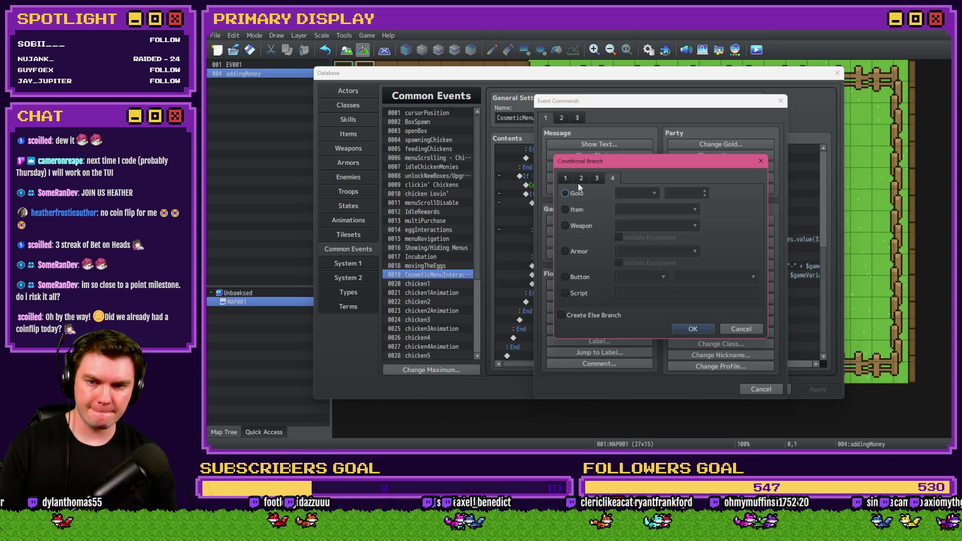
{"action": "left_click", "coordinate": [565, 178]}
{"action": "left_click", "coordinate": [654, 211]}
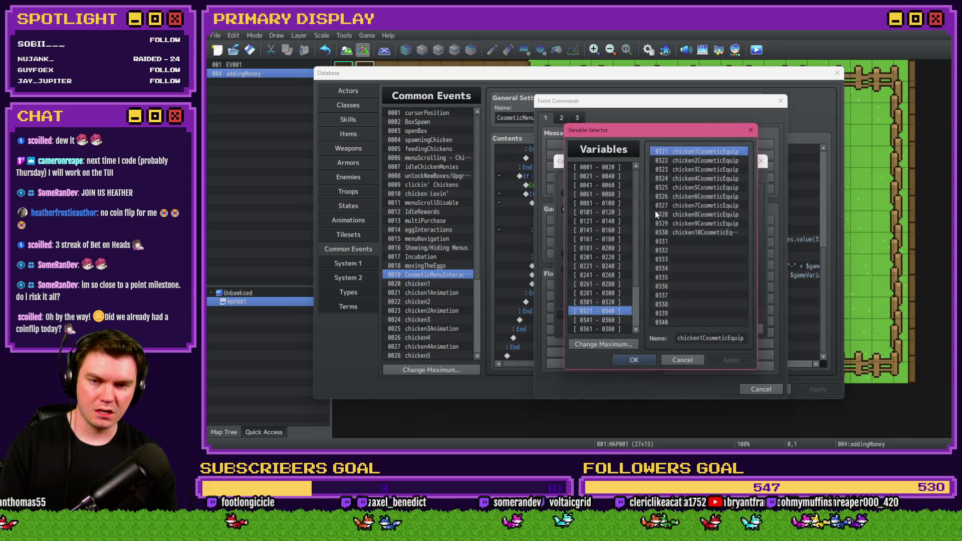
{"action": "left_click", "coordinate": [618, 284]}
{"action": "key", "text": "Up"}
{"action": "key", "text": "Up"}
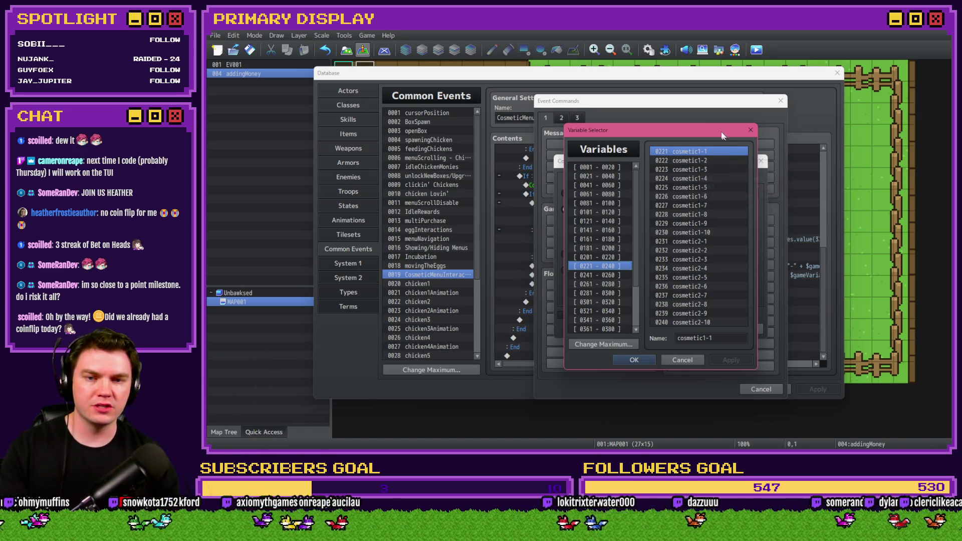
{"action": "key", "text": "Down"}
{"action": "key", "text": "Up"}
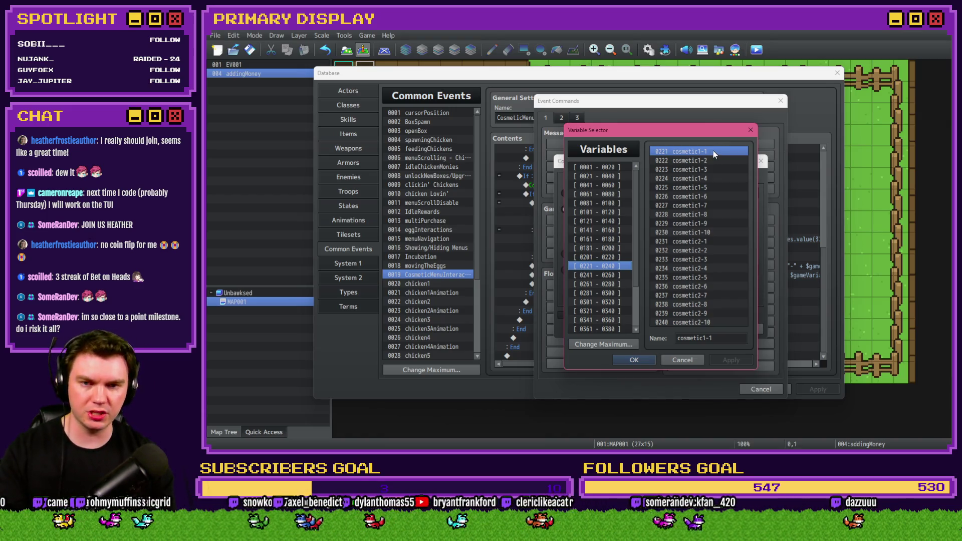
Create an If branch on cosmetic1-1 and add a Control Variables line setting cosmetic1-1 to 0
{"action": "double_click", "coordinate": [714, 150]}
{"action": "left_click", "coordinate": [694, 329]}
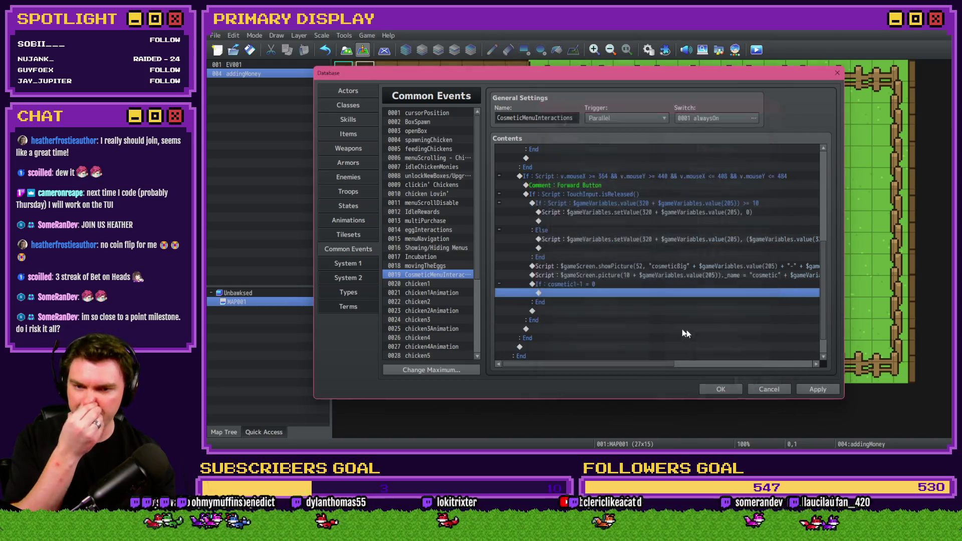
{"action": "left_click", "coordinate": [615, 284]}
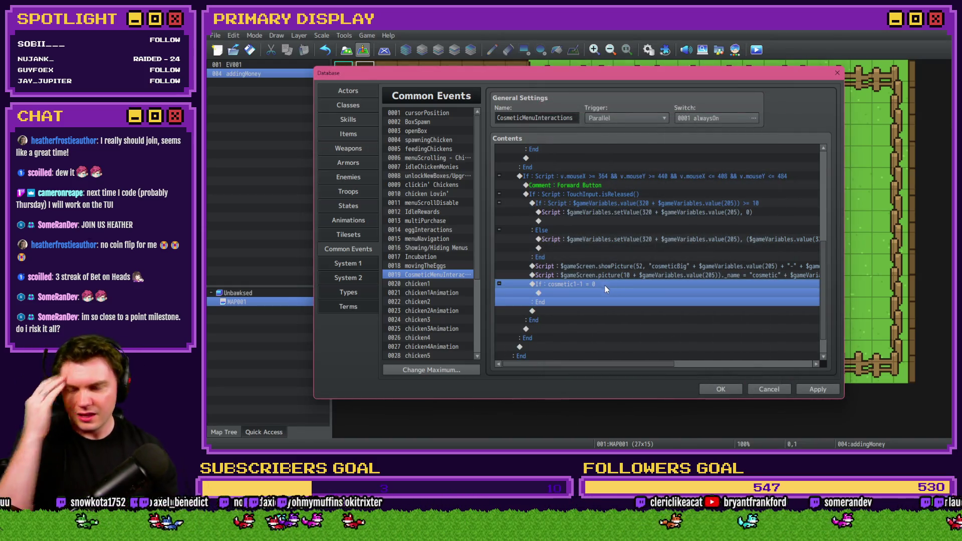
{"action": "double_click", "coordinate": [597, 292]}
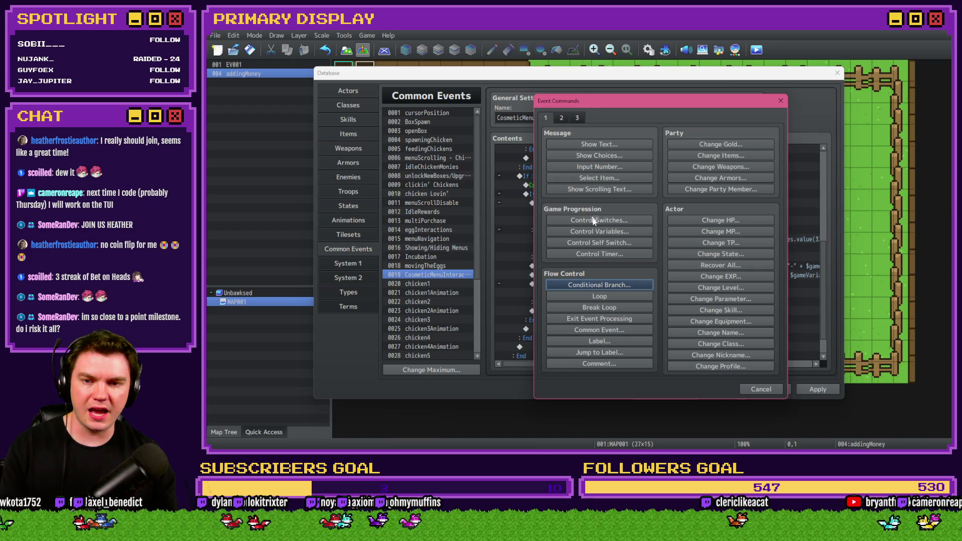
{"action": "left_click", "coordinate": [600, 232]}
{"action": "left_click", "coordinate": [660, 184]}
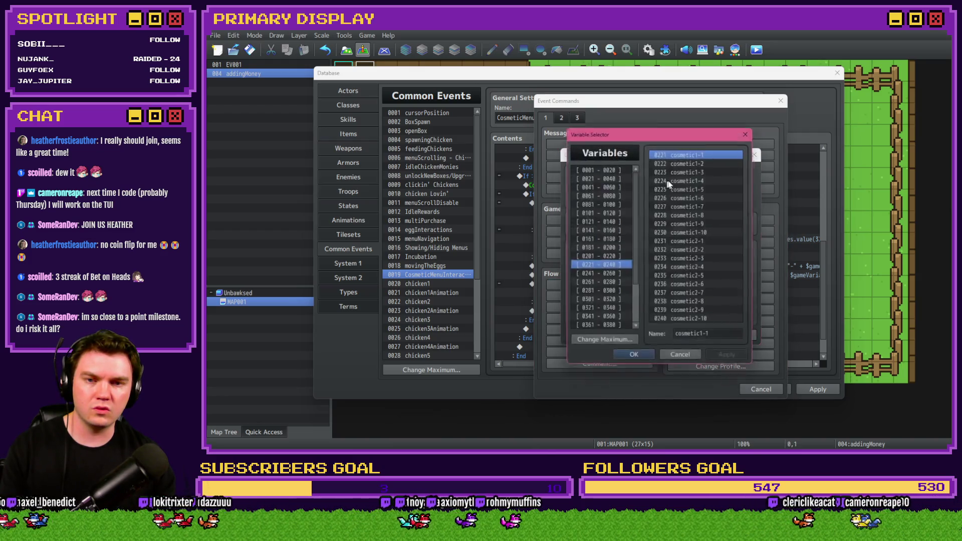
{"action": "double_click", "coordinate": [695, 148]}
{"action": "left_click", "coordinate": [686, 335]}
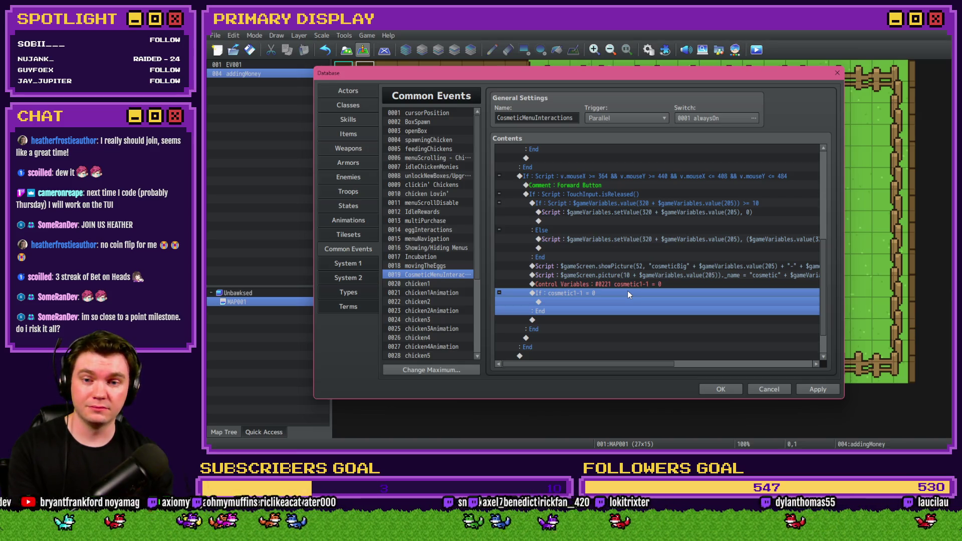
Delete the If block, keeping the variable line, and copy the $gameVariables.value lookup from the picture script
{"action": "key", "text": "Delete"}
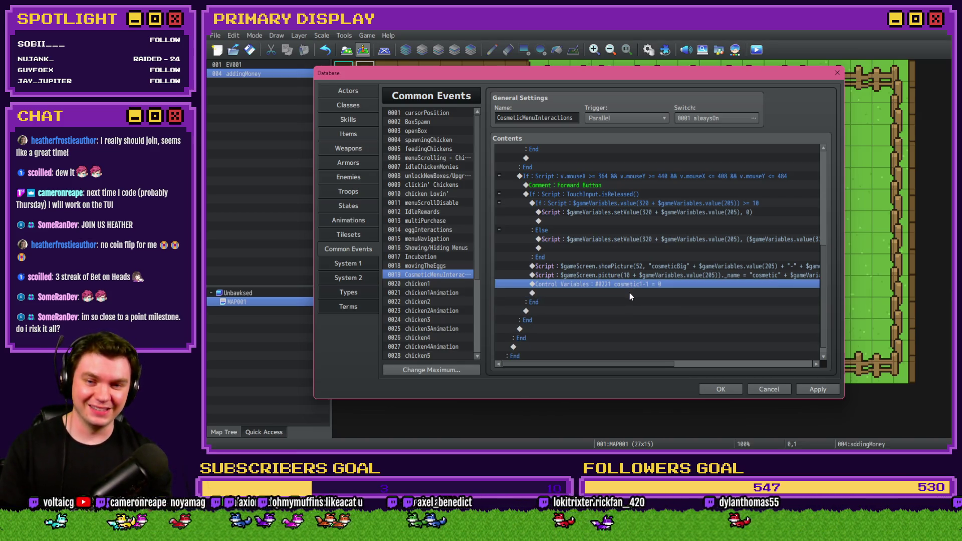
{"action": "left_click", "coordinate": [633, 293]}
{"action": "left_click_drag", "start_coordinate": [626, 364], "coordinate": [703, 364]}
{"action": "double_click", "coordinate": [719, 275]}
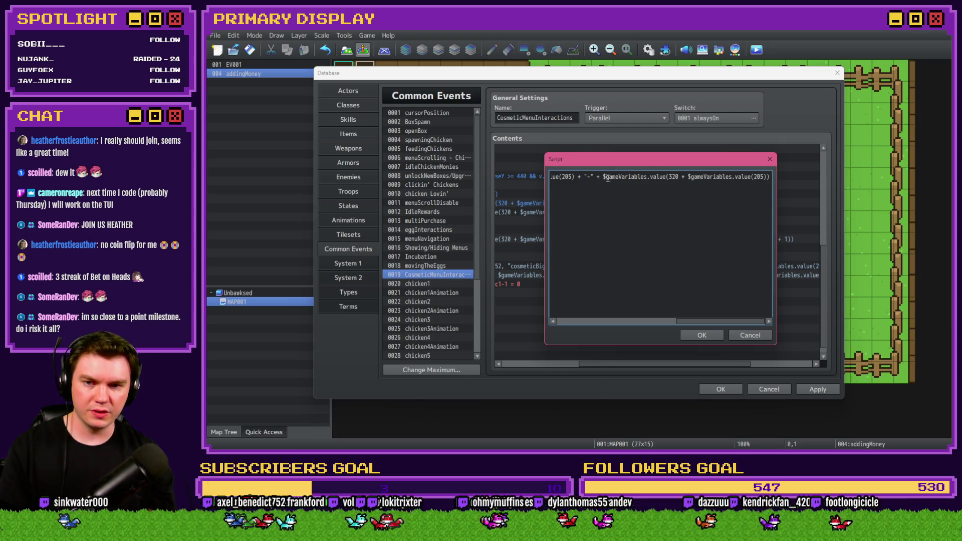
{"action": "left_click_drag", "start_coordinate": [604, 177], "coordinate": [770, 176]}
{"action": "key", "text": "ctrl+c"}
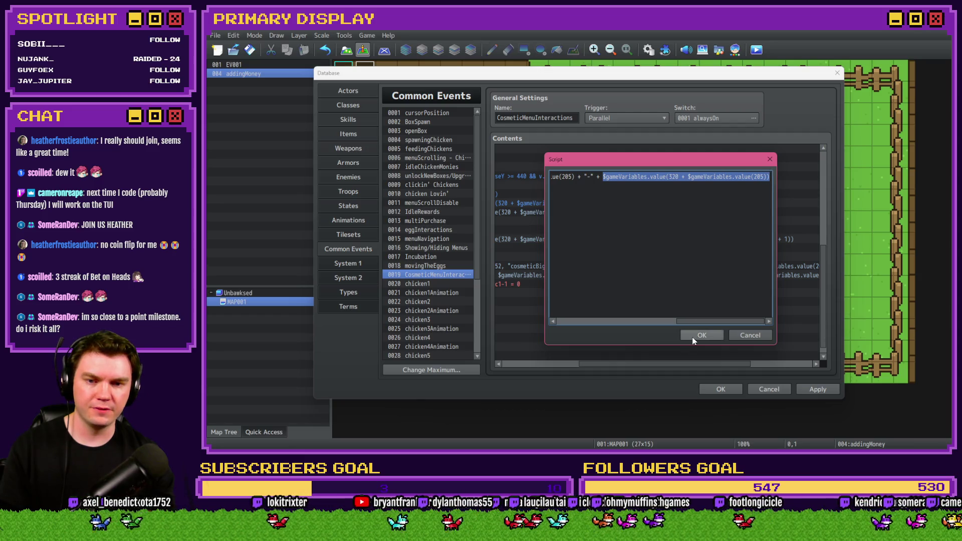
{"action": "left_click", "coordinate": [702, 335]}
{"action": "left_click_drag", "start_coordinate": [606, 363], "coordinate": [529, 364]}
{"action": "double_click", "coordinate": [562, 287]}
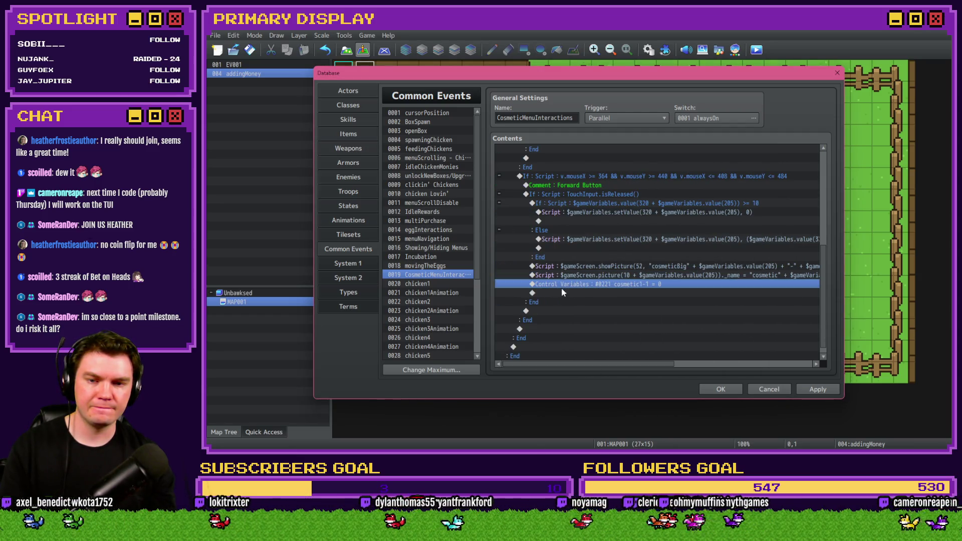
{"action": "left_click", "coordinate": [577, 117]}
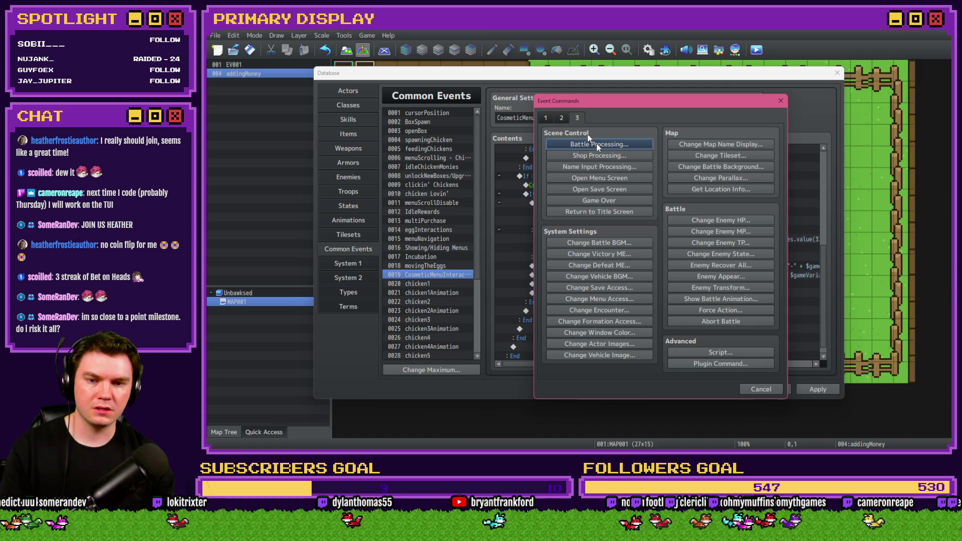
Add an If script branch after the variable line using the pasted $gameVariables.value expression as its condition
{"action": "left_click", "coordinate": [725, 352]}
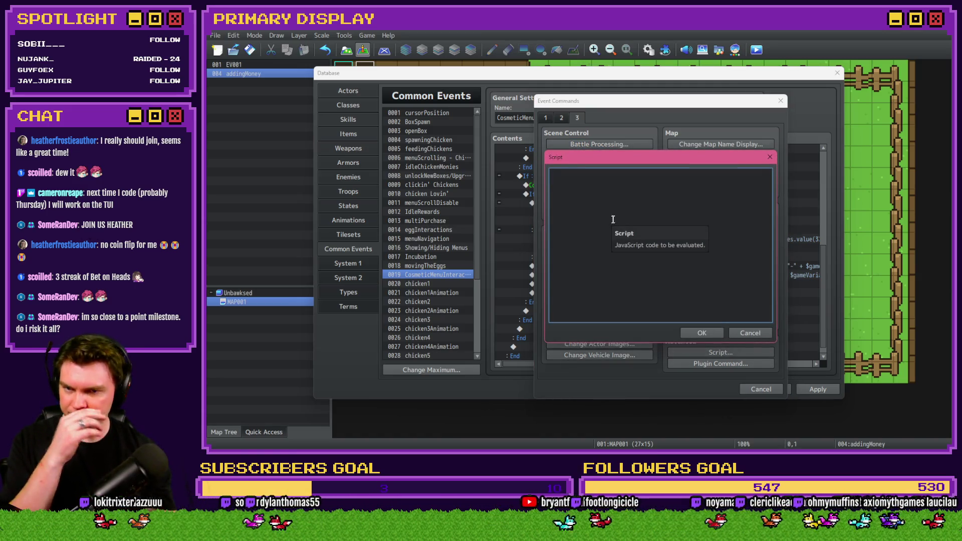
{"action": "left_click", "coordinate": [750, 333]}
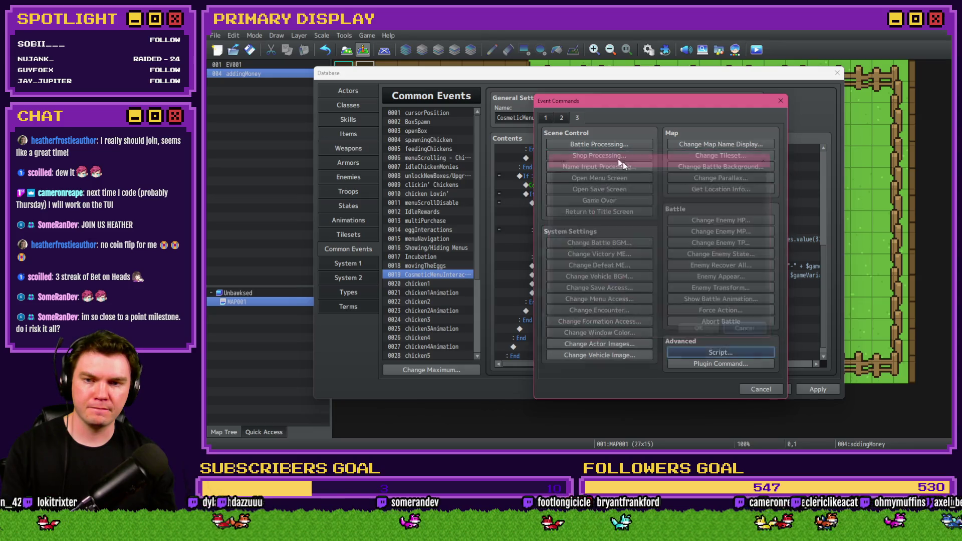
{"action": "left_click", "coordinate": [546, 117]}
{"action": "left_click", "coordinate": [609, 284]}
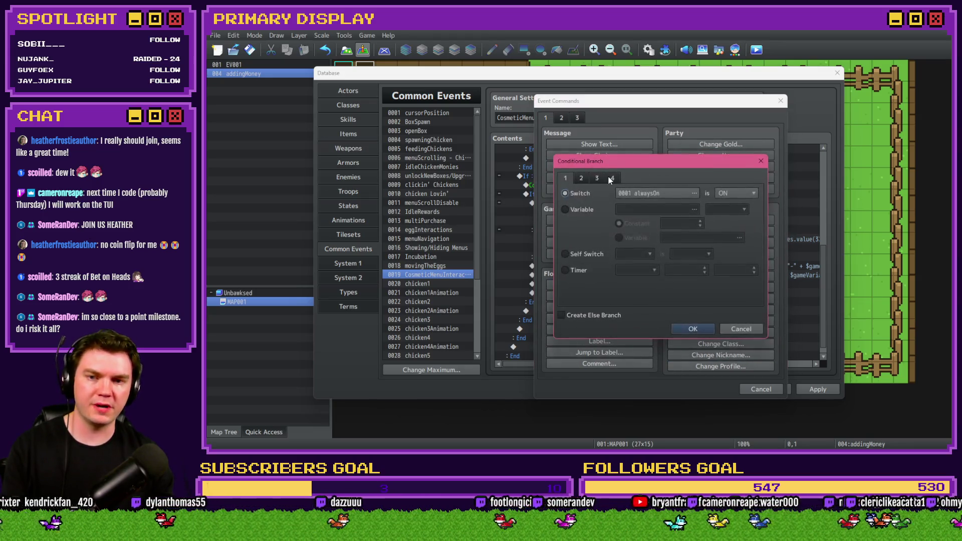
{"action": "left_click", "coordinate": [613, 178]}
{"action": "left_click", "coordinate": [565, 293]}
{"action": "left_click", "coordinate": [633, 292]}
{"action": "key", "text": "ctrl+v"}
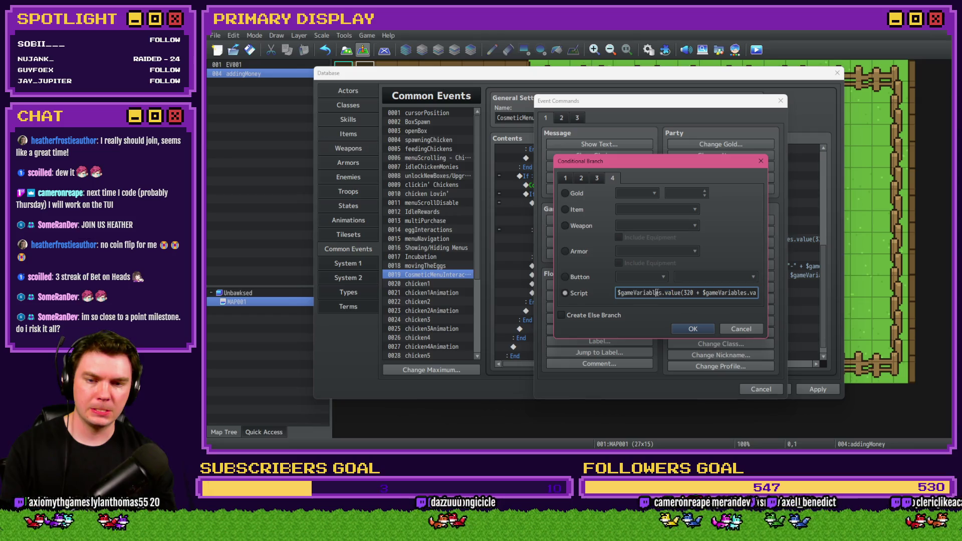
{"action": "left_click", "coordinate": [684, 326]}
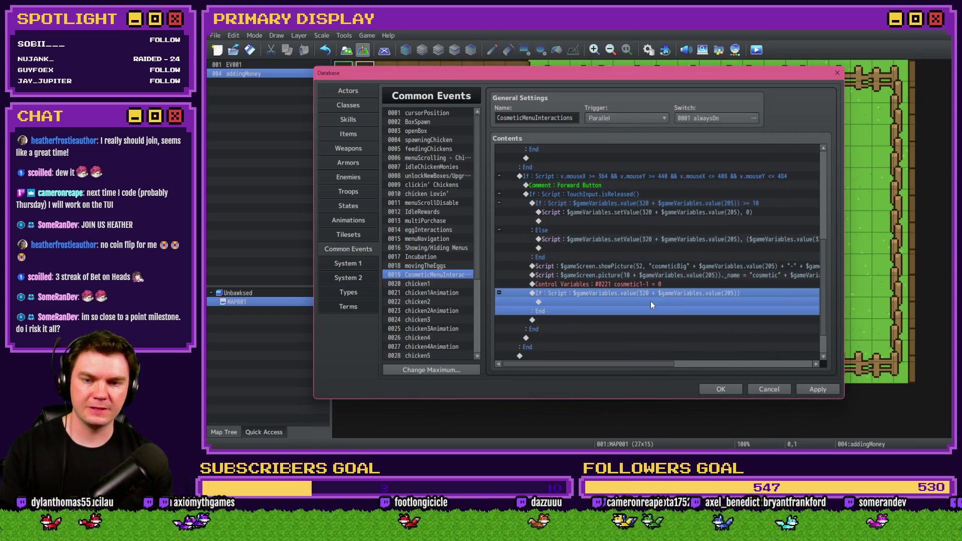
Reopen the branch condition and start rewriting it with $gameVariables.value(221)
{"action": "double_click", "coordinate": [646, 293]}
{"action": "left_click_drag", "start_coordinate": [647, 166], "coordinate": [790, 77]}
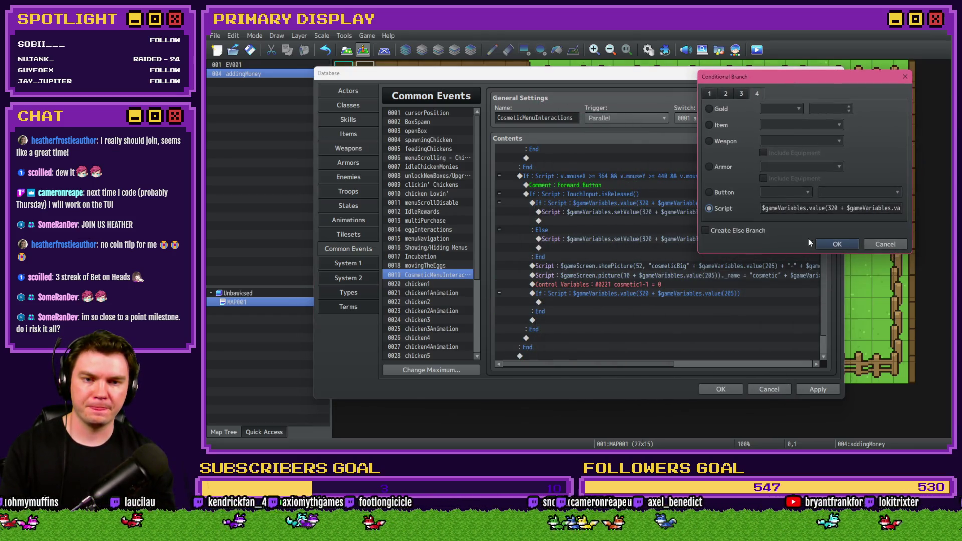
{"action": "left_click", "coordinate": [804, 211]}
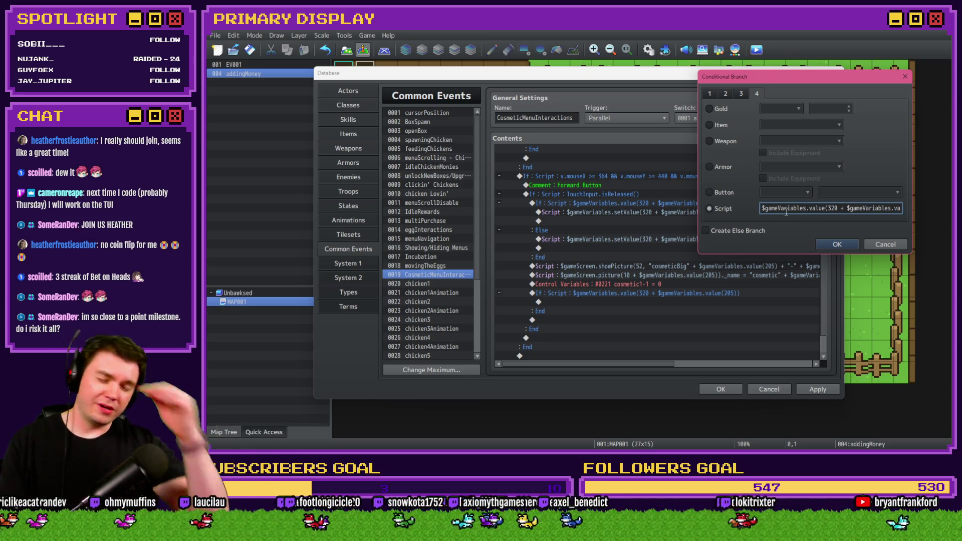
{"action": "type", "text": "$ga"}
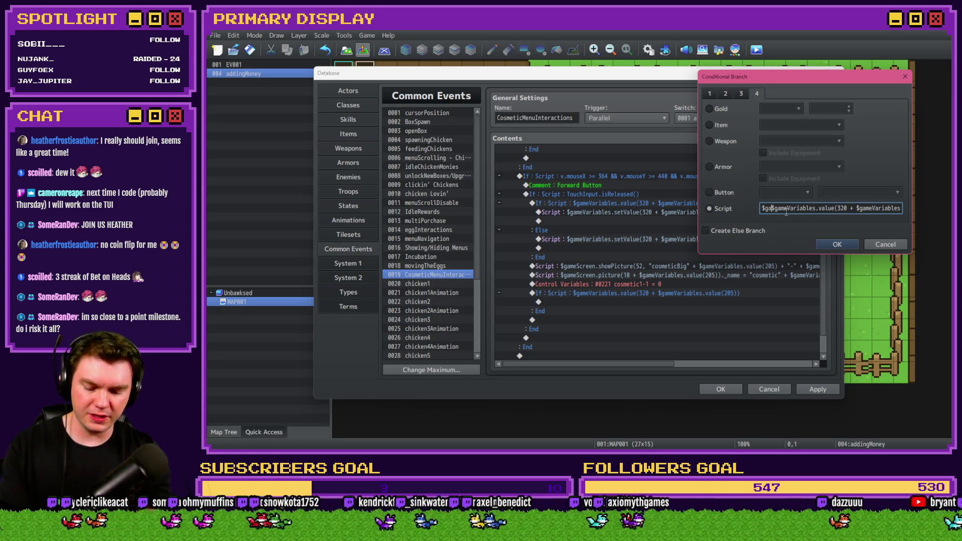
{"action": "type", "text": "meVariables.val"}
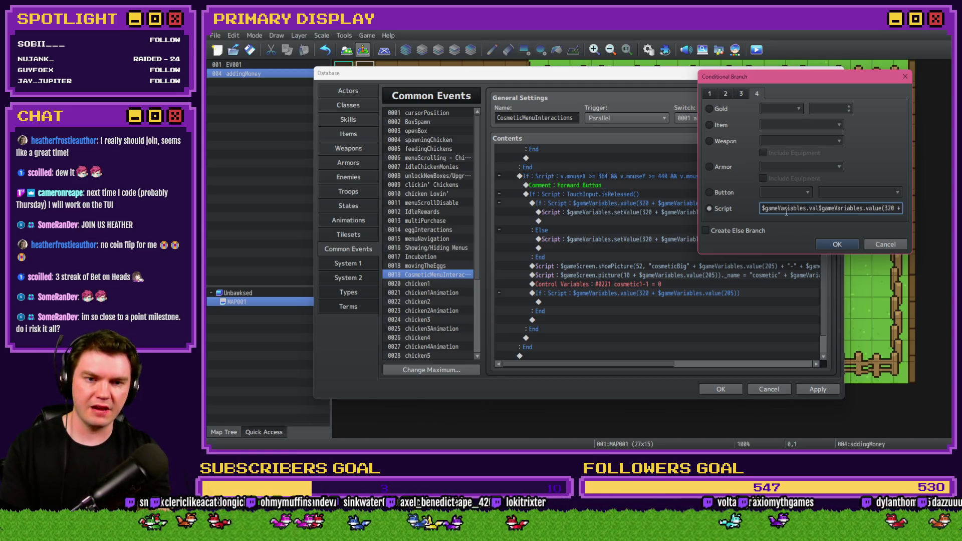
{"action": "type", "text": "ue"}
{"action": "type", "text": "()"}
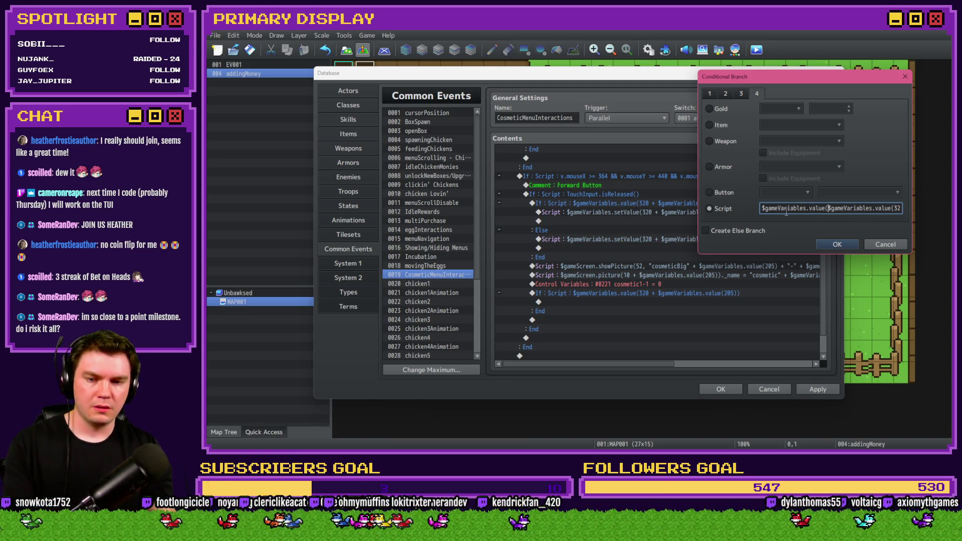
{"action": "key", "text": "Left"}
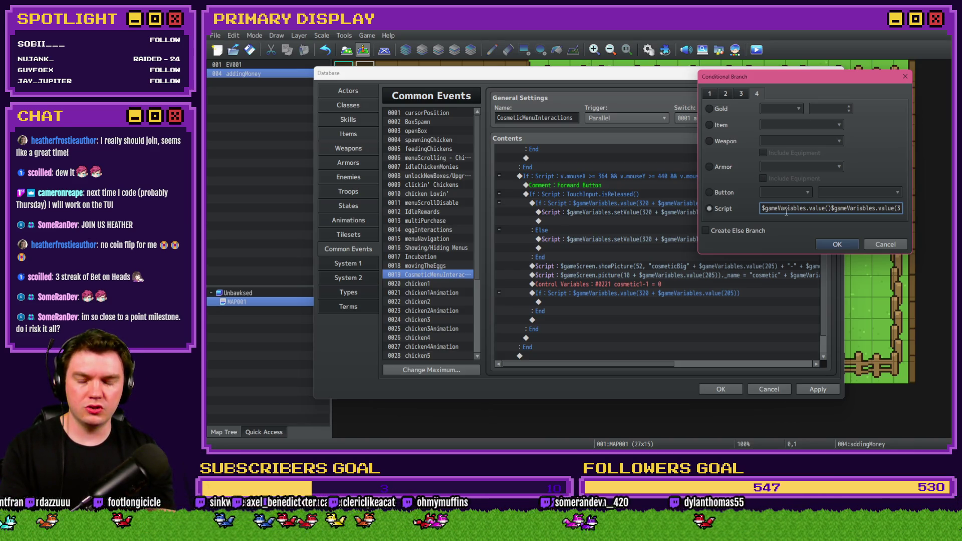
{"action": "type", "text": "221"}
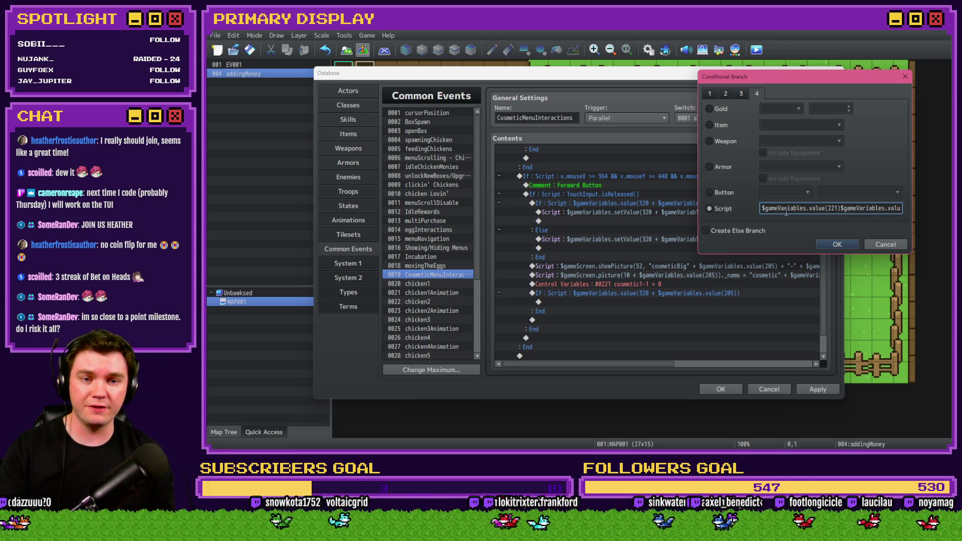
{"action": "type", "text": ")"}
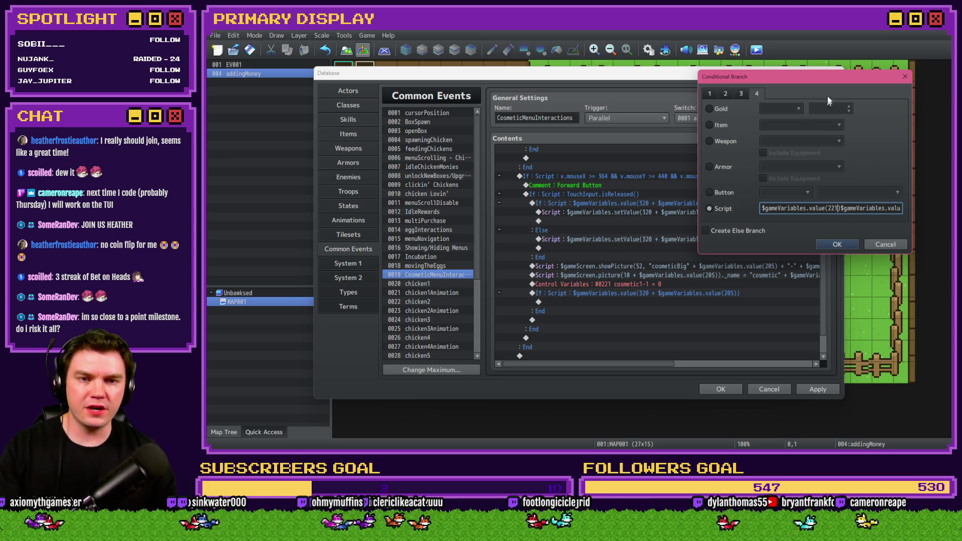
{"action": "left_click_drag", "start_coordinate": [893, 211], "coordinate": [908, 214]}
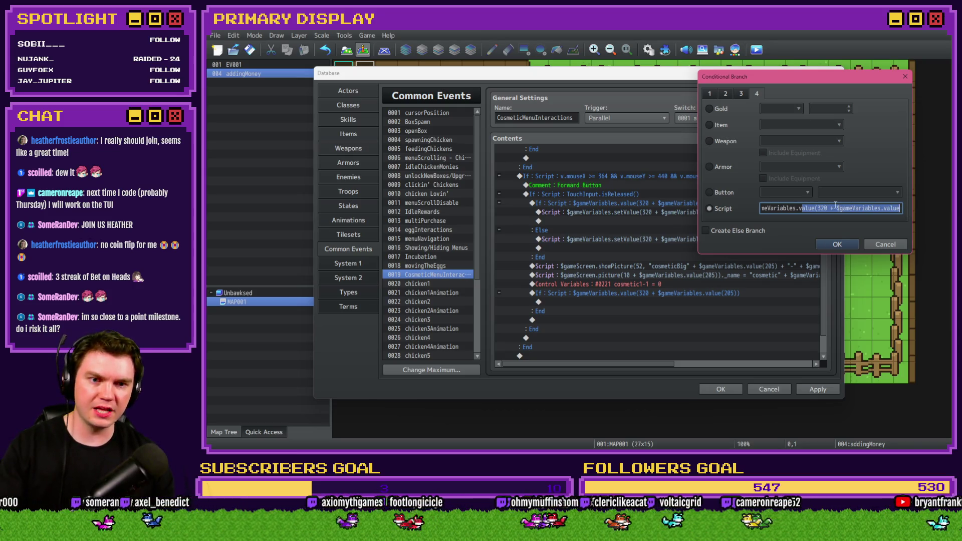
{"action": "left_click", "coordinate": [859, 208]}
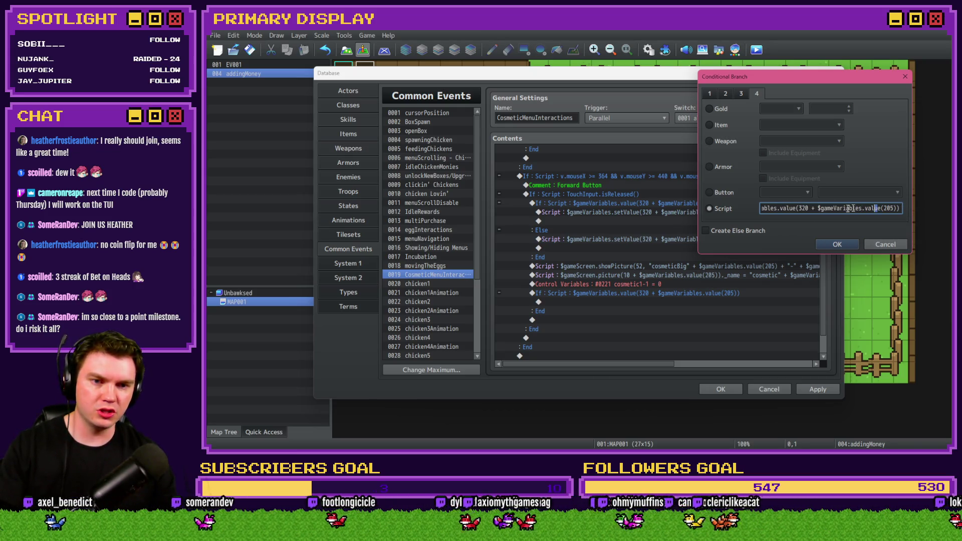
{"action": "left_click_drag", "start_coordinate": [859, 208], "coordinate": [754, 208]}
{"action": "left_click", "coordinate": [836, 208]}
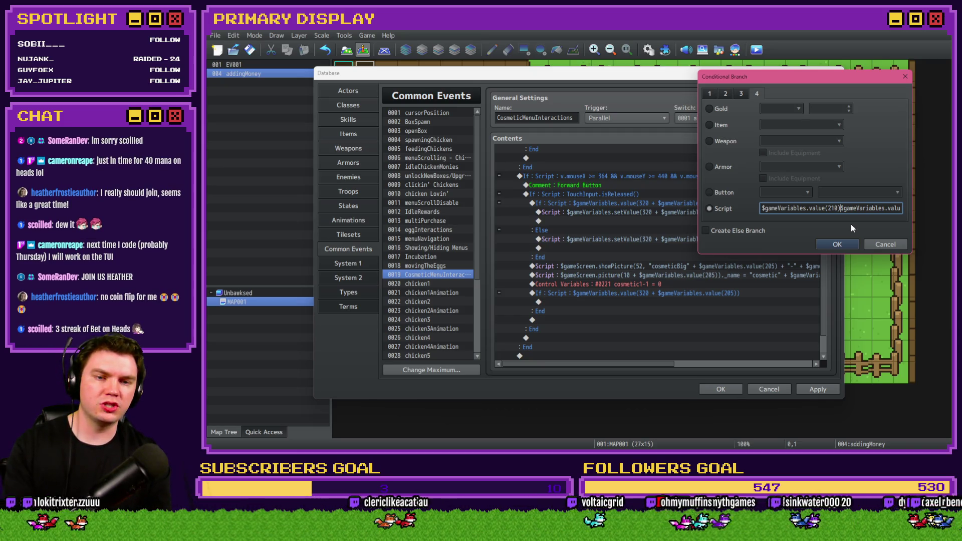
Change the condition to '$gameVariables.value(210 + $gameVariables.value()' and switch to the browser
{"action": "key", "text": "BackSpace"}
{"action": "type", "text": "+ "}
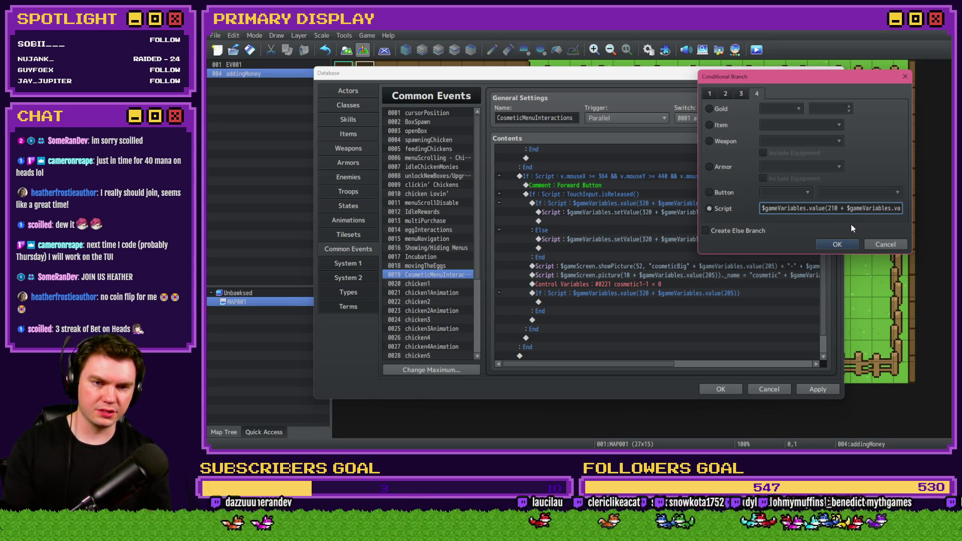
{"action": "type", "text": "$gameVa"}
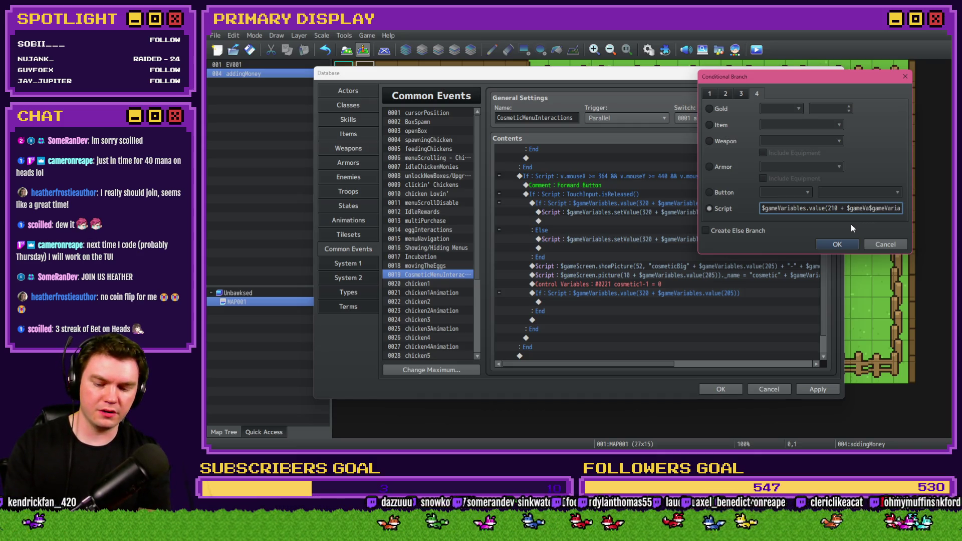
{"action": "type", "text": "ri"}
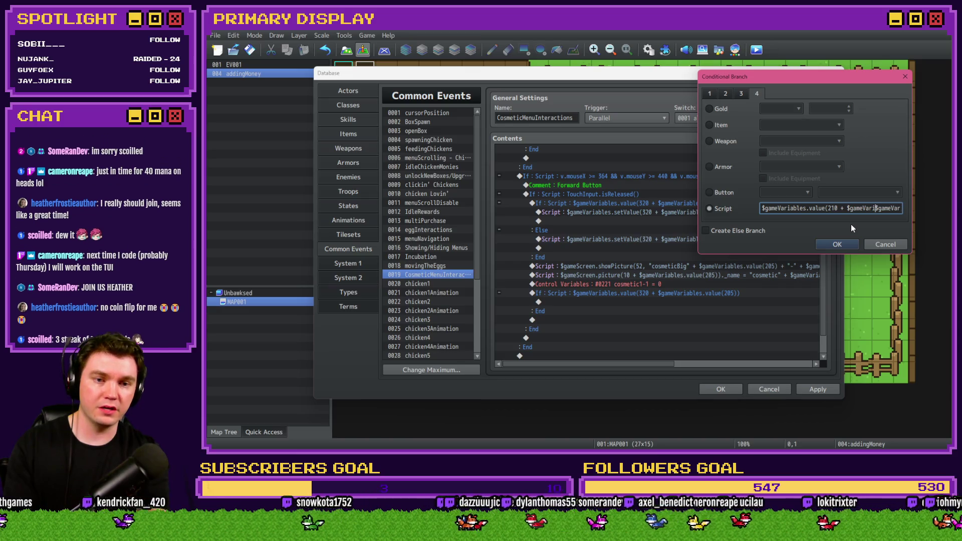
{"action": "type", "text": "ables.value()"}
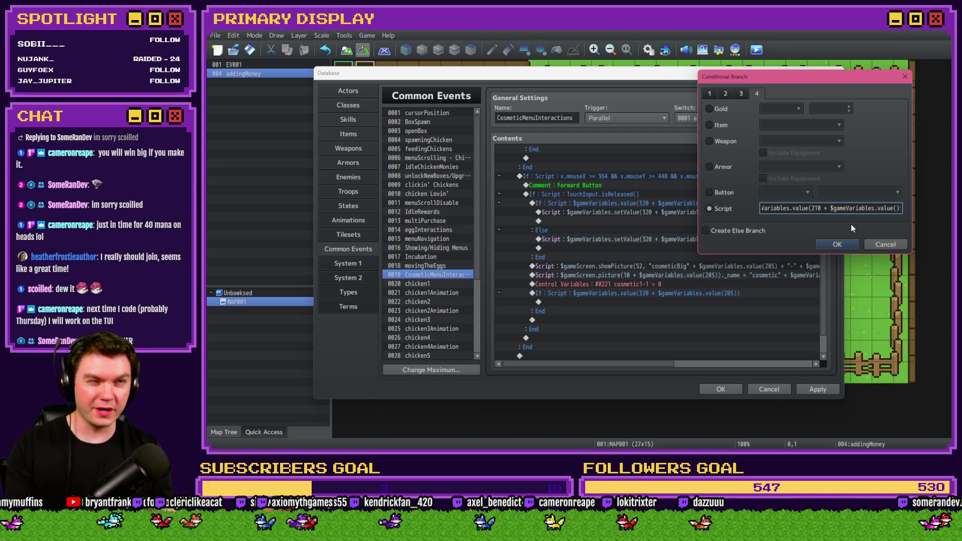
{"action": "mouse_move", "coordinate": [824, 83]}
{"action": "left_mouse_down"}
{"action": "mouse_move", "coordinate": [690, 78]}
{"action": "mouse_move", "coordinate": [682, 88]}
{"action": "left_mouse_up"}
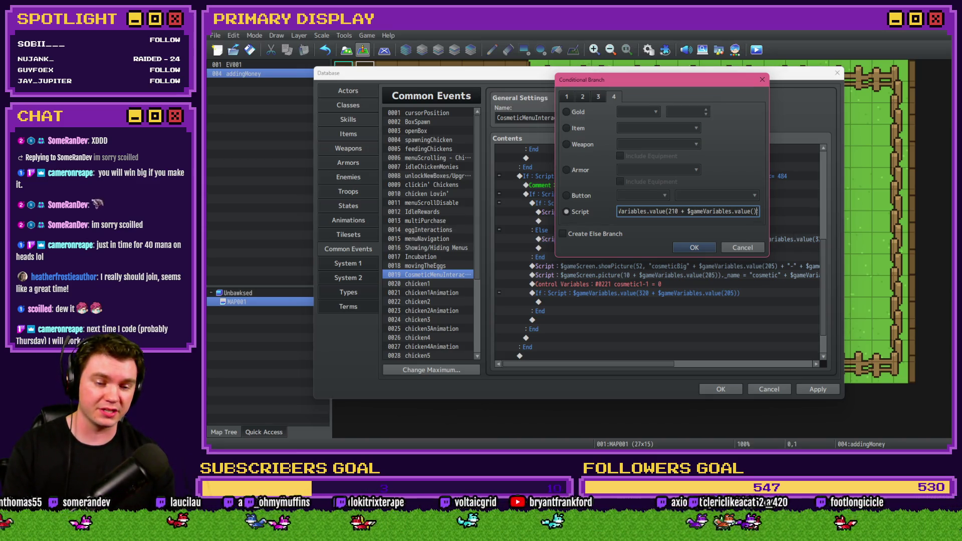
{"action": "key", "text": "alt+Tab"}
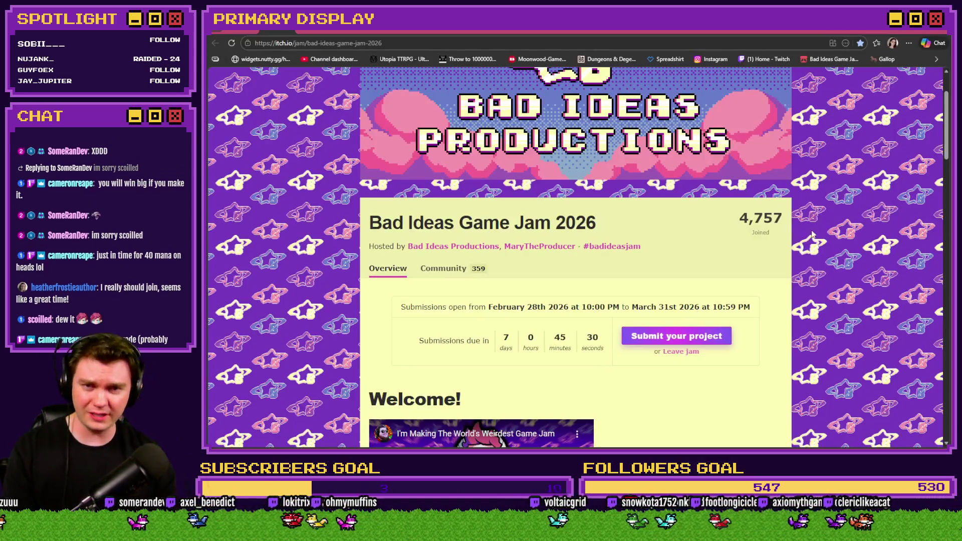
Search Google for 'coin flip' in a new Edge tab
{"action": "key", "text": "ctrl+t"}
{"action": "left_click", "coordinate": [787, 43]}
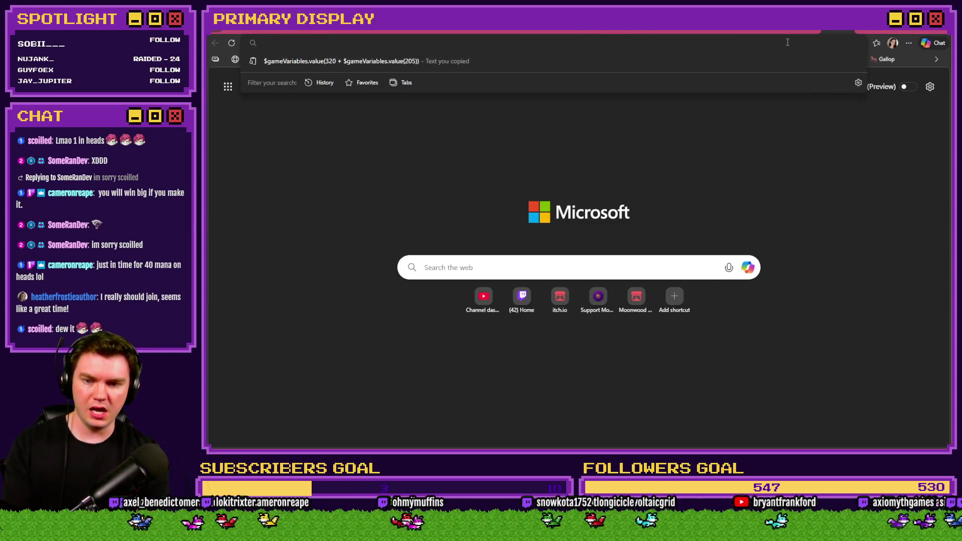
{"action": "type", "text": "coin fli"}
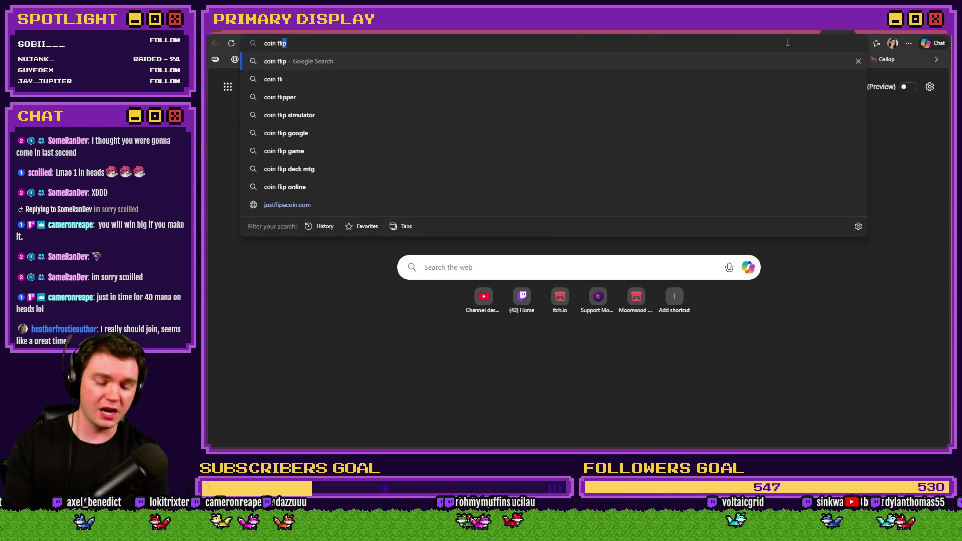
{"action": "type", "text": "p"}
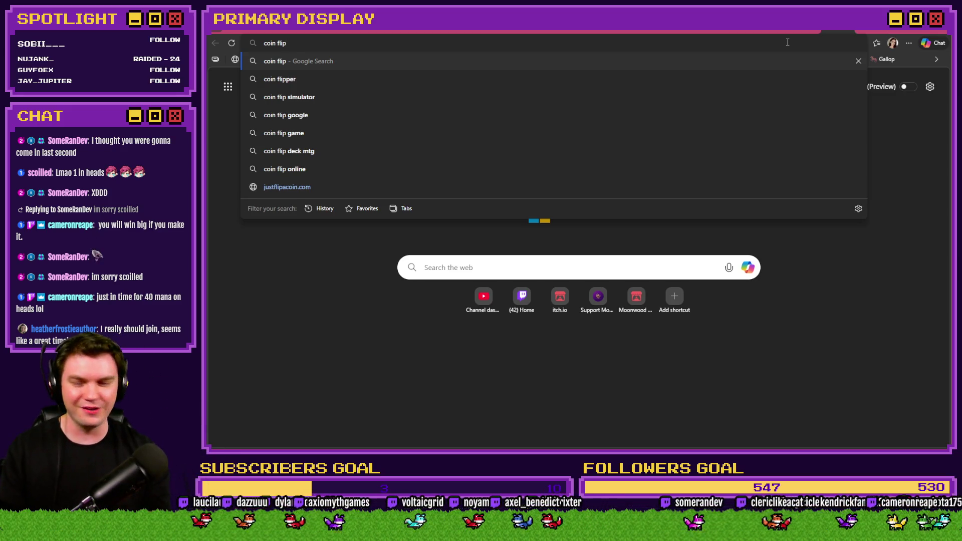
{"action": "key", "text": "Return"}
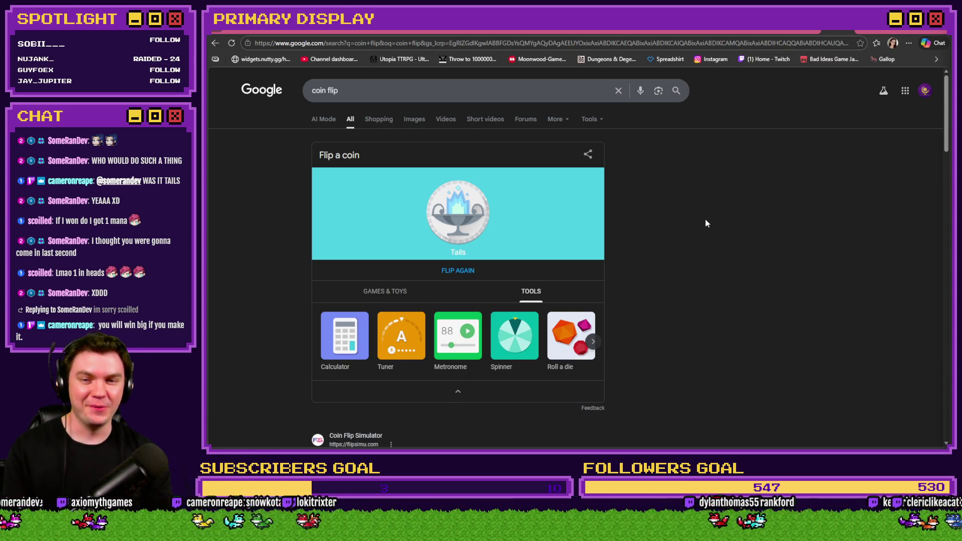
Flip Google's coin twice more, landing Heads and then Tails
{"action": "left_click", "coordinate": [468, 272]}
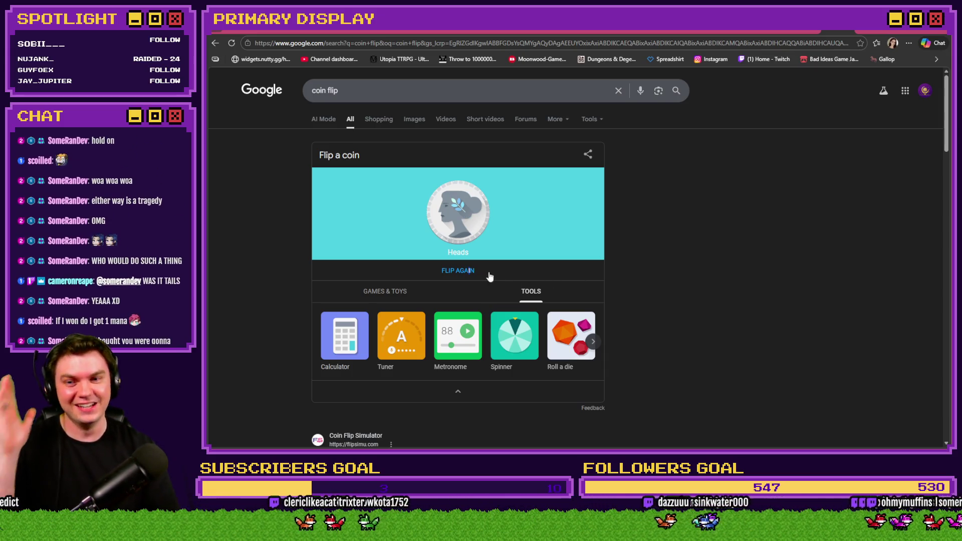
{"action": "left_click", "coordinate": [468, 273]}
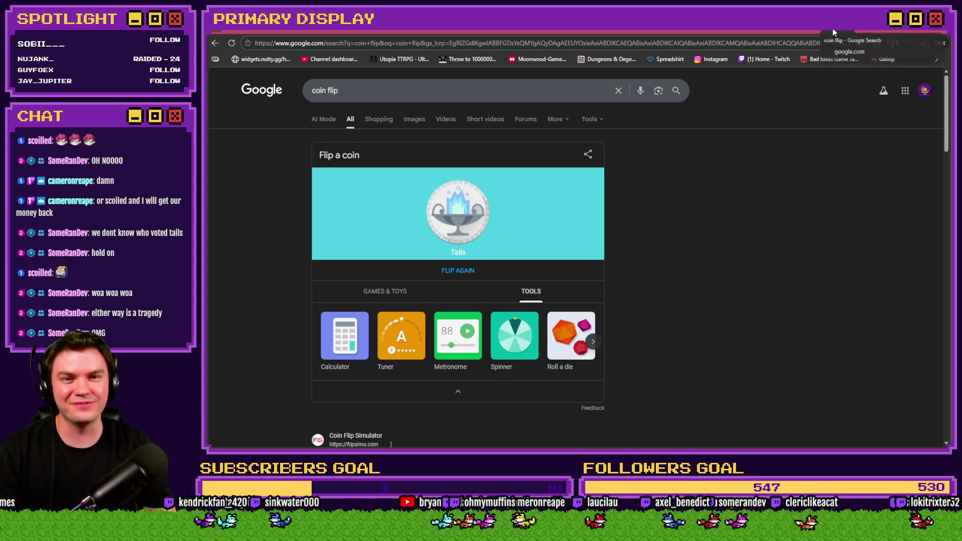
Maximize the Twitch stream manager, then switch to the Google coin flip result showing Tails
{"action": "left_click_drag", "start_coordinate": [714, 98], "coordinate": [681, 82]}
{"action": "double_click", "coordinate": [681, 83]}
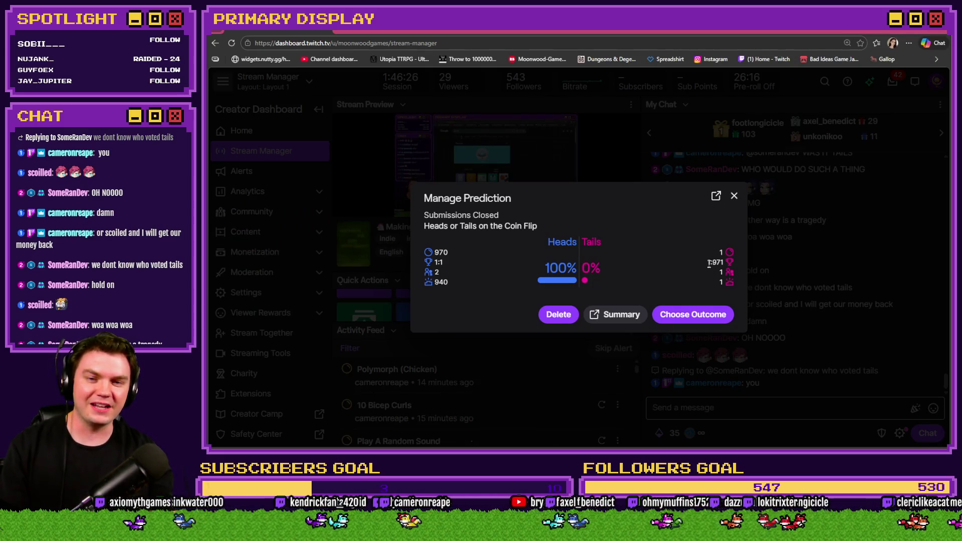
{"action": "double_click", "coordinate": [715, 262]}
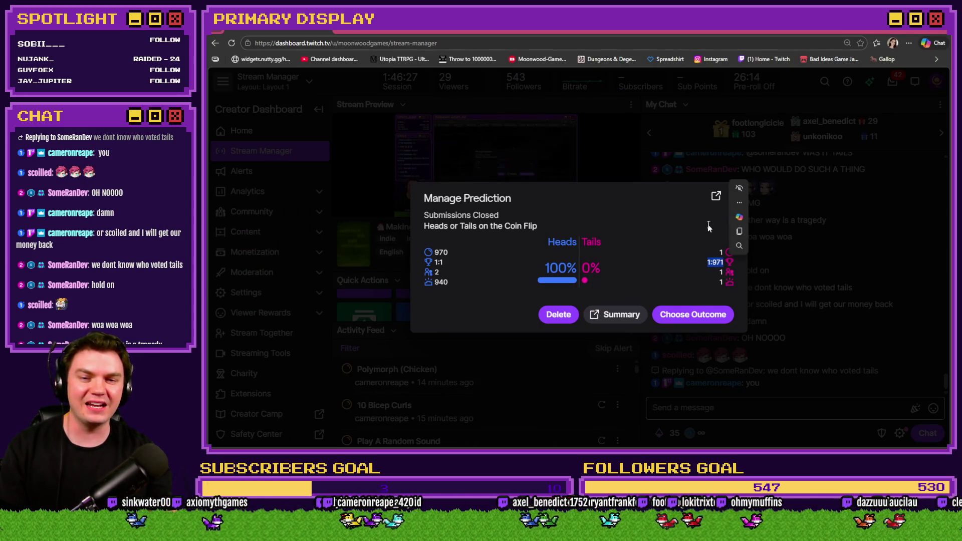
{"action": "left_click", "coordinate": [707, 224]}
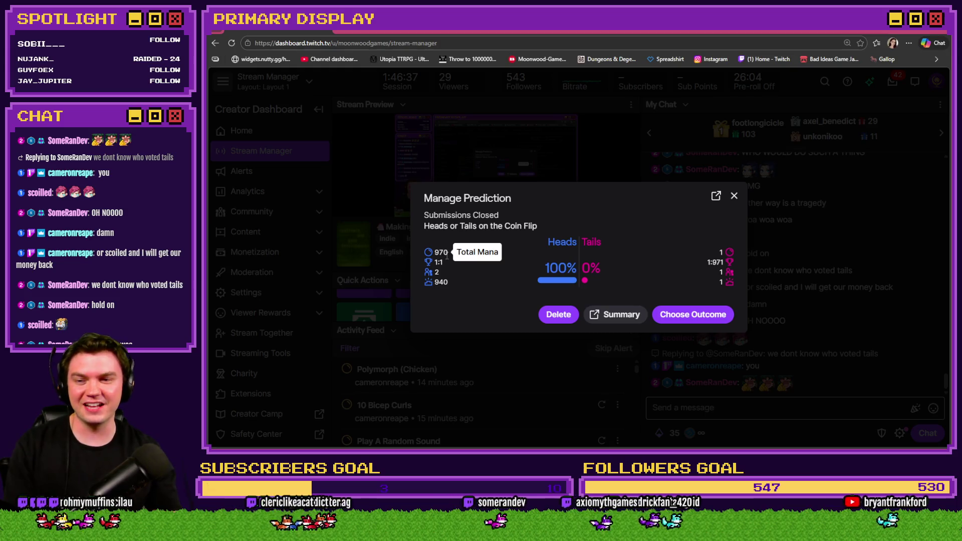
{"action": "left_click", "coordinate": [359, 29]}
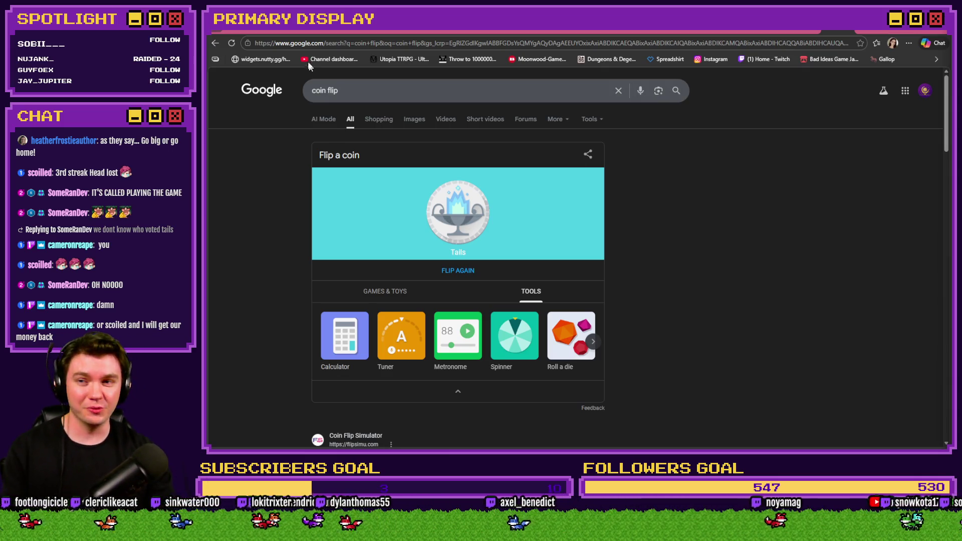
Switch to the itch.io Bad Ideas Game Jam 2026 tab
{"action": "left_click", "coordinate": [275, 28]}
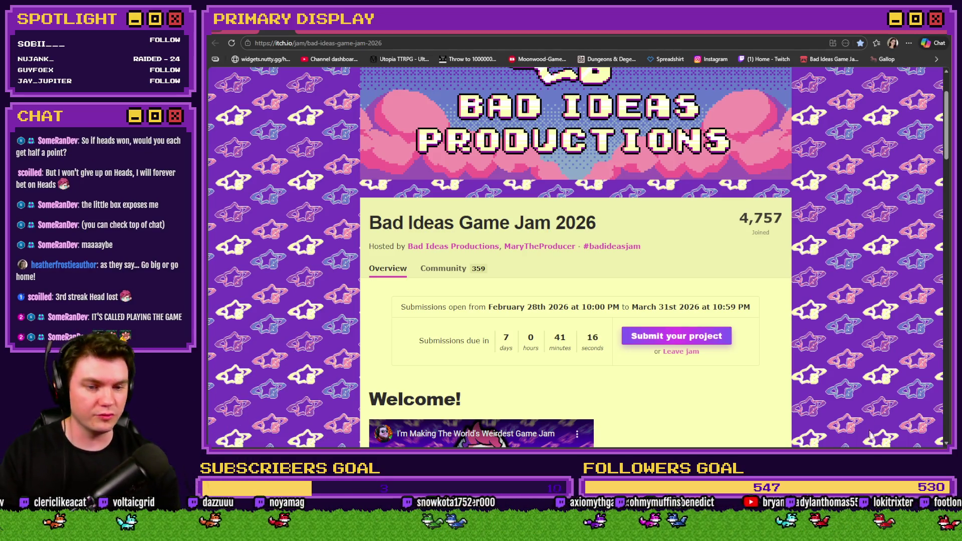
Alt+Tab back to RPG Maker MZ's open Conditional Branch script editor
{"action": "key", "text": "alt+Tab"}
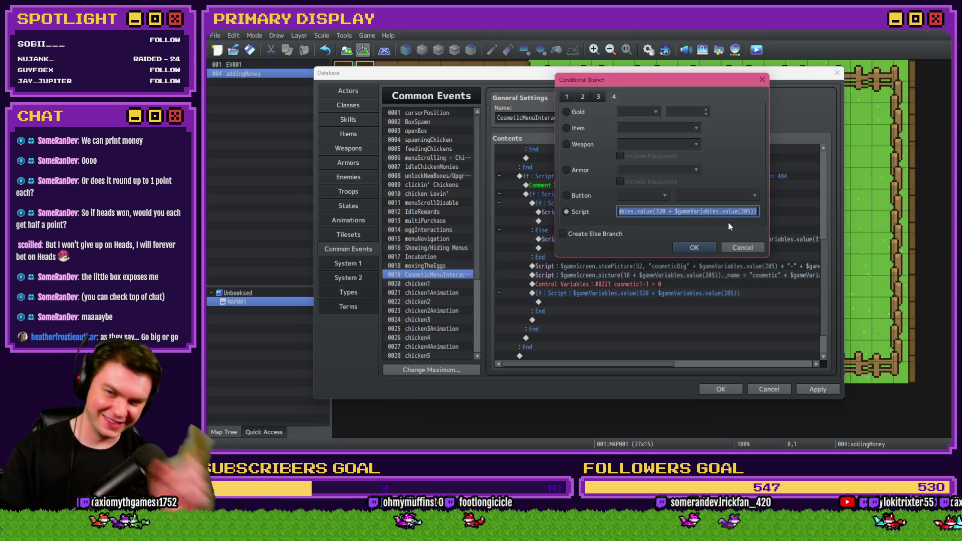
{"action": "left_click", "coordinate": [708, 211]}
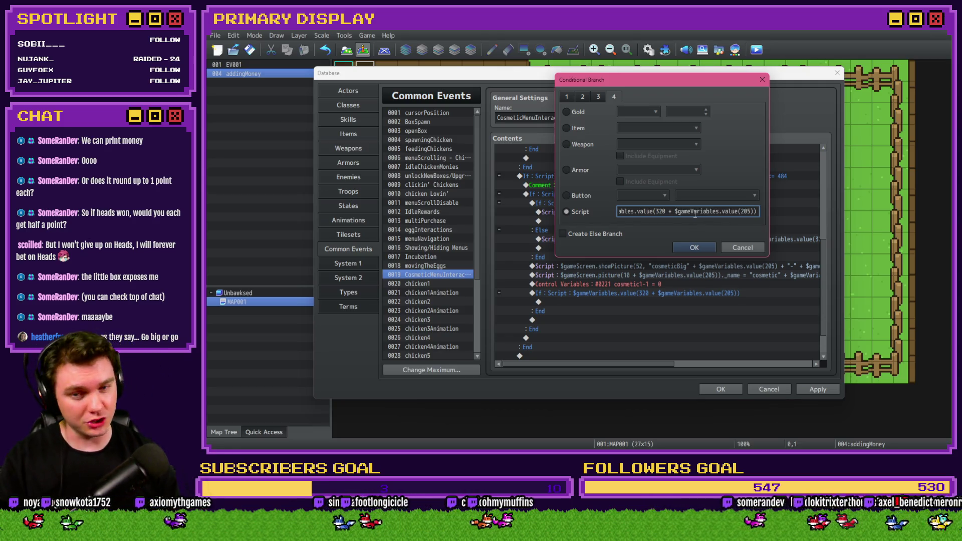
{"action": "left_click_drag", "start_coordinate": [680, 211], "coordinate": [606, 212]}
{"action": "double_click", "coordinate": [644, 211]}
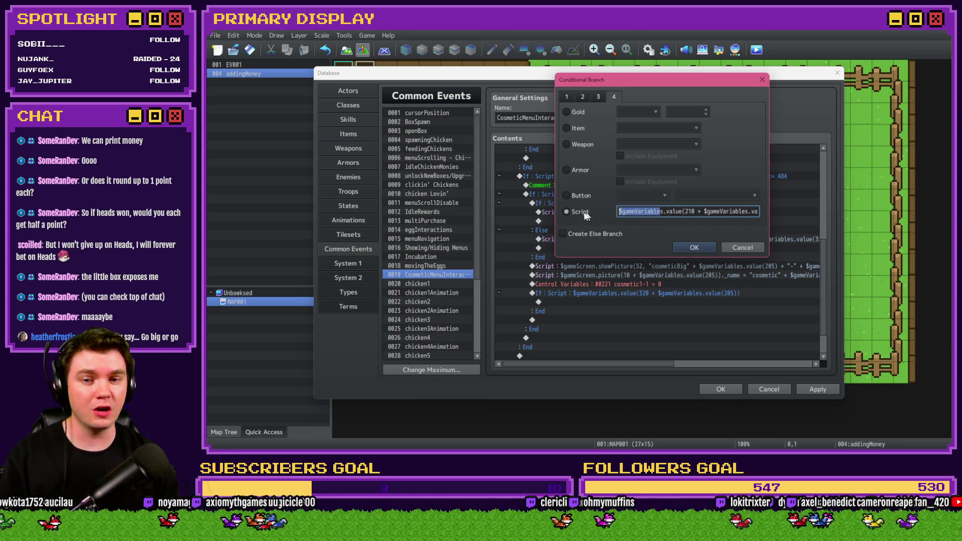
{"action": "left_click", "coordinate": [658, 212]}
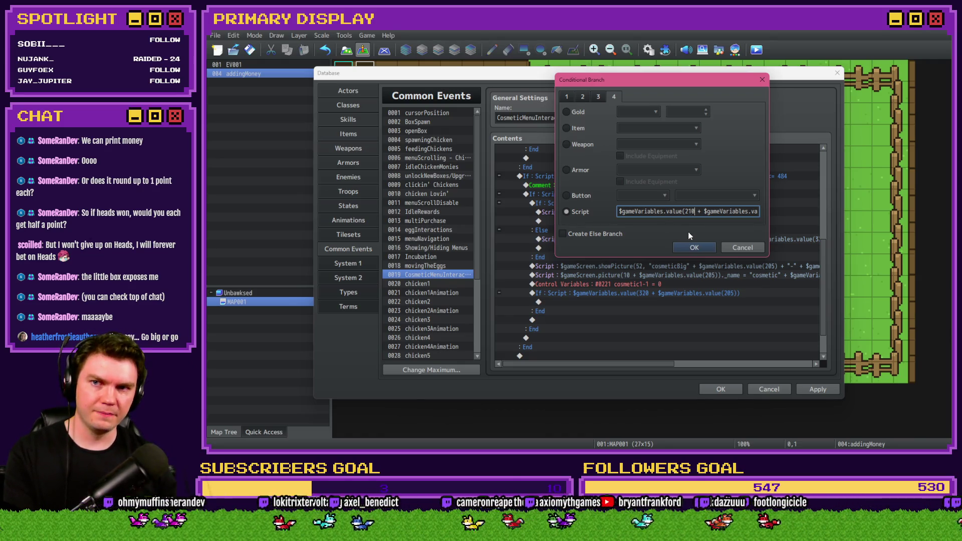
{"action": "type", "text": "$gameVariables.value()"}
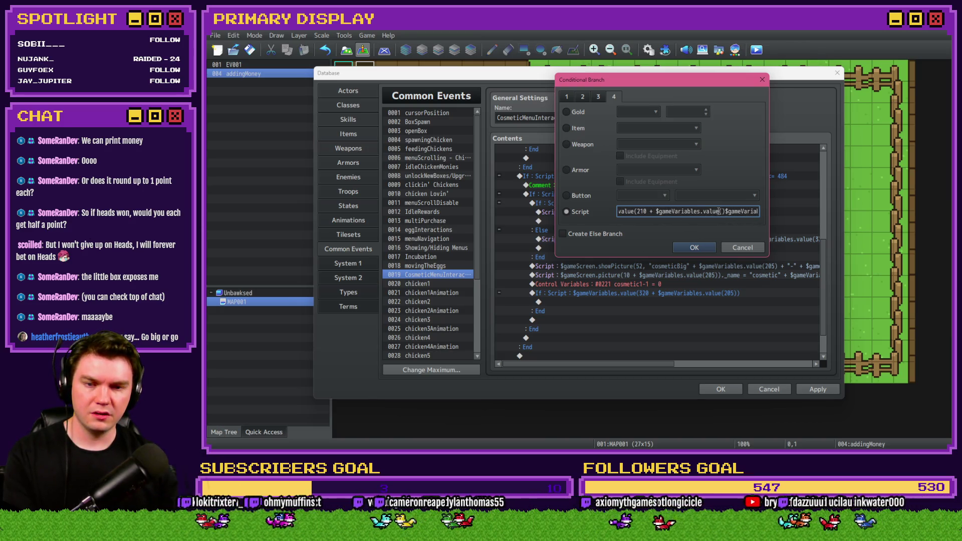
Insert ($gameVariables.value(205) * 10) + after '210 + ' in the script condition and confirm it
{"action": "key", "text": "Right"}
{"action": "key", "text": "Right"}
{"action": "key", "text": "Right"}
{"action": "key", "text": "Right"}
{"action": "key", "text": "Right"}
{"action": "key", "text": "Right"}
{"action": "key", "text": "Home"}
{"action": "type", "text": "("}
{"action": "type", "text": "es.value()"}
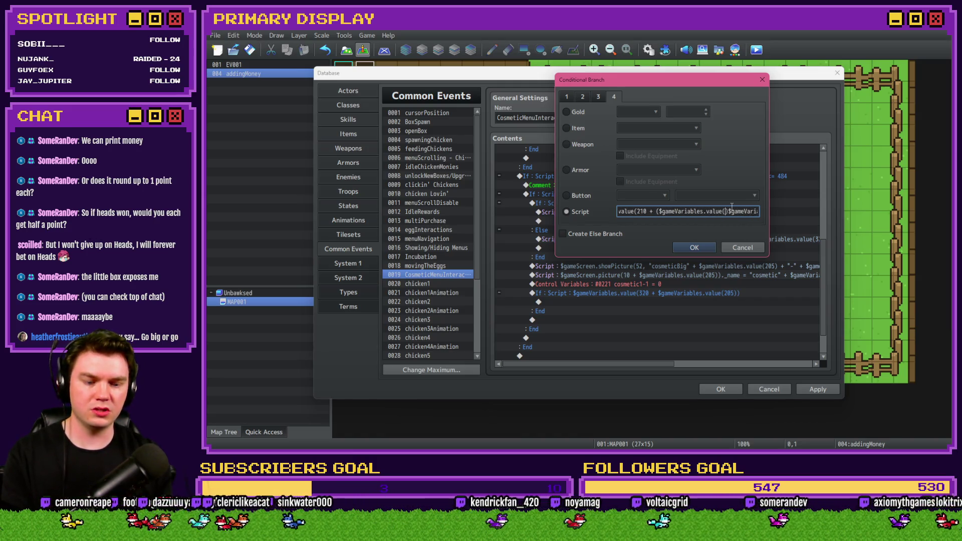
{"action": "type", "text": "205"}
{"action": "type", "text": " * 10"}
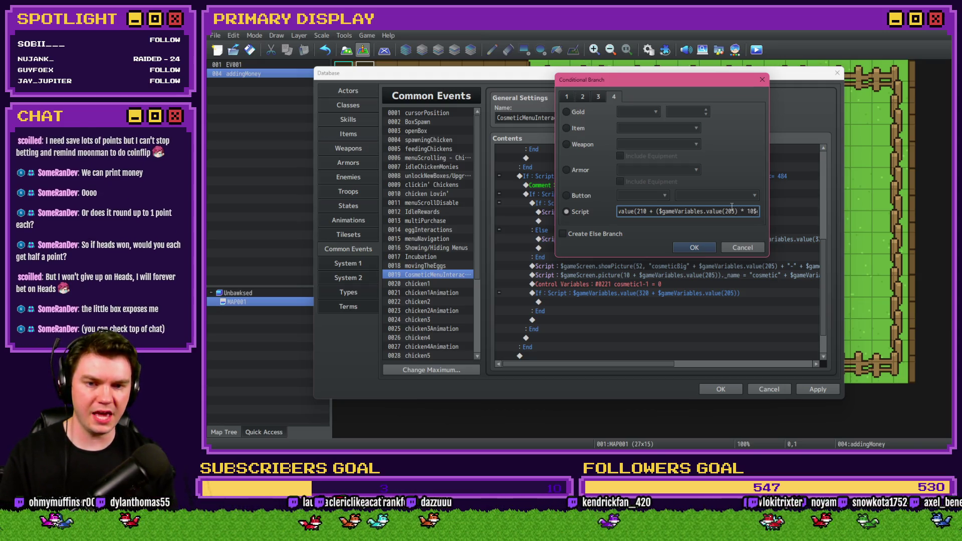
{"action": "type", "text": ")"}
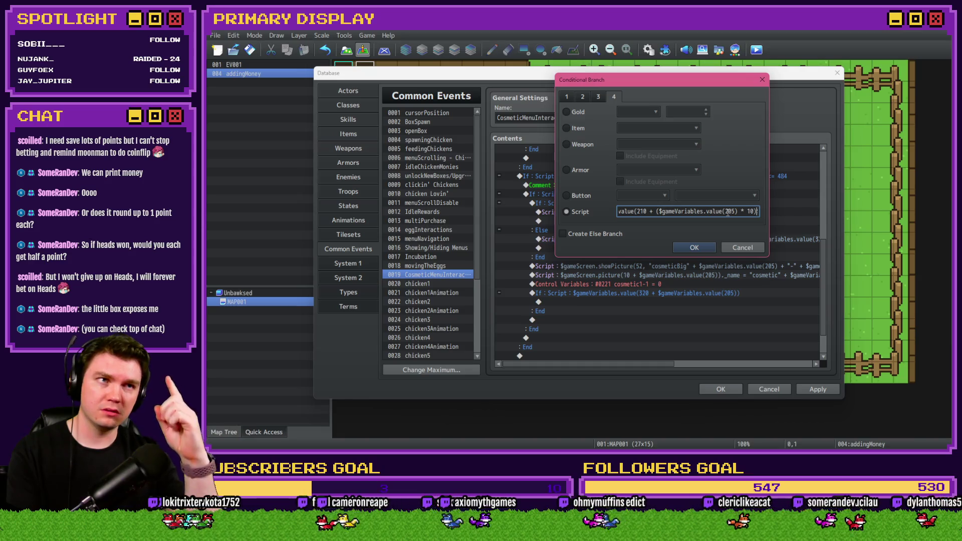
{"action": "type", "text": "$"}
{"action": "type", "text": "+"}
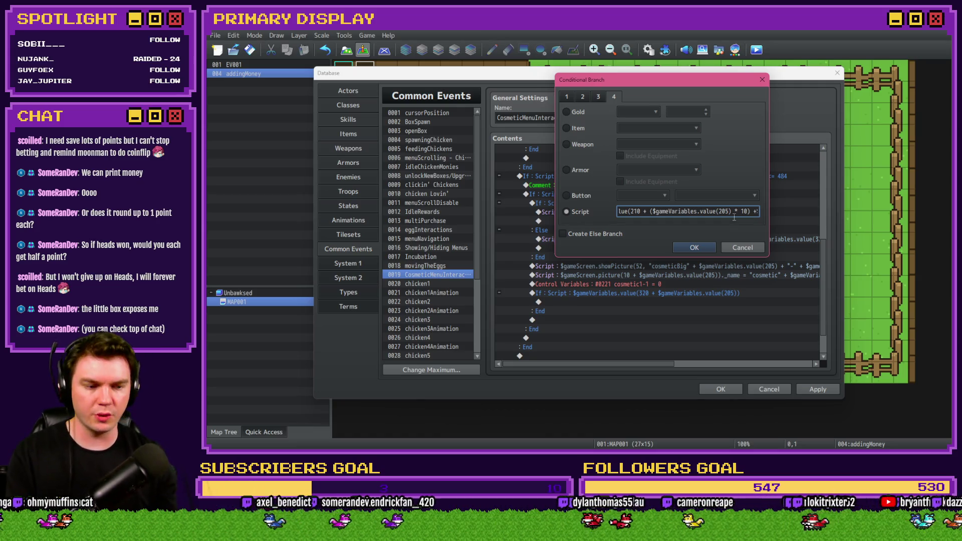
{"action": "type", "text": "$gam"}
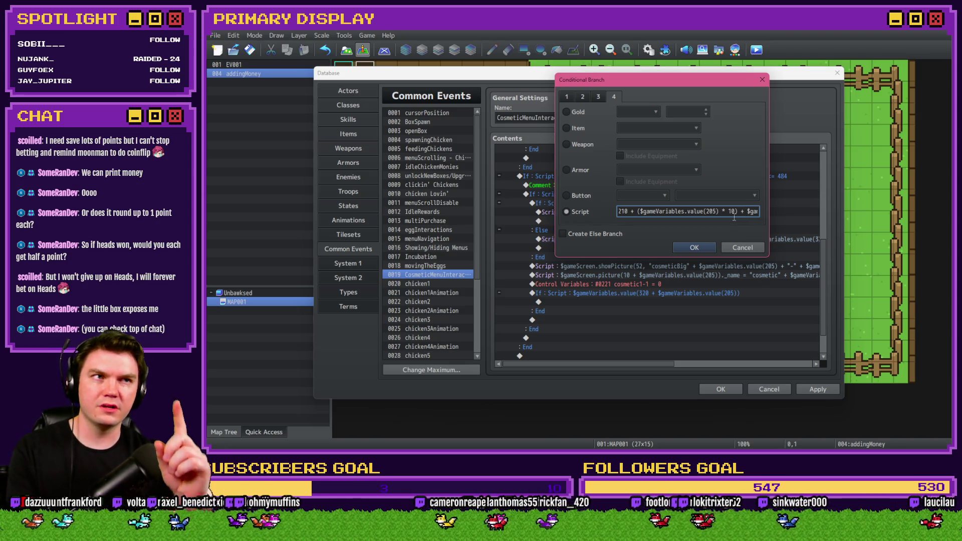
{"action": "key", "text": "Right"}
{"action": "key", "text": "Right"}
{"action": "key", "text": "Right"}
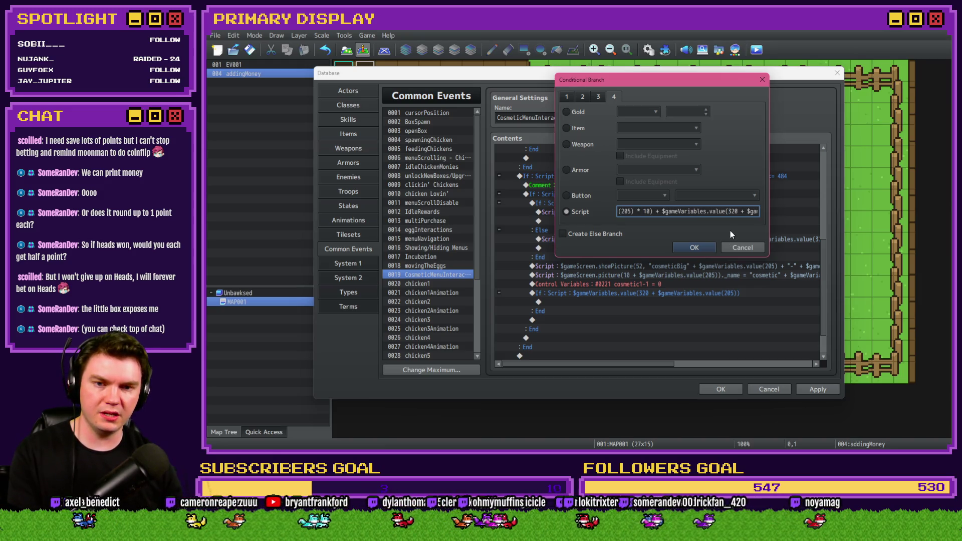
{"action": "key", "text": "Right"}
{"action": "key", "text": "Right"}
{"action": "key", "text": "Right"}
{"action": "key", "text": "Right"}
{"action": "key", "text": "Right"}
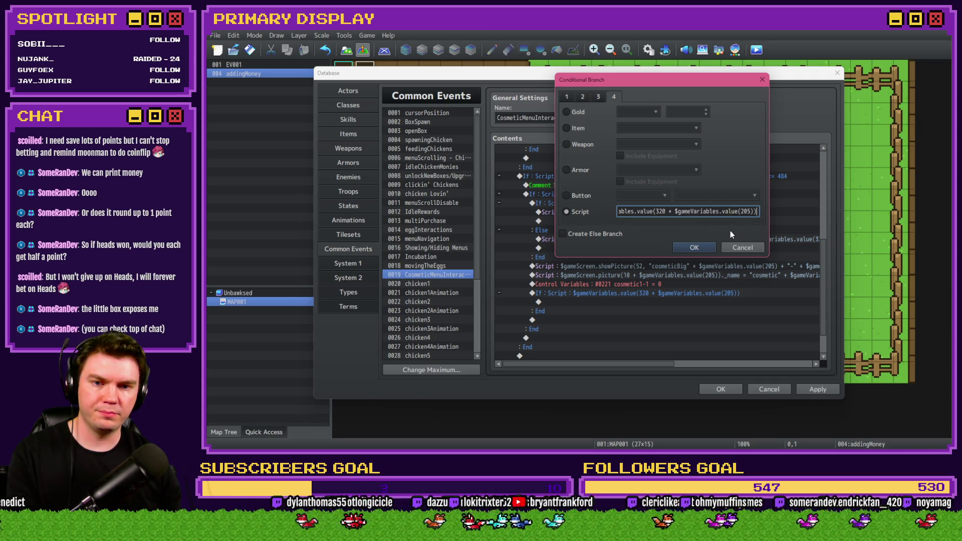
{"action": "key", "text": "Left"}
{"action": "key", "text": "Left"}
{"action": "key", "text": "Left"}
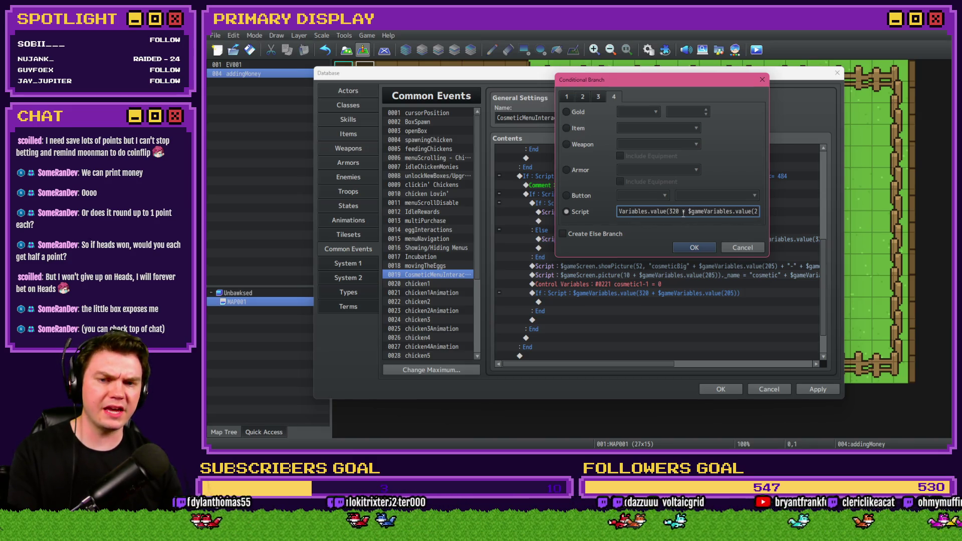
{"action": "key", "text": "ctrl+v"}
{"action": "key", "text": "Return"}
Check the Control Variables command's variable list at 0321–0340 for chicken1CosmeticEquip, closing without changes
{"action": "double_click", "coordinate": [641, 285]}
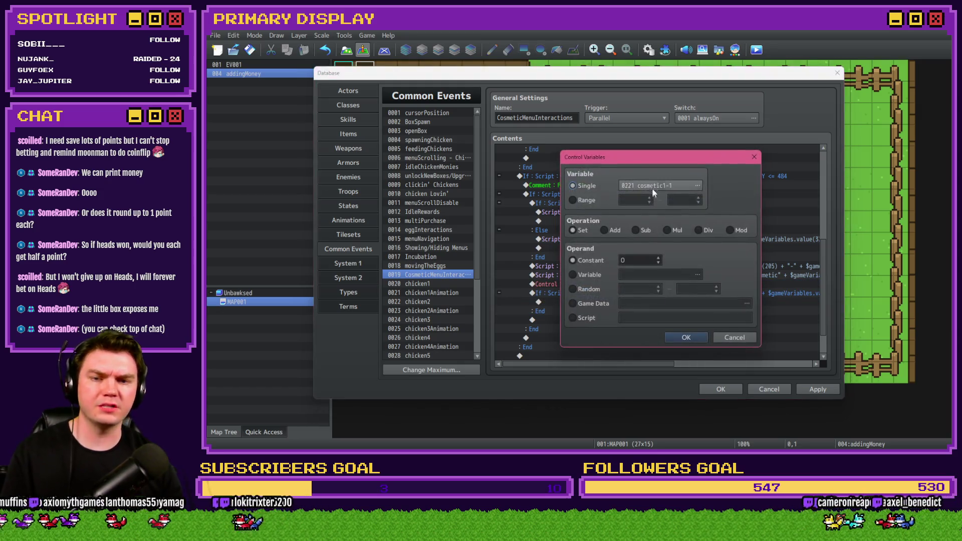
{"action": "left_click", "coordinate": [655, 182]}
{"action": "left_click", "coordinate": [618, 286]}
{"action": "key", "text": "Down"}
{"action": "key", "text": "Down"}
{"action": "key", "text": "Down"}
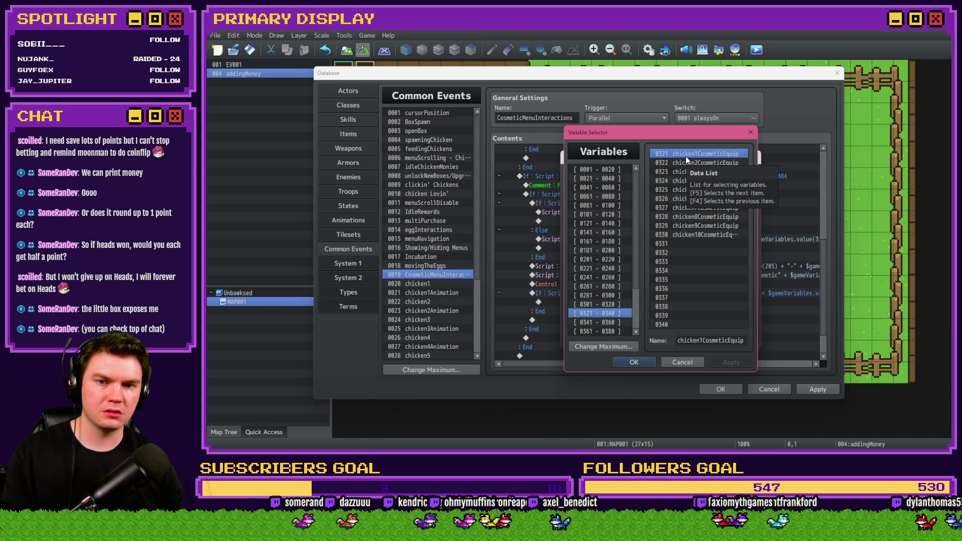
{"action": "double_click", "coordinate": [686, 156]}
{"action": "key", "text": "Return"}
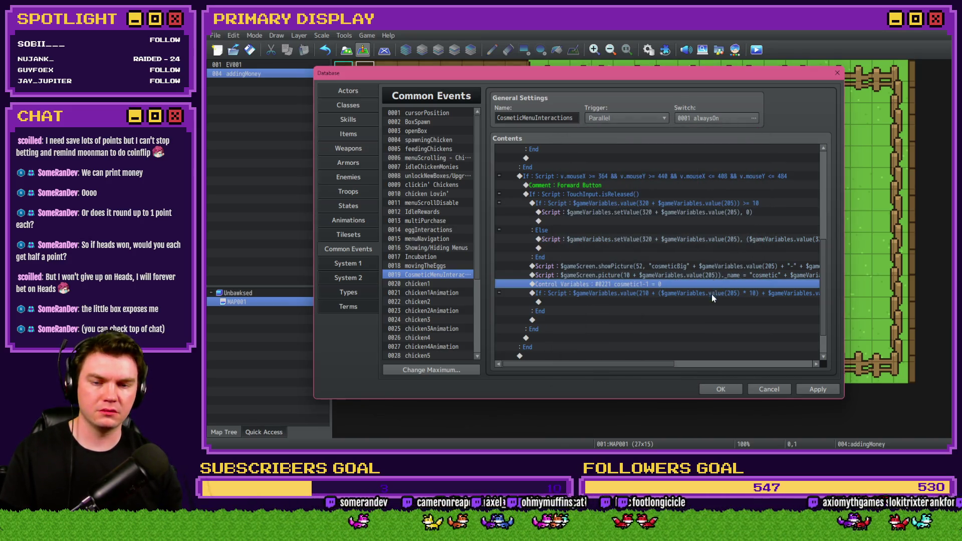
Reopen the If condition and delete the 0 from 320 in its script
{"action": "double_click", "coordinate": [711, 294]}
{"action": "left_click", "coordinate": [724, 296]}
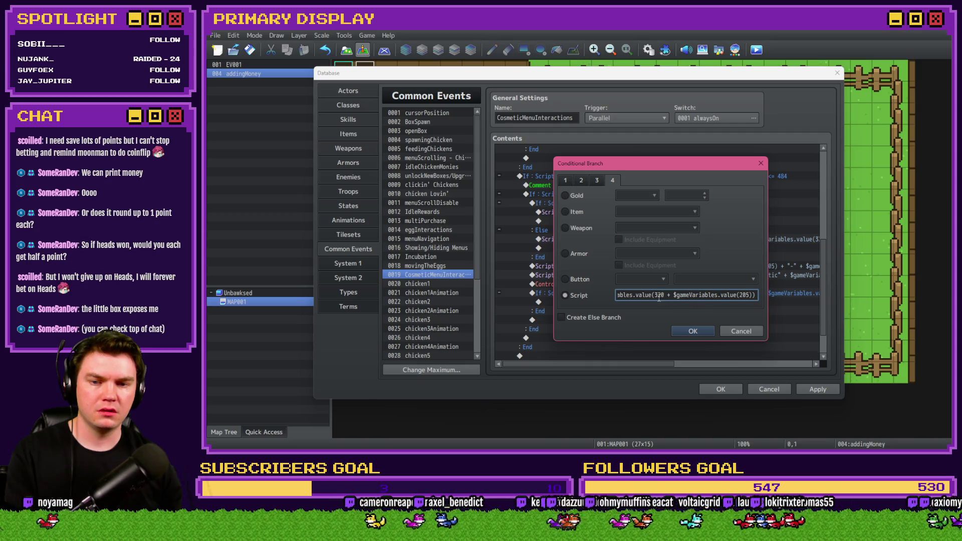
{"action": "key", "text": "BackSpace"}
{"action": "key", "text": "Delete"}
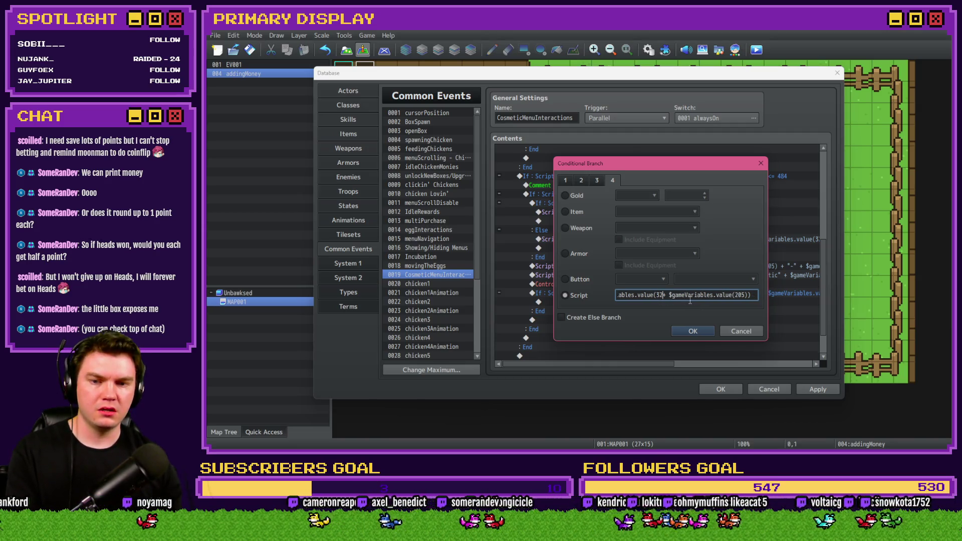
Change the lookup to variable 321 and append === 0 to the condition
{"action": "key", "text": "Delete"}
{"action": "key", "text": "Delete"}
{"action": "key", "text": "Delete"}
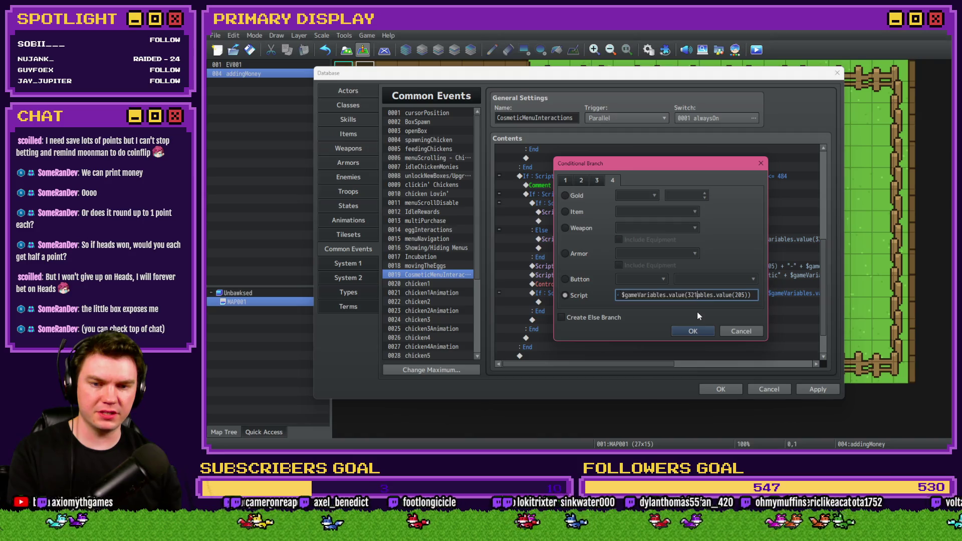
{"action": "left_click", "coordinate": [572, 297]}
{"action": "left_click", "coordinate": [667, 296]}
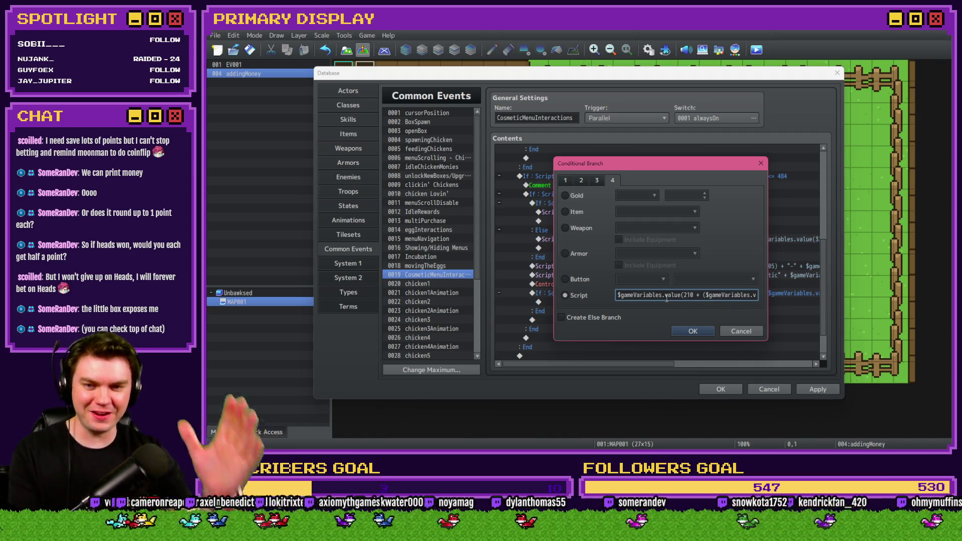
{"action": "key", "text": "Right"}
{"action": "key", "text": "Right"}
{"action": "key", "text": "Right"}
{"action": "key", "text": "Right"}
{"action": "key", "text": "Right"}
{"action": "key", "text": "Right"}
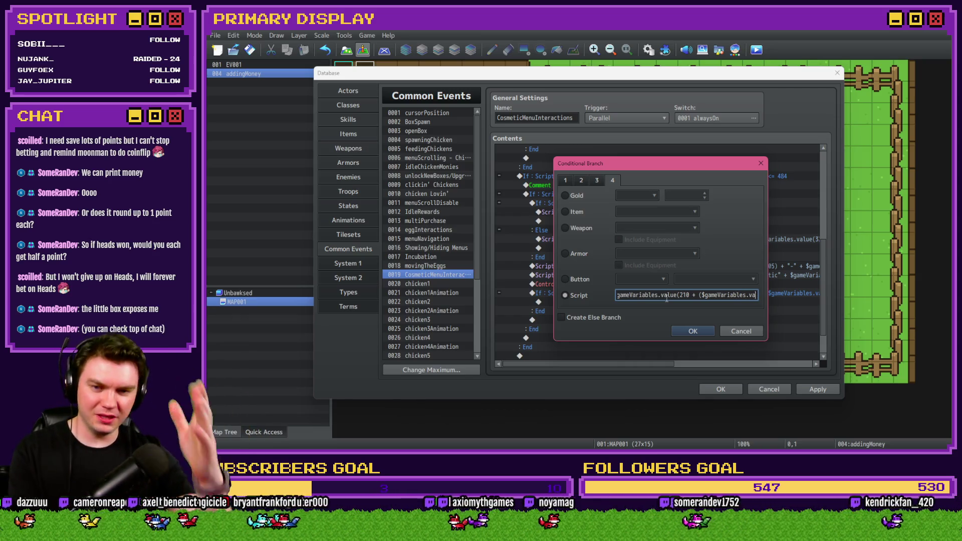
{"action": "key", "text": "Right"}
{"action": "key", "text": "Right"}
{"action": "key", "text": "Right"}
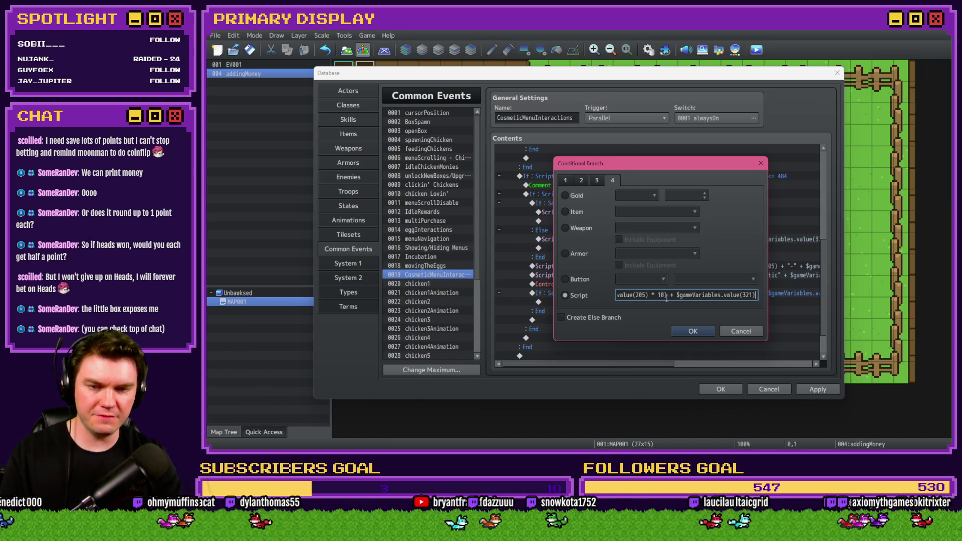
{"action": "type", "text": "==="}
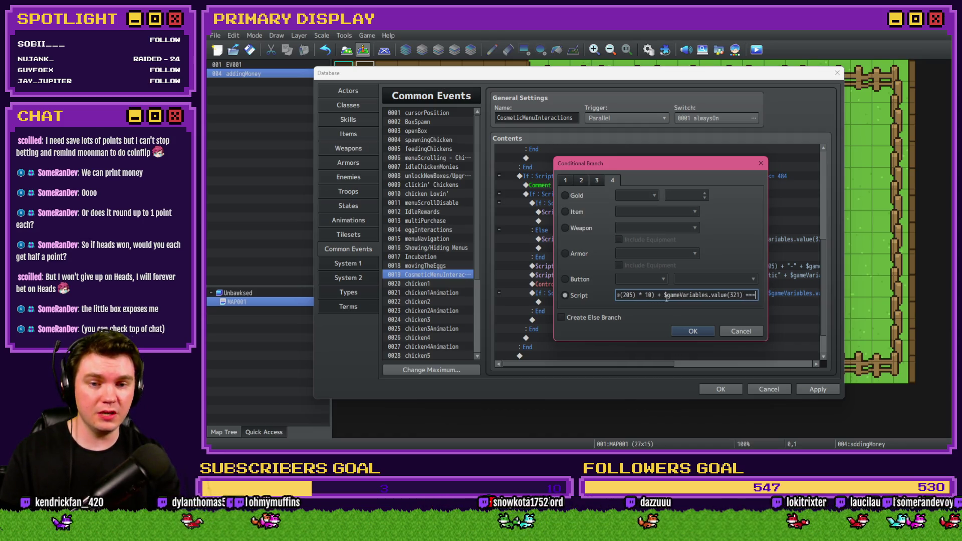
{"action": "key", "text": "BackSpace"}
{"action": "type", "text": "0"}
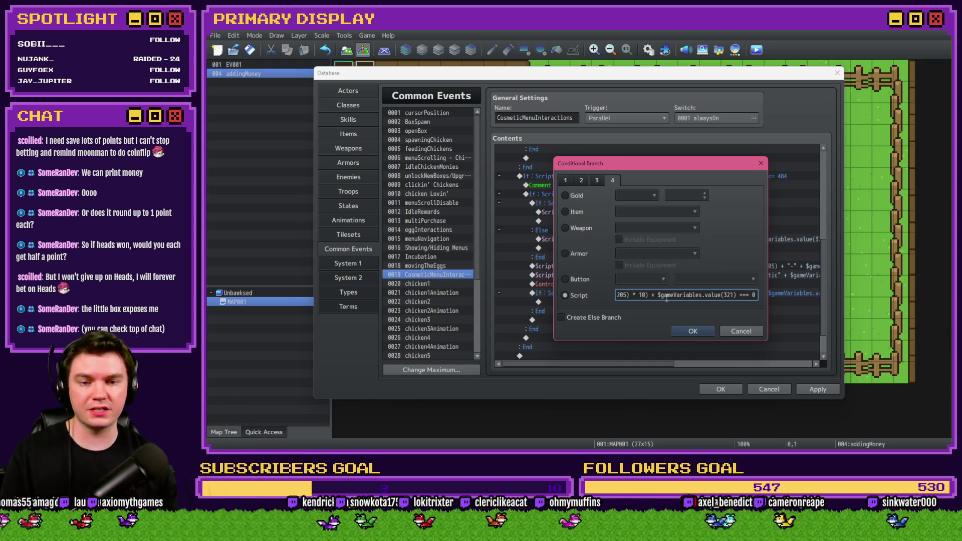
Add the closing parenthesis after value(321), confirm the branch, and answer the save prompt
{"action": "left_click_drag", "start_coordinate": [658, 295], "coordinate": [581, 295]}
{"action": "left_click", "coordinate": [667, 295]}
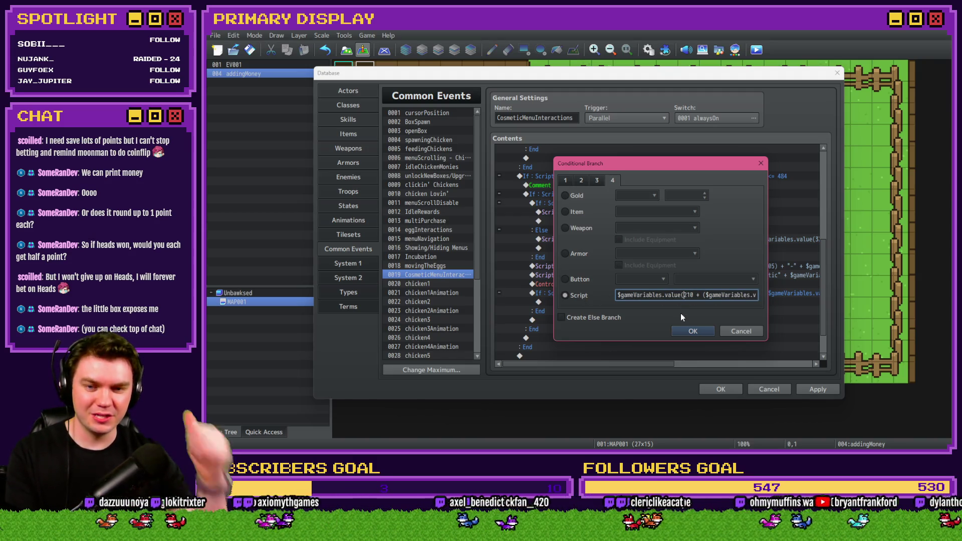
{"action": "key", "text": "Right"}
{"action": "key", "text": "Right"}
{"action": "key", "text": "Right"}
{"action": "key", "text": "Right"}
{"action": "key", "text": "Right"}
{"action": "key", "text": "Right"}
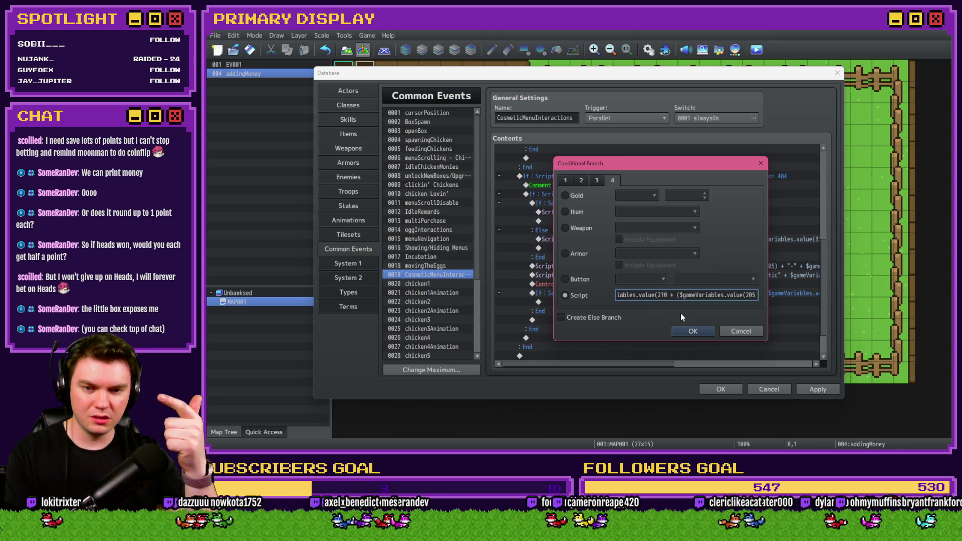
{"action": "key", "text": "Right"}
{"action": "key", "text": "Right"}
{"action": "key", "text": "Right"}
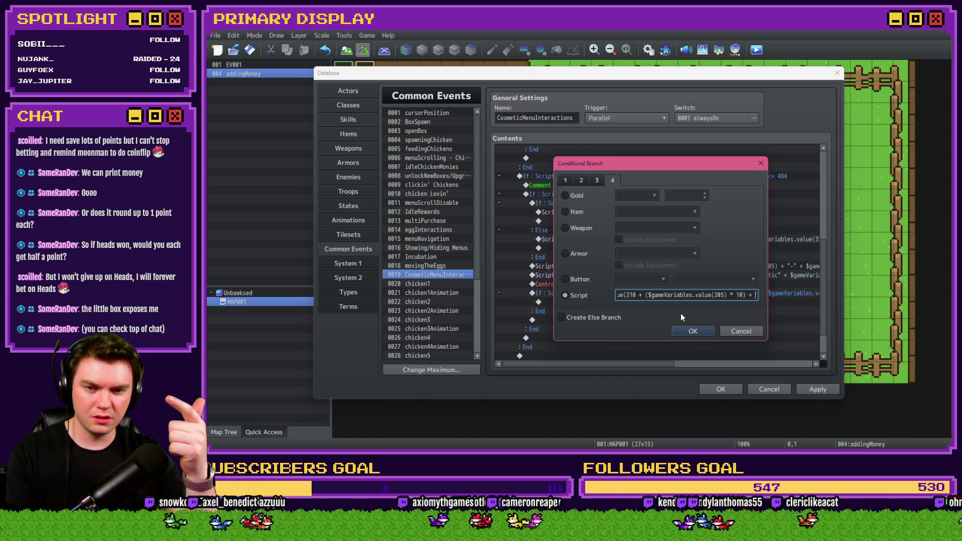
{"action": "key", "text": "Right"}
{"action": "key", "text": "Right"}
{"action": "key", "text": "Right"}
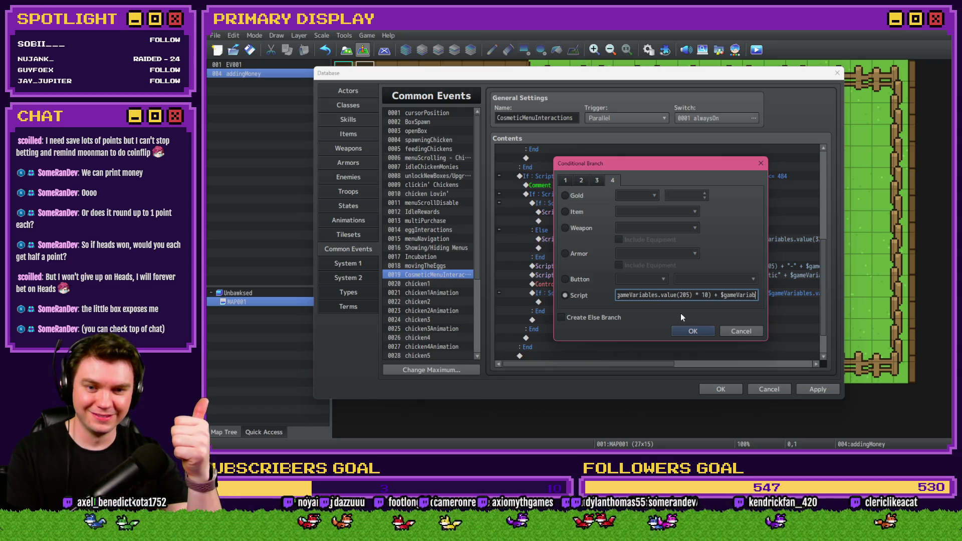
{"action": "key", "text": "Right"}
{"action": "key", "text": "Right"}
{"action": "key", "text": "Right"}
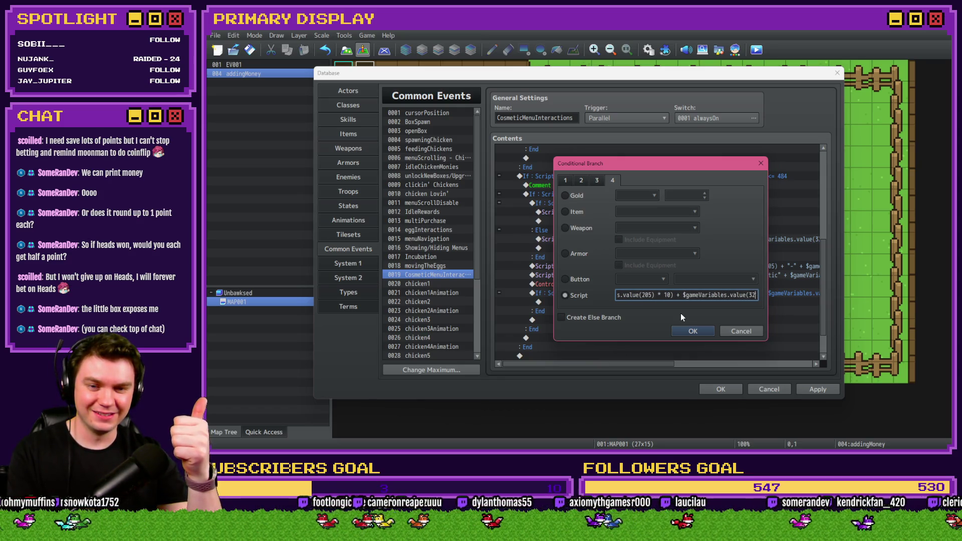
{"action": "key", "text": "End"}
{"action": "key", "text": "Left"}
{"action": "key", "text": "Left"}
{"action": "key", "text": "Left"}
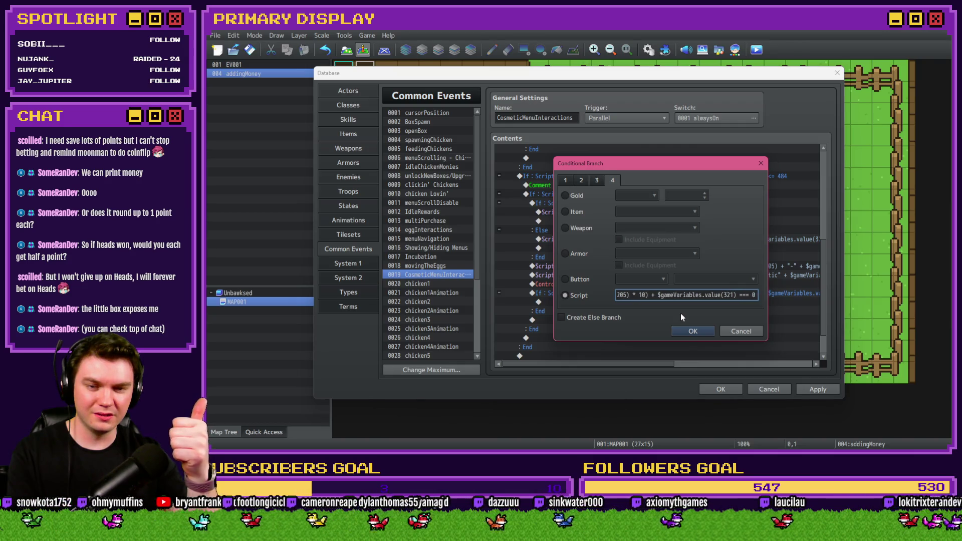
{"action": "type", "text": ")"}
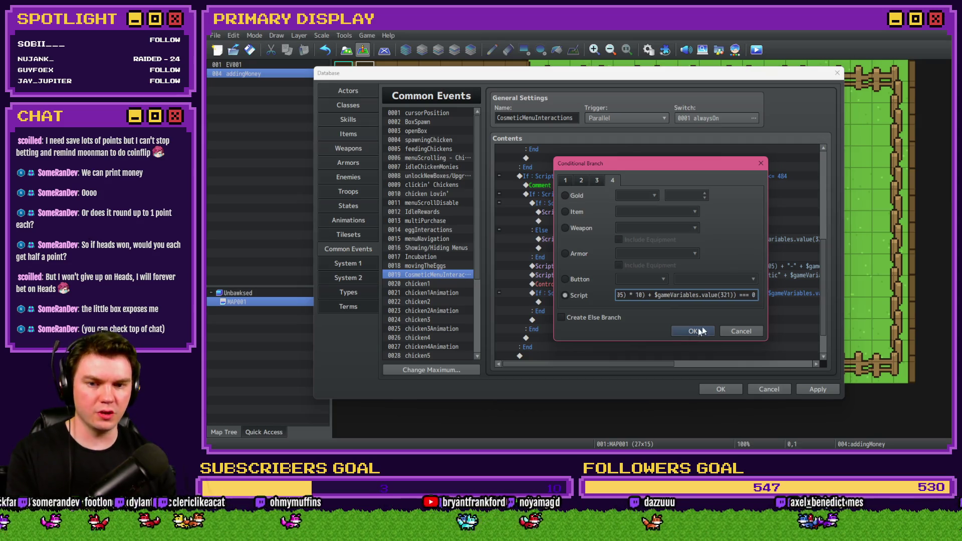
{"action": "left_click", "coordinate": [694, 331]}
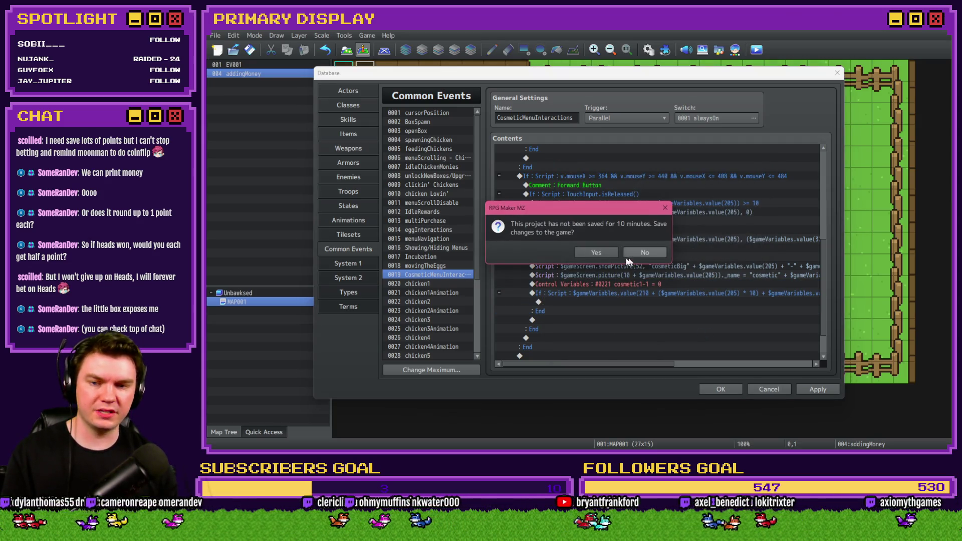
{"action": "left_click", "coordinate": [594, 251]}
Replace the cosmetic variable reset line with a 'Cosmetic Locked' comment
{"action": "left_click", "coordinate": [612, 284]}
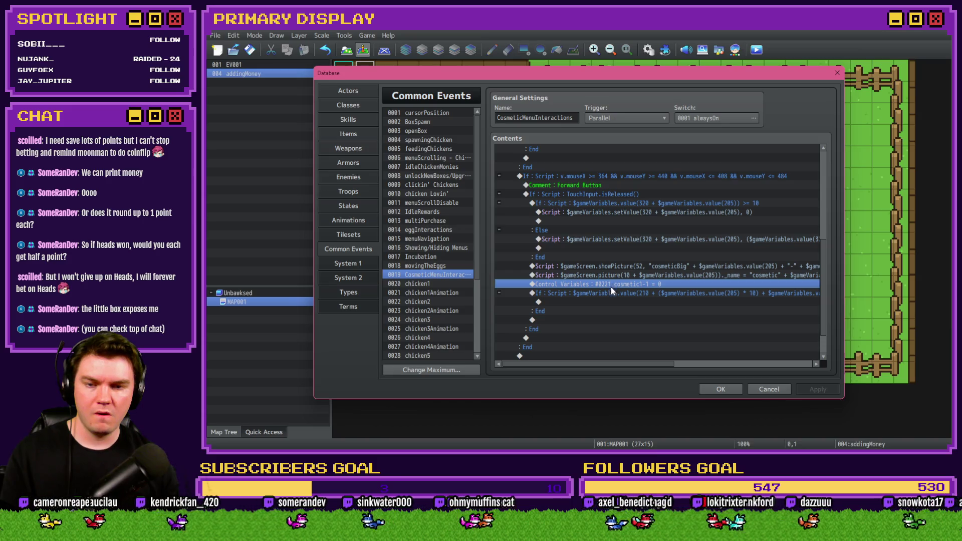
{"action": "key", "text": "Delete"}
{"action": "left_click", "coordinate": [602, 292]}
{"action": "double_click", "coordinate": [584, 293]}
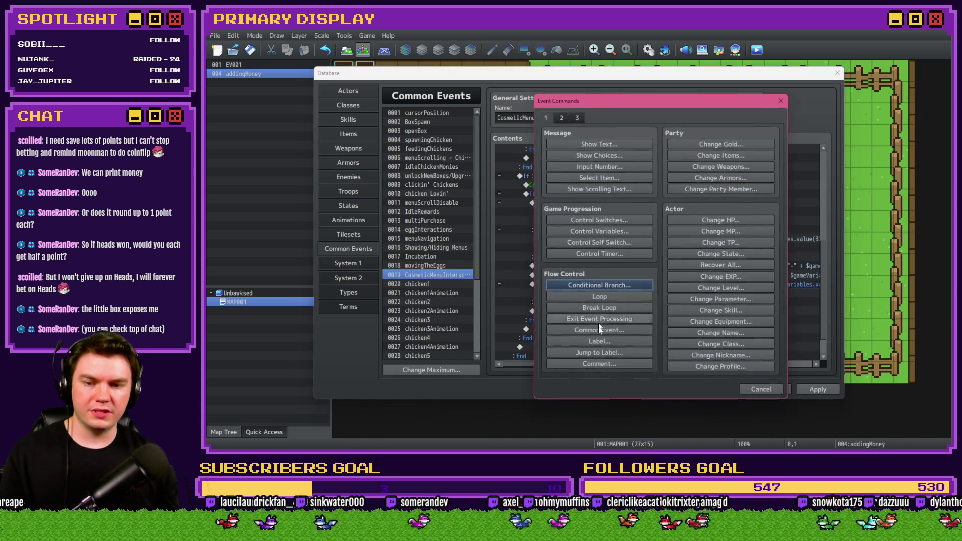
{"action": "left_click", "coordinate": [595, 362]}
{"action": "type", "text": "Cosmet"}
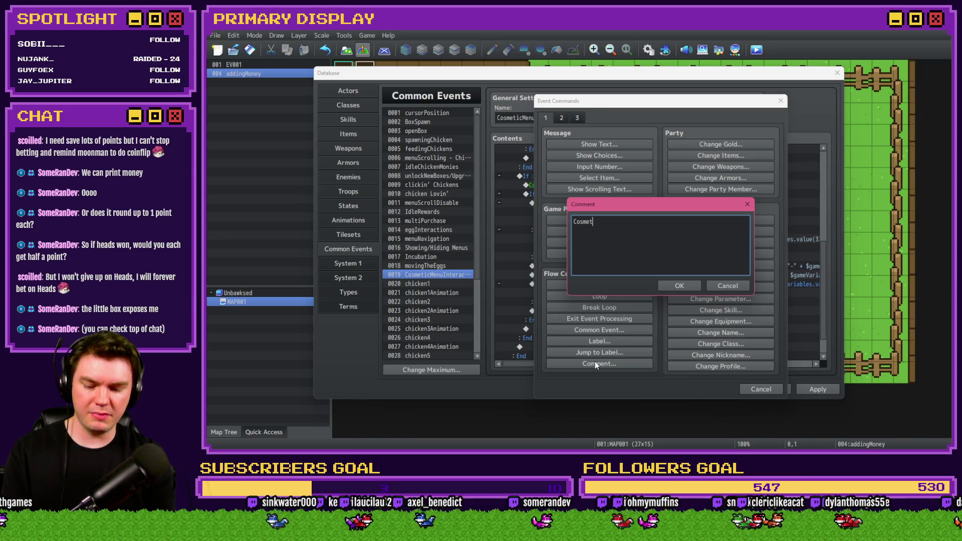
{"action": "type", "text": "ic Locked"}
{"action": "key", "text": "ctrl+Return"}
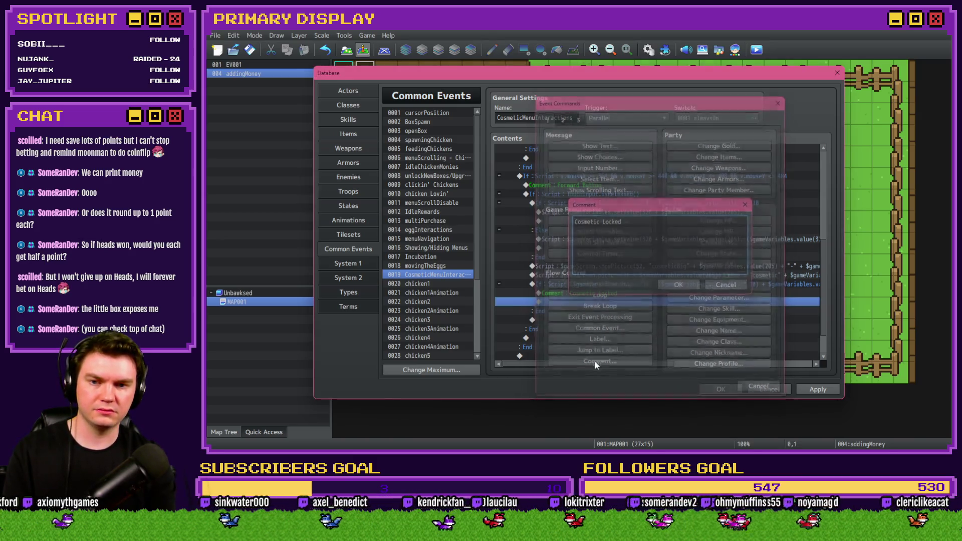
Enable Create Else Branch on the conditional branch
{"action": "left_click", "coordinate": [623, 285]}
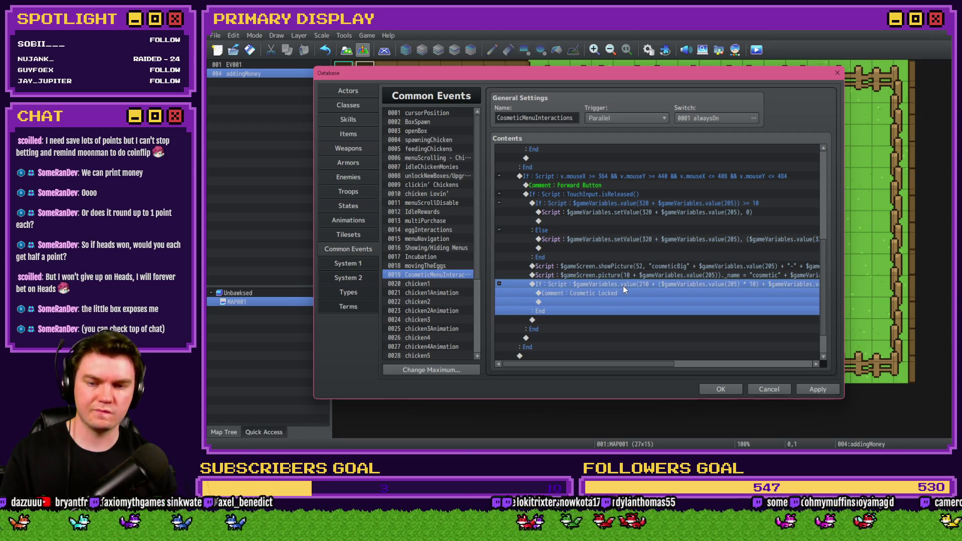
{"action": "double_click", "coordinate": [624, 284]}
{"action": "left_click", "coordinate": [561, 317]}
{"action": "key", "text": "Return"}
Copy the comment under Else and change it to 'Cosmetic Unlocked'
{"action": "left_click", "coordinate": [602, 293]}
{"action": "key", "text": "ctrl+c"}
{"action": "left_click", "coordinate": [580, 319]}
{"action": "key", "text": "ctrl+v"}
{"action": "double_click", "coordinate": [581, 319]}
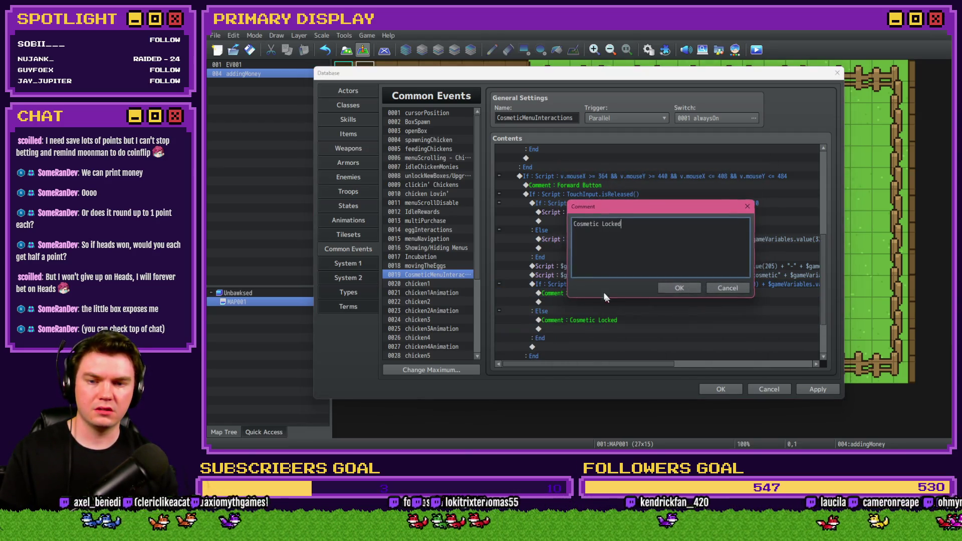
{"action": "double_click", "coordinate": [613, 224]}
{"action": "type", "text": "Unlocked"}
{"action": "key", "text": "ctrl+Return"}
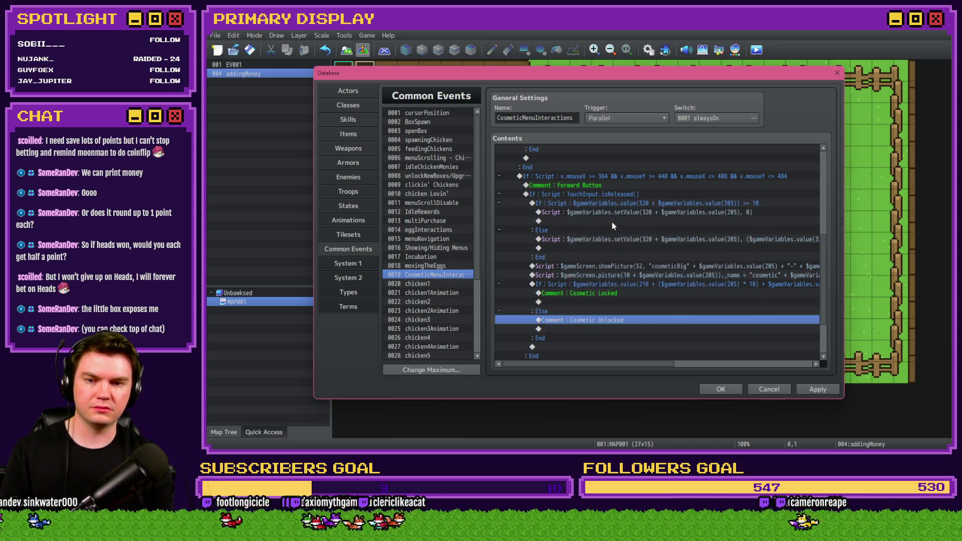
{"action": "left_click", "coordinate": [640, 267]}
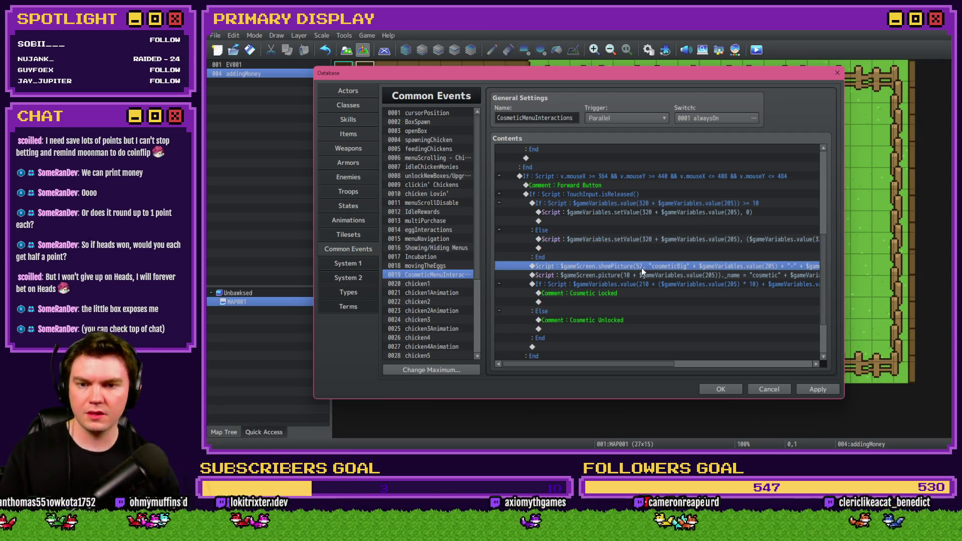
Add Tint Picture #52 with Gray 255, 1 frame, no wait, under Cosmetic Locked
{"action": "double_click", "coordinate": [603, 302]}
{"action": "left_click", "coordinate": [562, 118]}
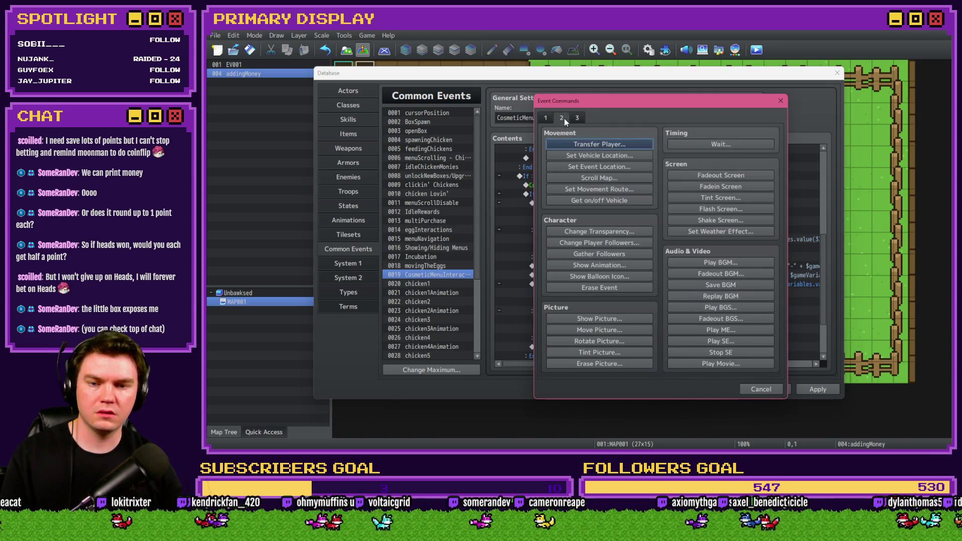
{"action": "left_click", "coordinate": [611, 352]}
{"action": "type", "text": "52"}
{"action": "left_click_drag", "start_coordinate": [608, 264], "coordinate": [750, 265]}
{"action": "double_click", "coordinate": [587, 318]}
{"action": "type", "text": "1"}
{"action": "left_click", "coordinate": [684, 316]}
{"action": "left_click", "coordinate": [687, 336]}
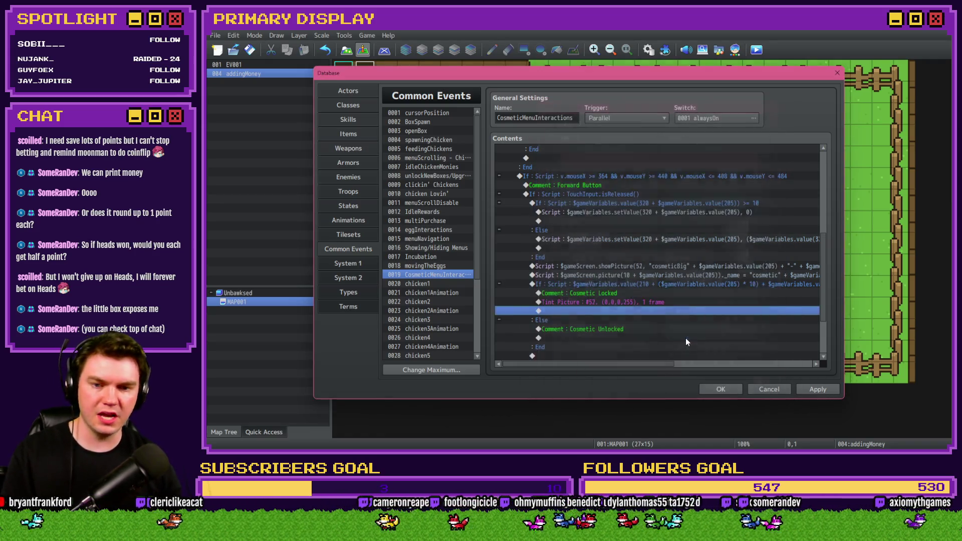
{"action": "left_click", "coordinate": [814, 389]}
Copy the tint under Cosmetic Unlocked with Gray 0, save the database, and playtest
{"action": "left_click", "coordinate": [601, 302]}
{"action": "key", "text": "ctrl+c"}
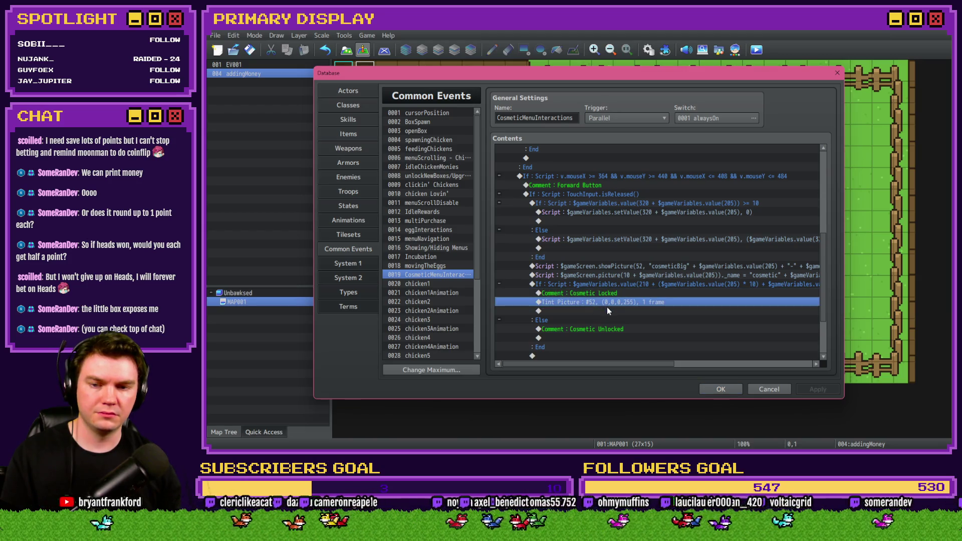
{"action": "left_click", "coordinate": [594, 339]}
{"action": "key", "text": "ctrl+v"}
{"action": "double_click", "coordinate": [598, 341]}
{"action": "left_click_drag", "start_coordinate": [672, 266], "coordinate": [607, 267]}
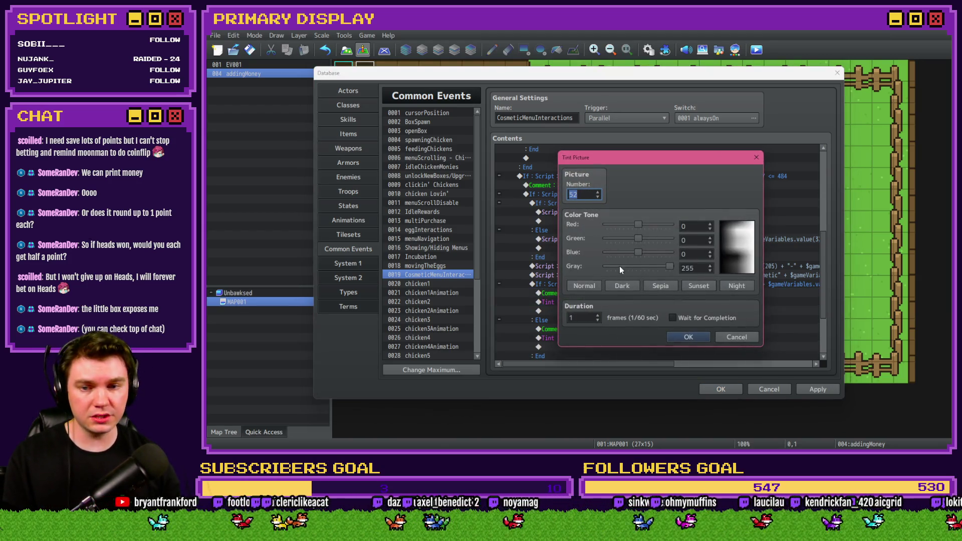
{"action": "left_click", "coordinate": [688, 337]}
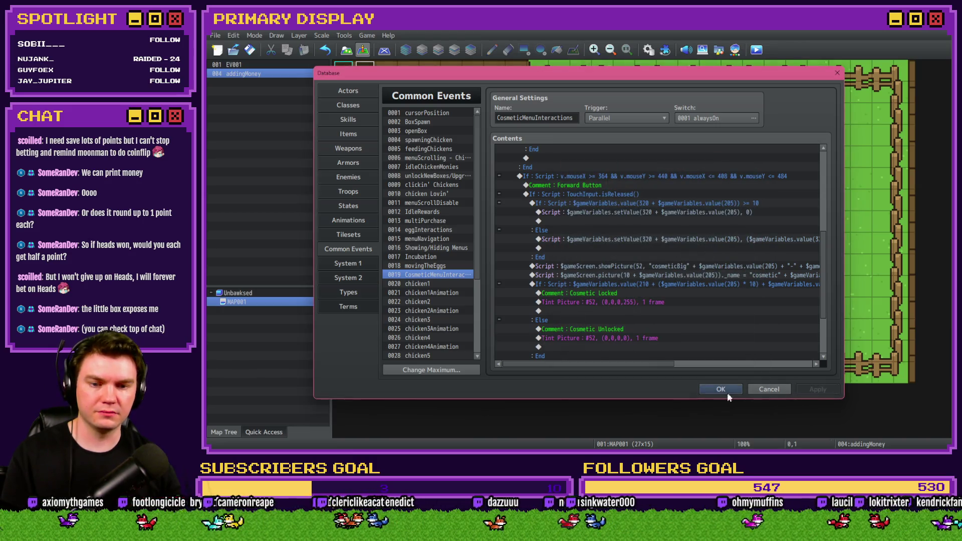
{"action": "left_click", "coordinate": [726, 391]}
{"action": "left_click", "coordinate": [757, 50]}
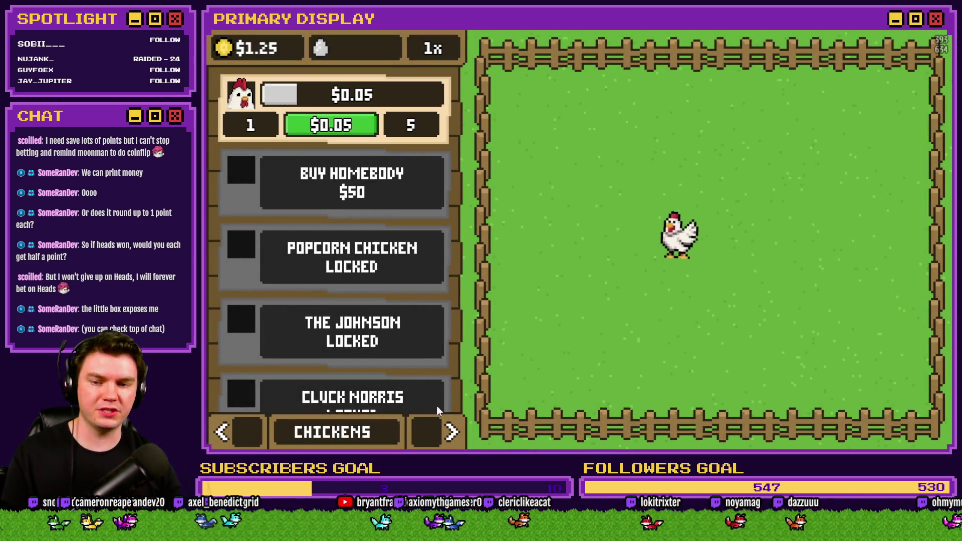
Switch the shop to OUTFITS, cycle through every outfit checking the grey tint, then close the playtest
{"action": "left_click", "coordinate": [444, 431]}
{"action": "left_click", "coordinate": [443, 431]}
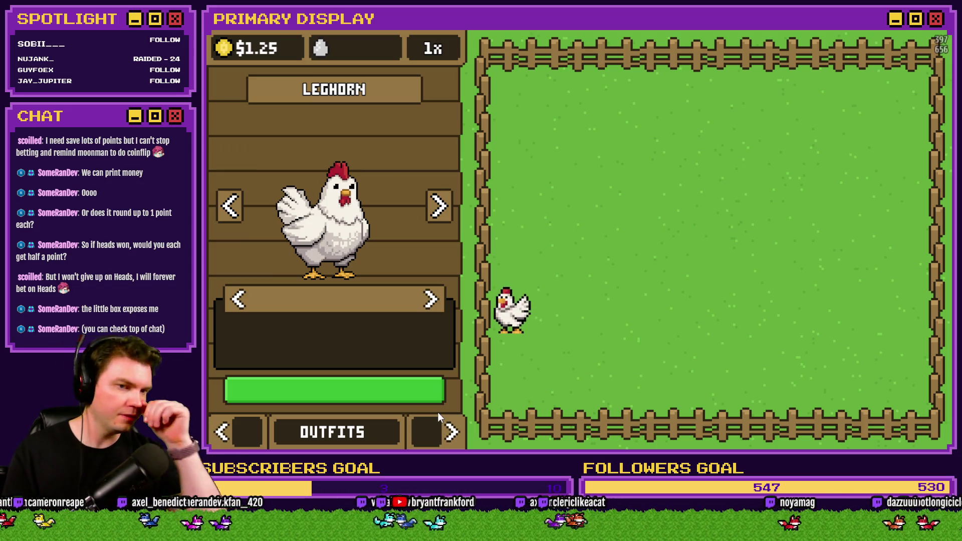
{"action": "left_click", "coordinate": [431, 301]}
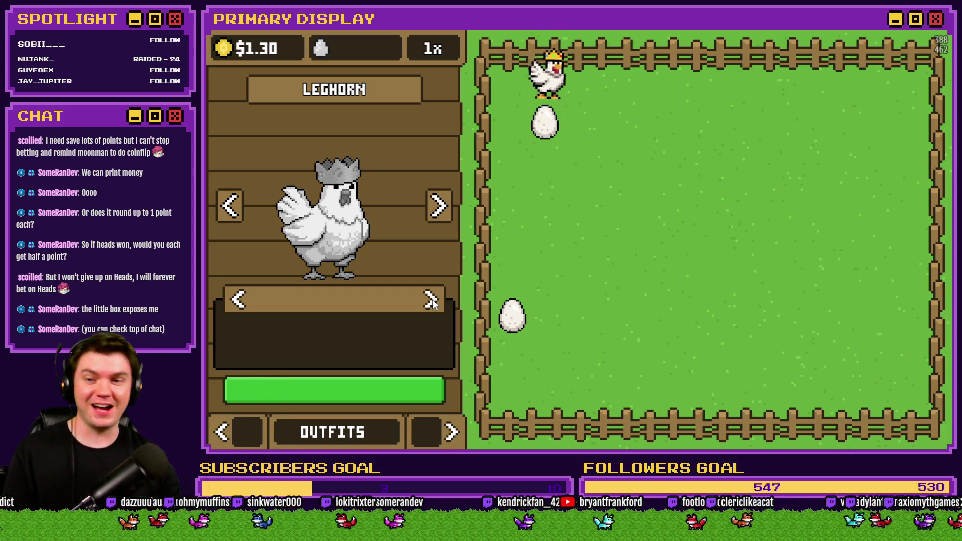
{"action": "left_click", "coordinate": [431, 300]}
{"action": "left_click", "coordinate": [239, 301]}
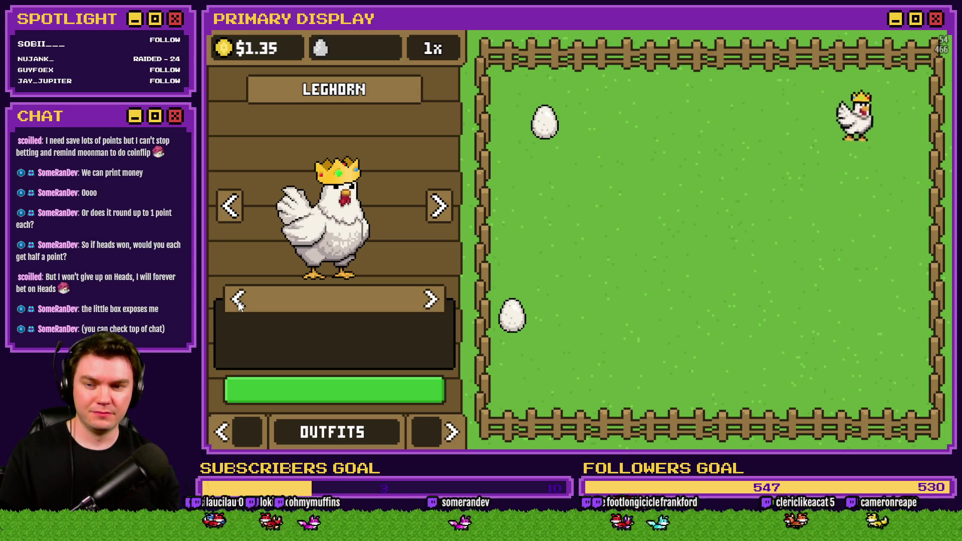
{"action": "left_click", "coordinate": [430, 301]}
{"action": "left_click", "coordinate": [432, 302]}
{"action": "left_click", "coordinate": [431, 302]}
{"action": "left_click", "coordinate": [432, 302]}
{"action": "left_click", "coordinate": [431, 302]}
{"action": "left_click", "coordinate": [431, 302]}
{"action": "left_click", "coordinate": [431, 301]}
{"action": "left_click", "coordinate": [431, 302]}
{"action": "left_click", "coordinate": [431, 302]}
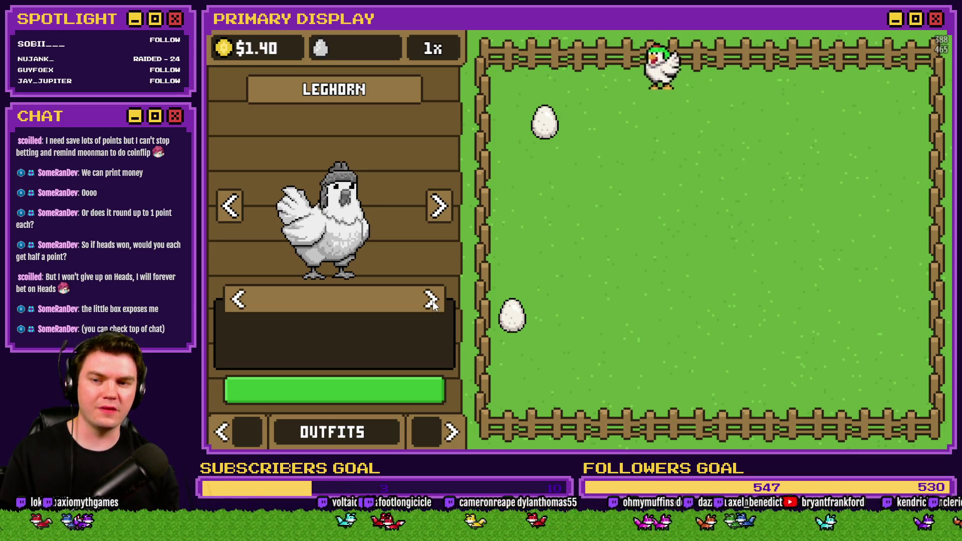
{"action": "left_click", "coordinate": [431, 301]}
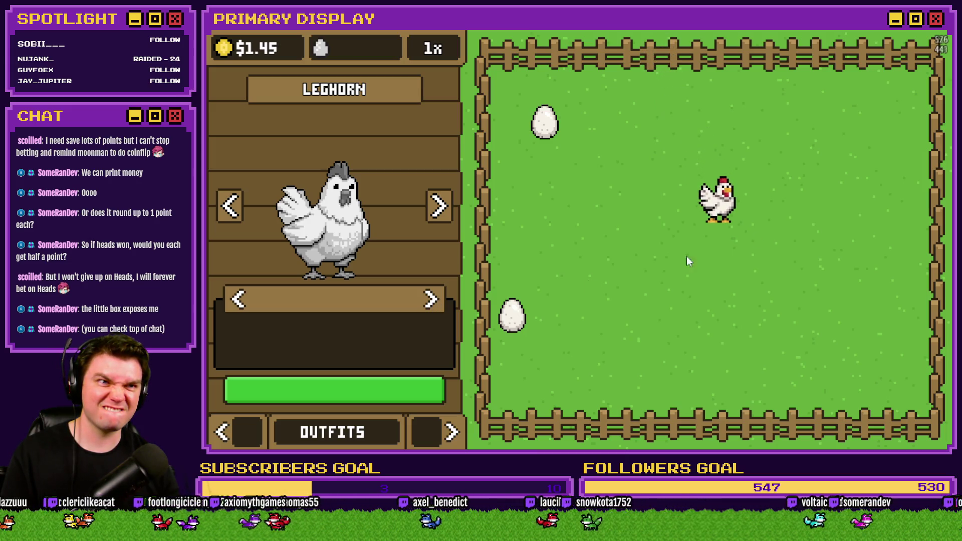
{"action": "key", "text": "alt+F4"}
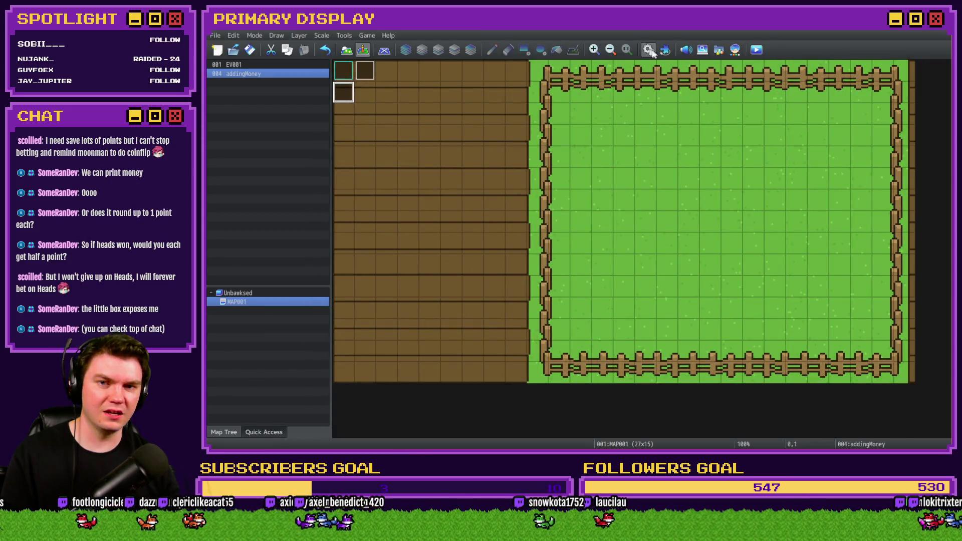
Reopen the Database and select the CosmeticMenuInteractions If block with its Locked/Unlocked tints
{"action": "left_click", "coordinate": [649, 50]}
{"action": "scroll", "coordinate": [648, 294], "scroll_direction": "down", "scroll_amount": 3}
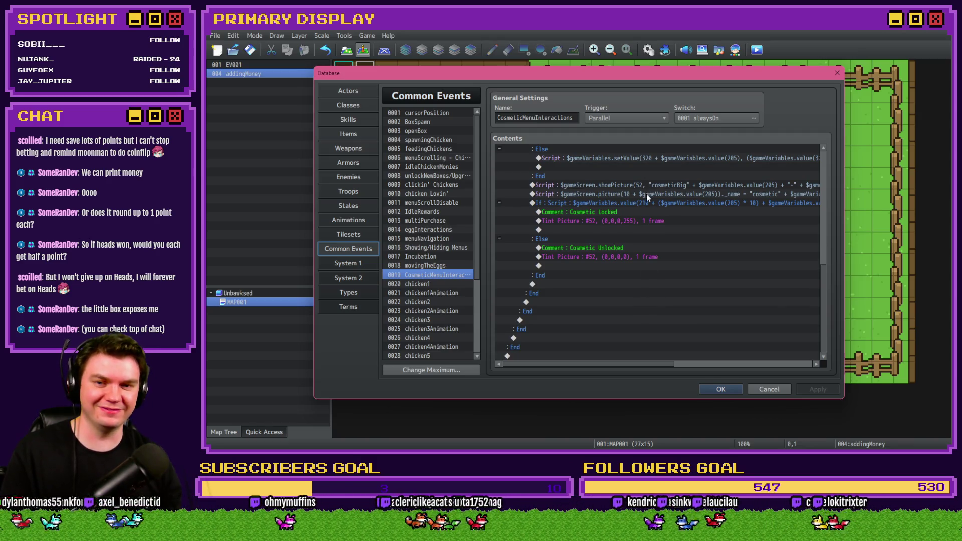
{"action": "left_click", "coordinate": [648, 202]}
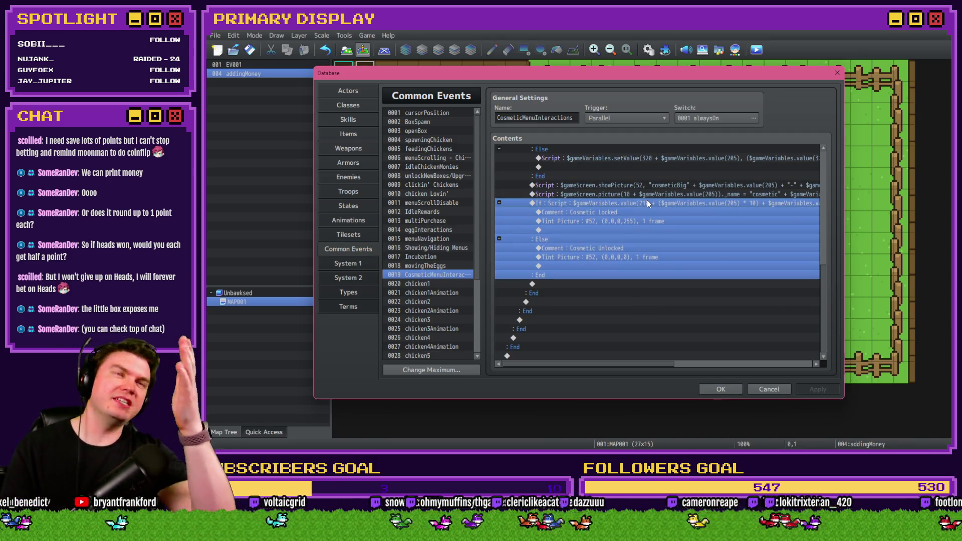
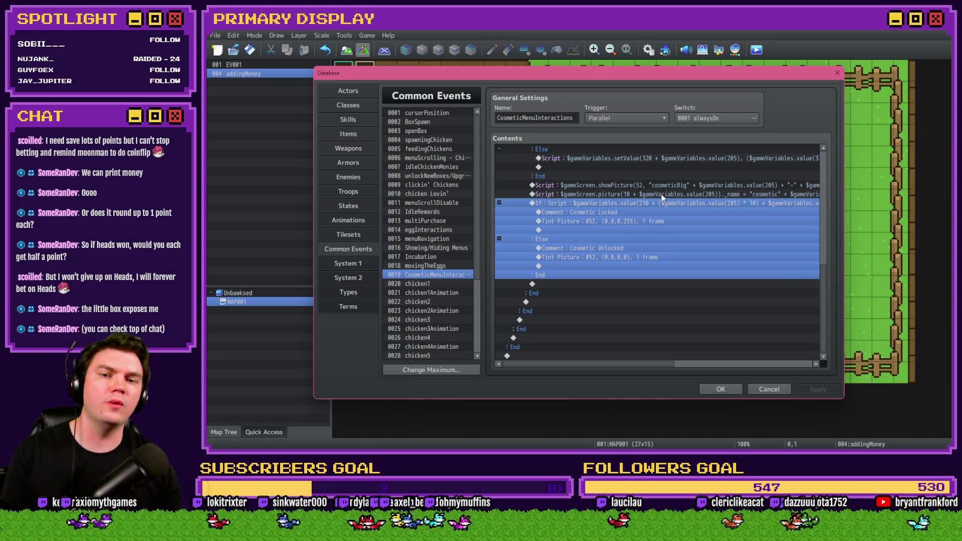
Begin a variable-based Conditional Branch, then cancel it without adding anything
{"action": "key", "text": "Insert"}
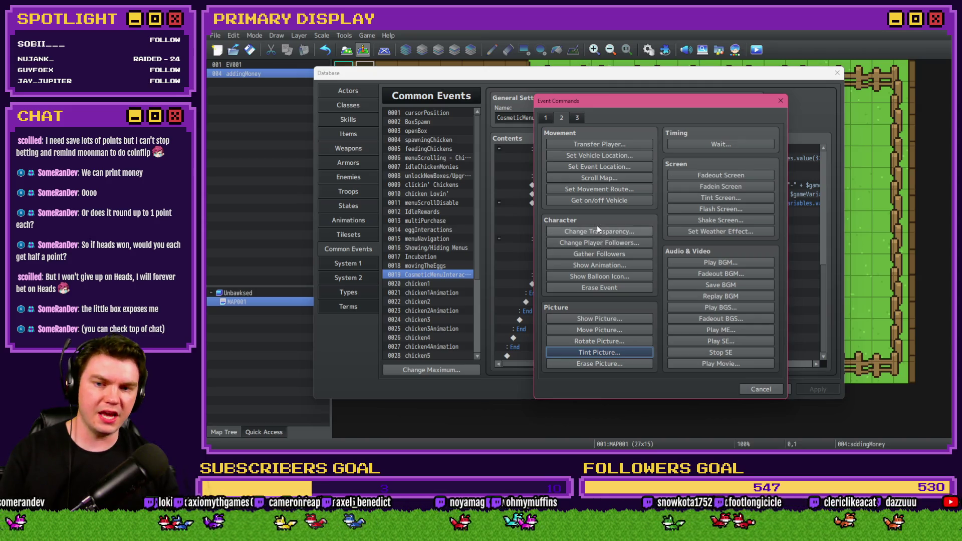
{"action": "left_click", "coordinate": [545, 118]}
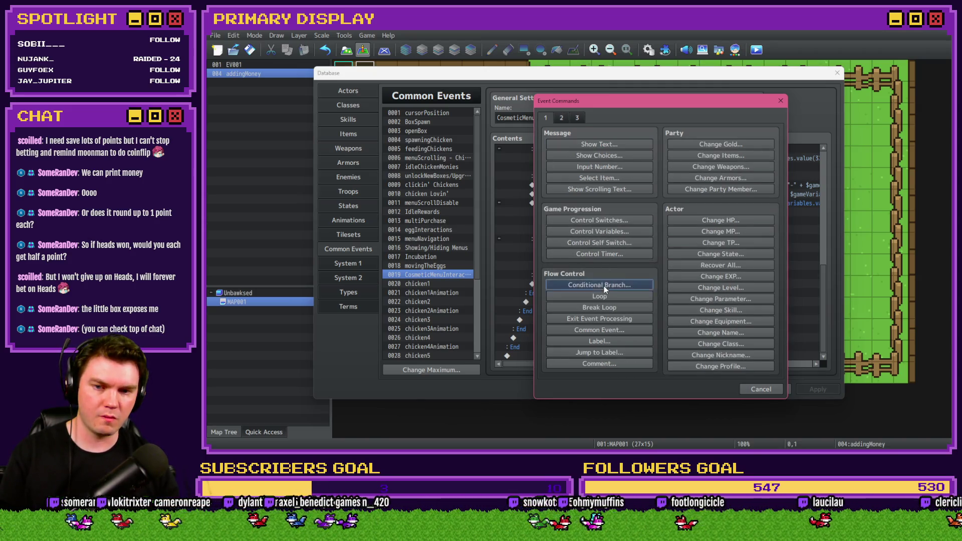
{"action": "left_click", "coordinate": [604, 285]}
{"action": "left_click", "coordinate": [584, 209]}
{"action": "left_click", "coordinate": [656, 209]}
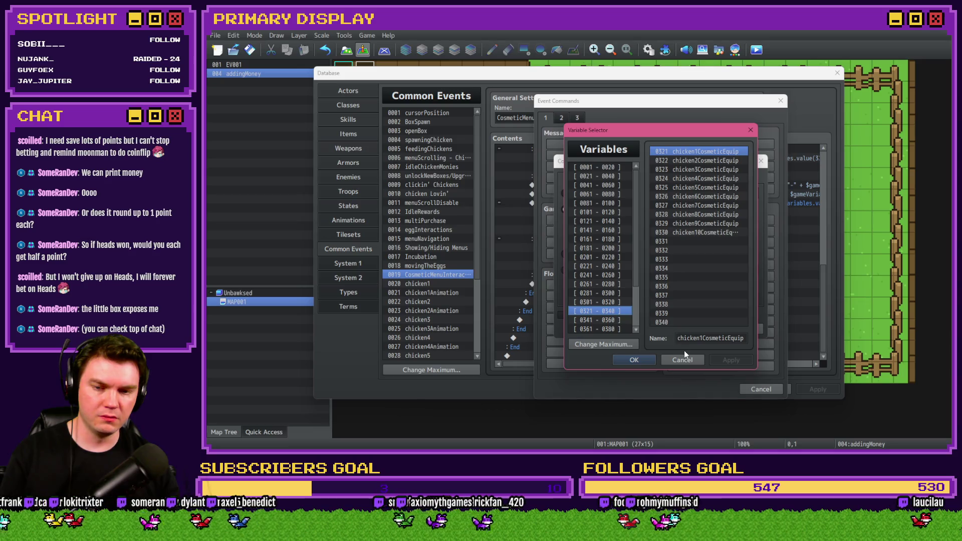
{"action": "left_click", "coordinate": [682, 359]}
{"action": "left_click", "coordinate": [746, 337]}
{"action": "left_click", "coordinate": [761, 389]}
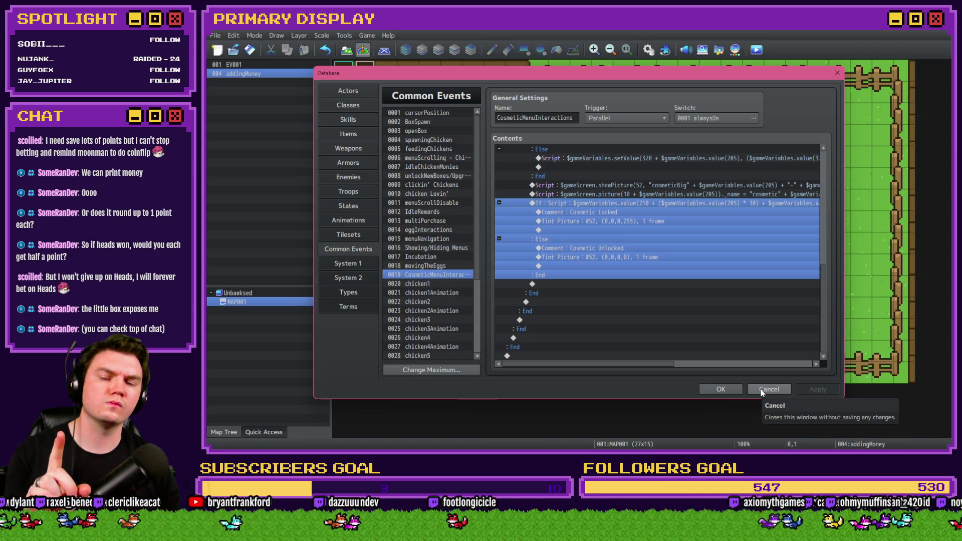
Copy the equipped-cosmetic variable expression from the setValue Script line
{"action": "left_click_drag", "start_coordinate": [625, 365], "coordinate": [680, 370]}
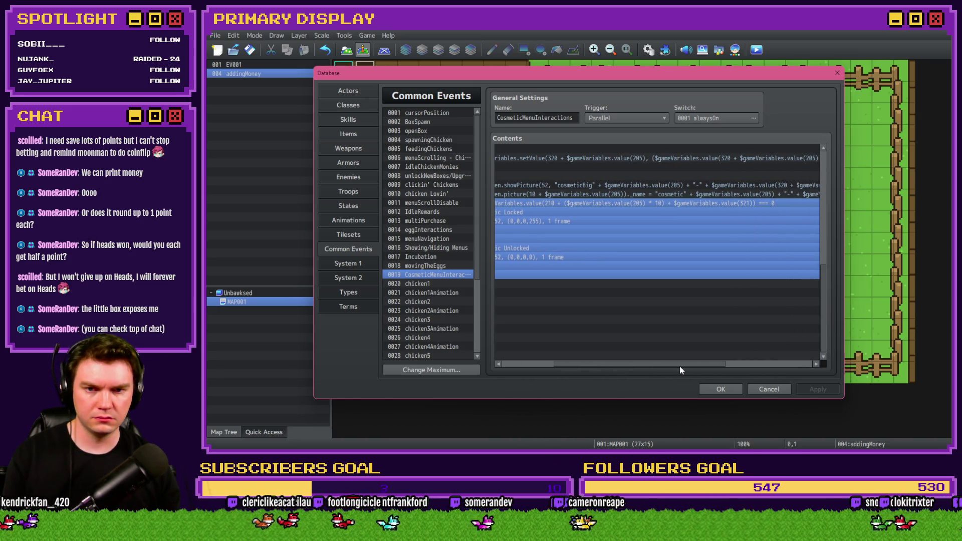
{"action": "left_click", "coordinate": [737, 204]}
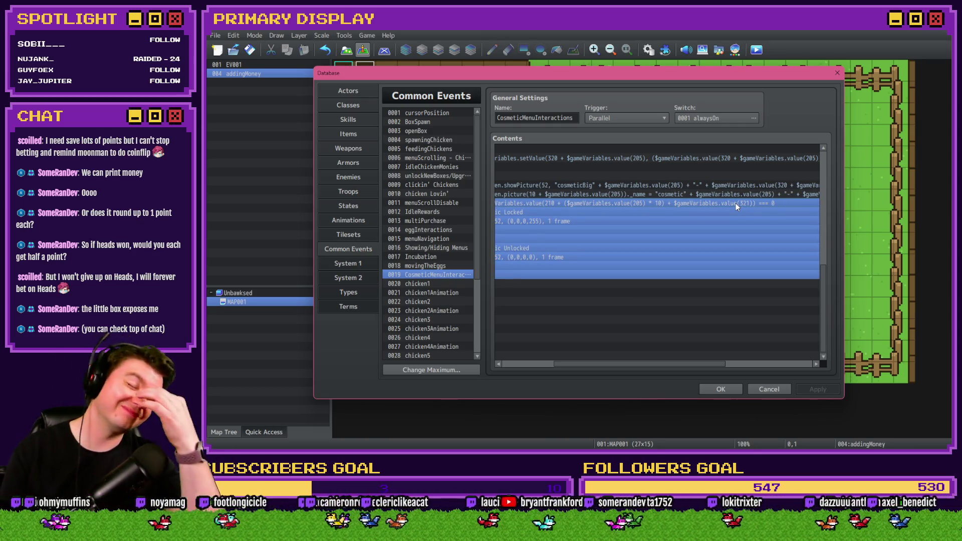
{"action": "left_click", "coordinate": [739, 197]}
{"action": "left_click", "coordinate": [741, 204]}
{"action": "left_click", "coordinate": [743, 197]}
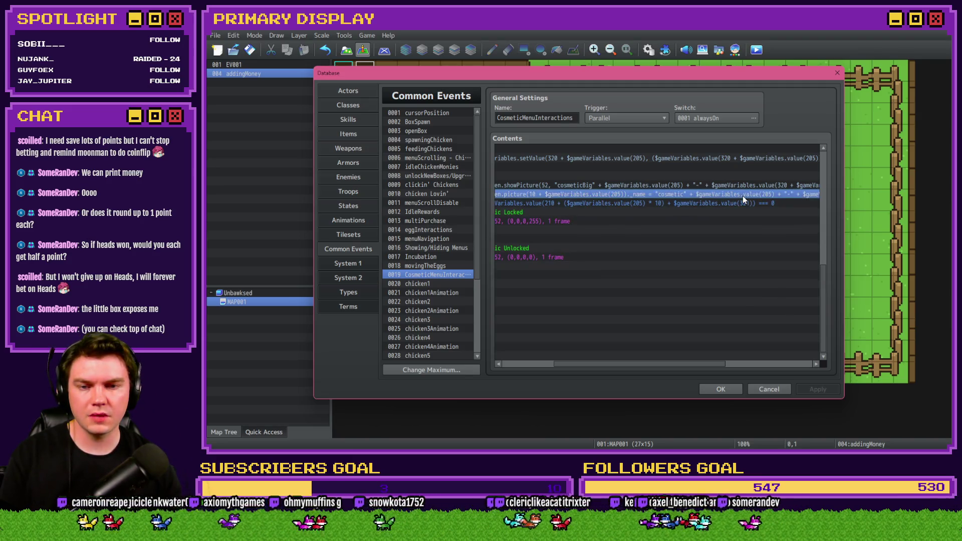
{"action": "left_click", "coordinate": [751, 186]}
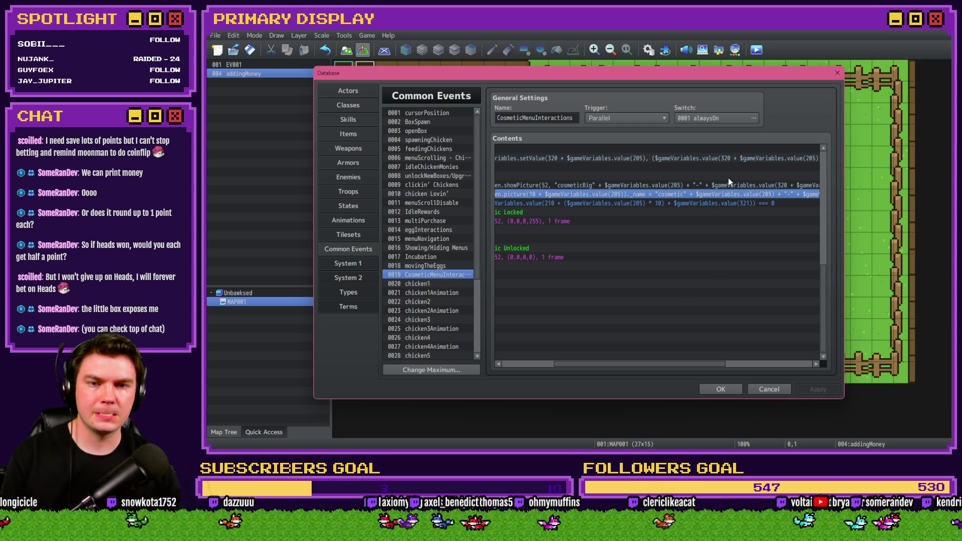
{"action": "double_click", "coordinate": [735, 160]}
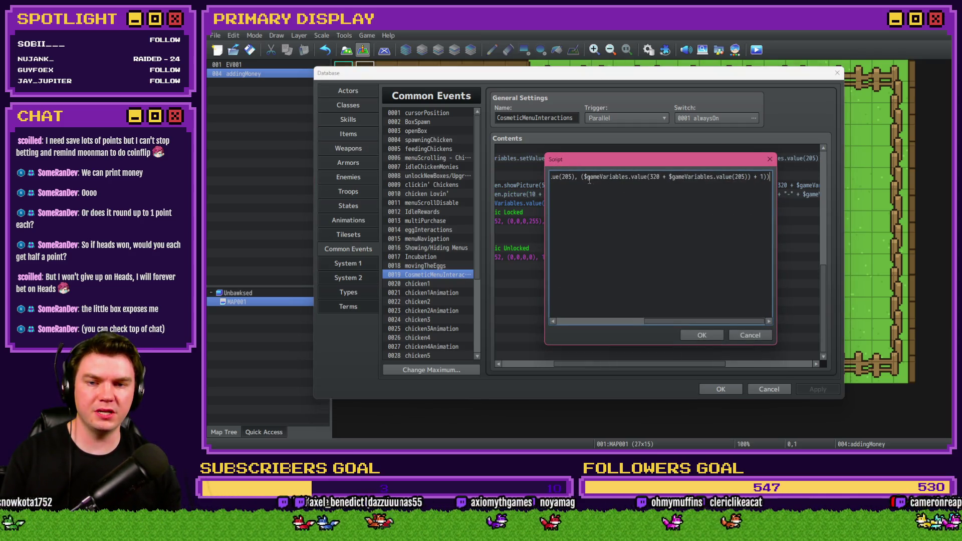
{"action": "left_click_drag", "start_coordinate": [582, 176], "coordinate": [745, 179]}
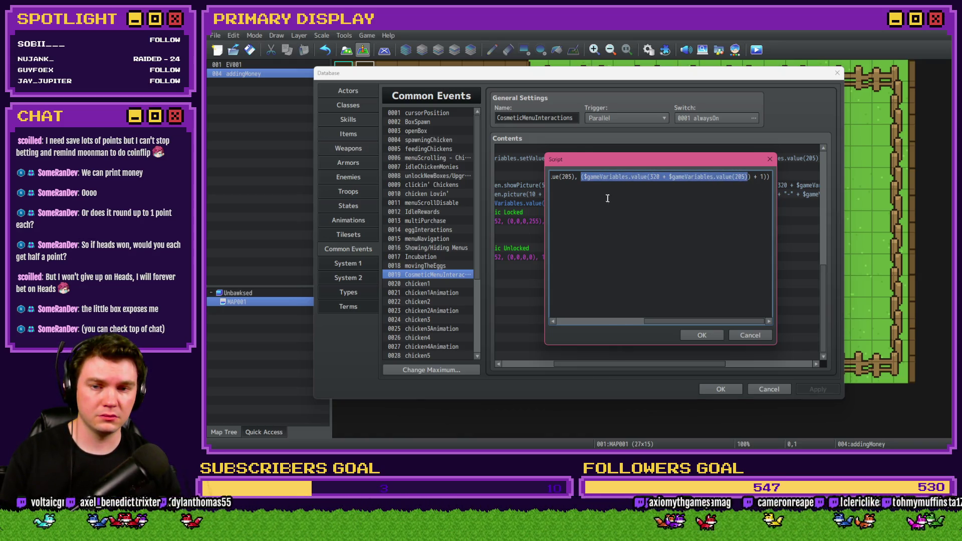
{"action": "left_click", "coordinate": [587, 177]}
{"action": "left_click_drag", "start_coordinate": [582, 176], "coordinate": [750, 177]}
{"action": "key", "text": "ctrl+c"}
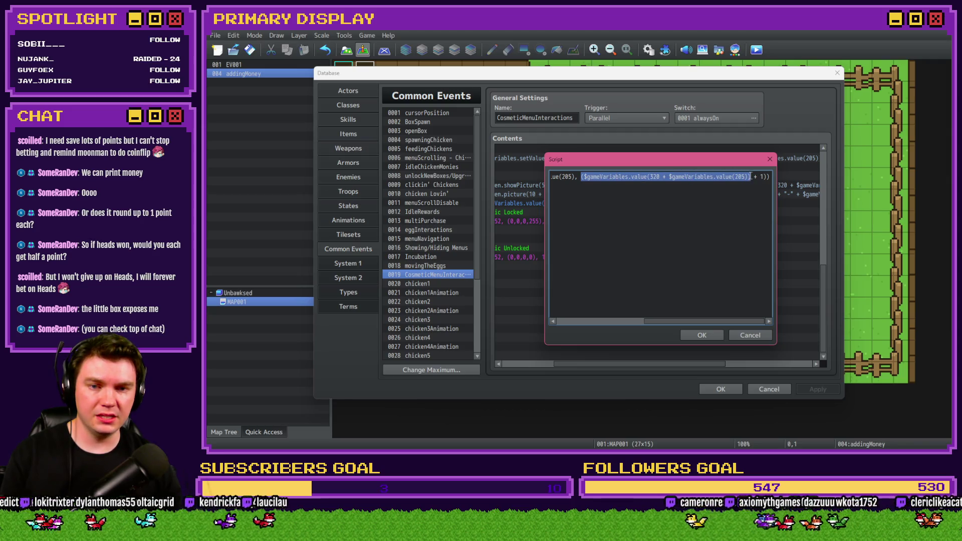
{"action": "left_click", "coordinate": [727, 338]}
Replace value(321) in the locked/unlocked branch condition with the copied expression and apply
{"action": "double_click", "coordinate": [638, 204]}
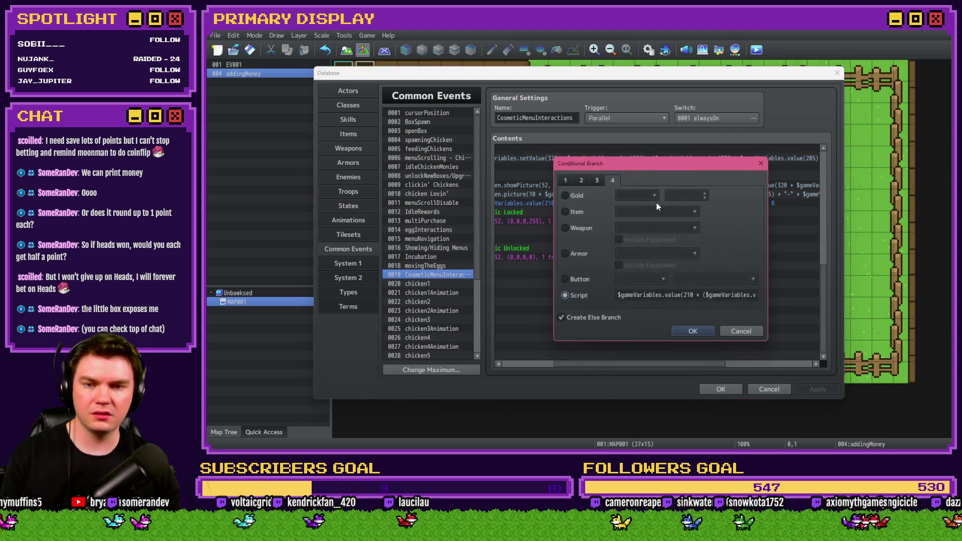
{"action": "left_click_drag", "start_coordinate": [727, 295], "coordinate": [764, 293]}
{"action": "left_click", "coordinate": [723, 295]}
{"action": "left_click_drag", "start_coordinate": [655, 296], "coordinate": [732, 296]}
{"action": "key", "text": "ctrl+v"}
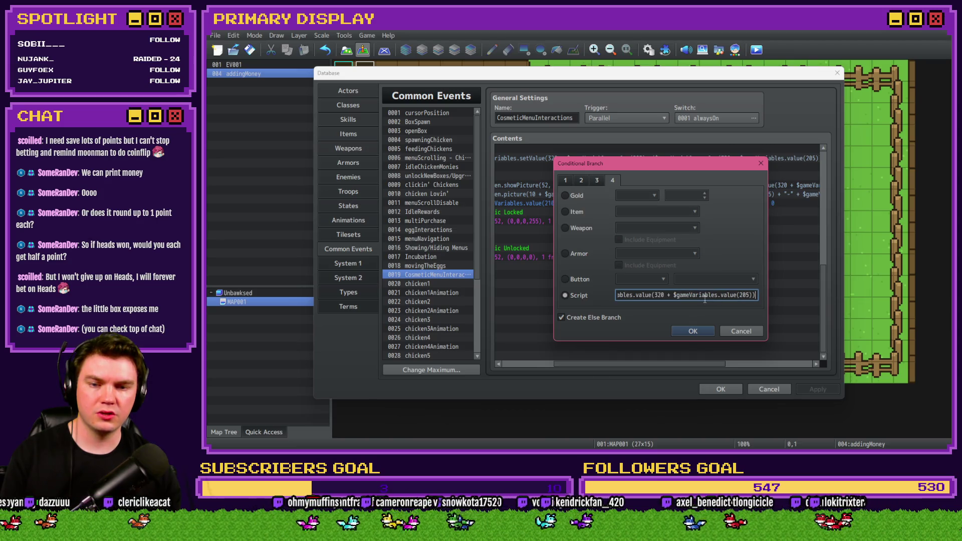
{"action": "left_click", "coordinate": [693, 331]}
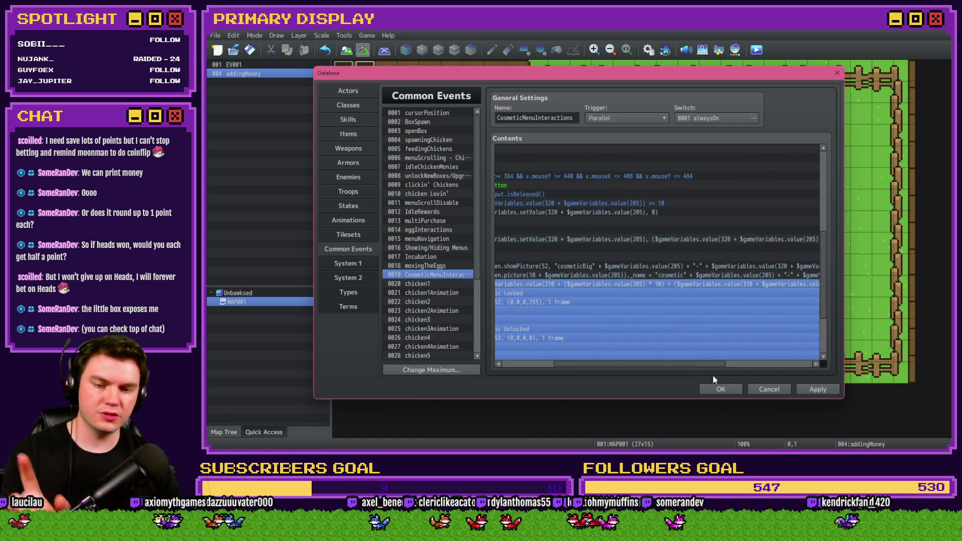
{"action": "left_click", "coordinate": [822, 389]}
Add a script Conditional Branch testing whether the copied cosmetic expression equals 0
{"action": "left_click", "coordinate": [607, 275]}
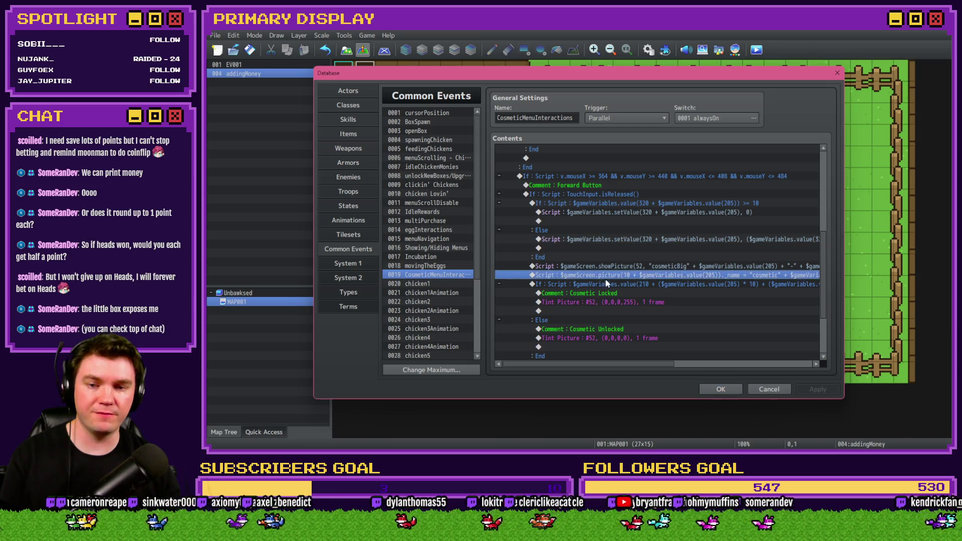
{"action": "double_click", "coordinate": [607, 284]}
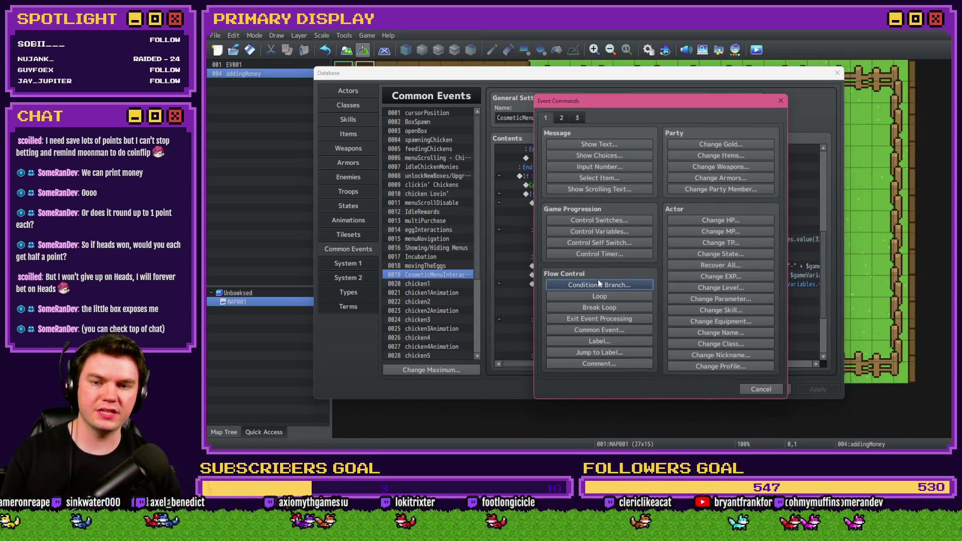
{"action": "left_click", "coordinate": [599, 284]}
{"action": "left_click", "coordinate": [612, 178]}
{"action": "left_click", "coordinate": [565, 293]}
{"action": "key", "text": "ctrl+v"}
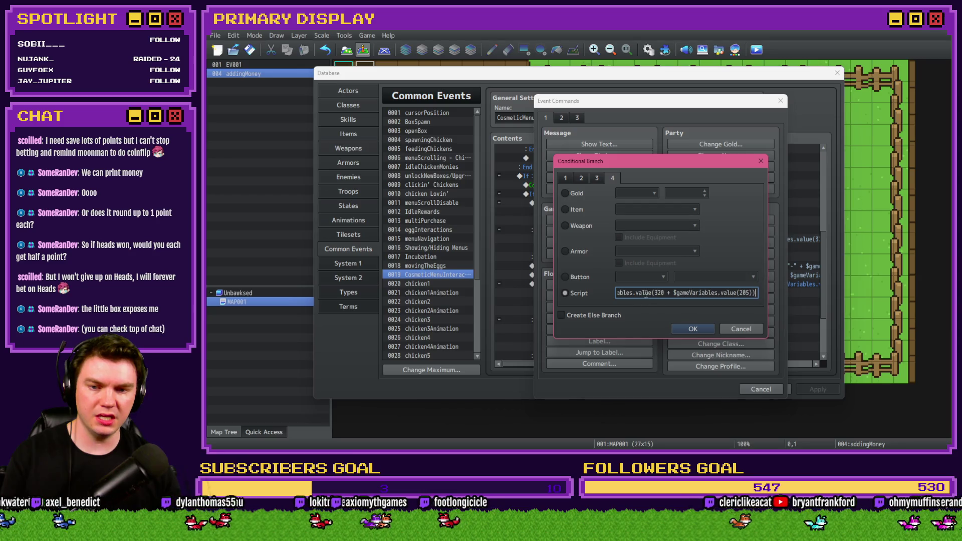
{"action": "left_click", "coordinate": [748, 293]}
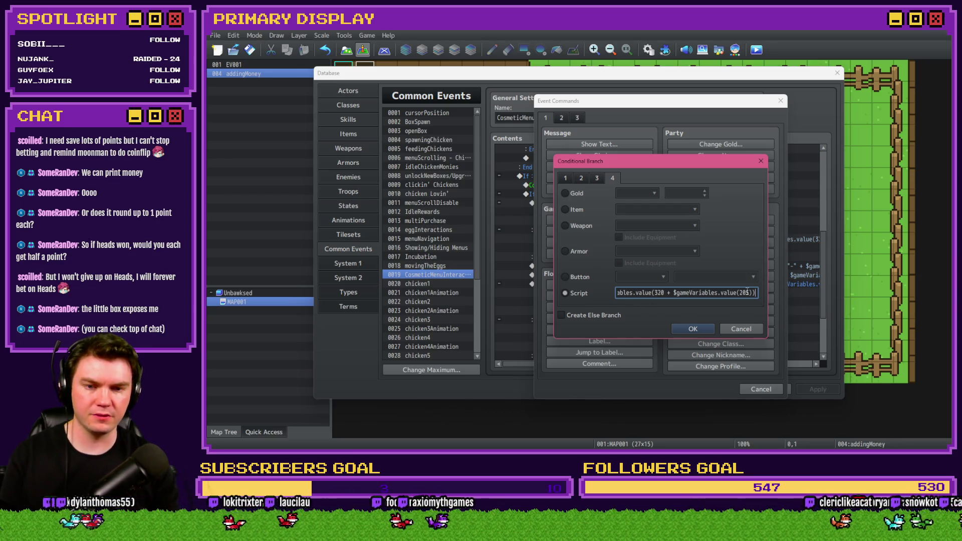
{"action": "key", "text": "End"}
{"action": "type", "text": "== 0"}
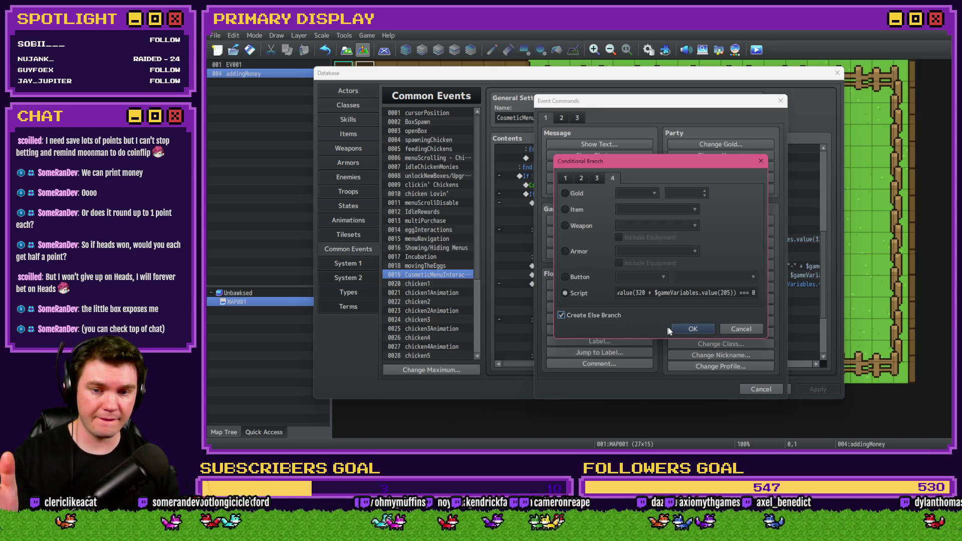
{"action": "left_click", "coordinate": [691, 329]}
Paste a comment into the new branch and reword it to 'No Cosmetic'
{"action": "left_click", "coordinate": [592, 338]}
{"action": "left_click", "coordinate": [595, 293]}
{"action": "key", "text": "ctrl+v"}
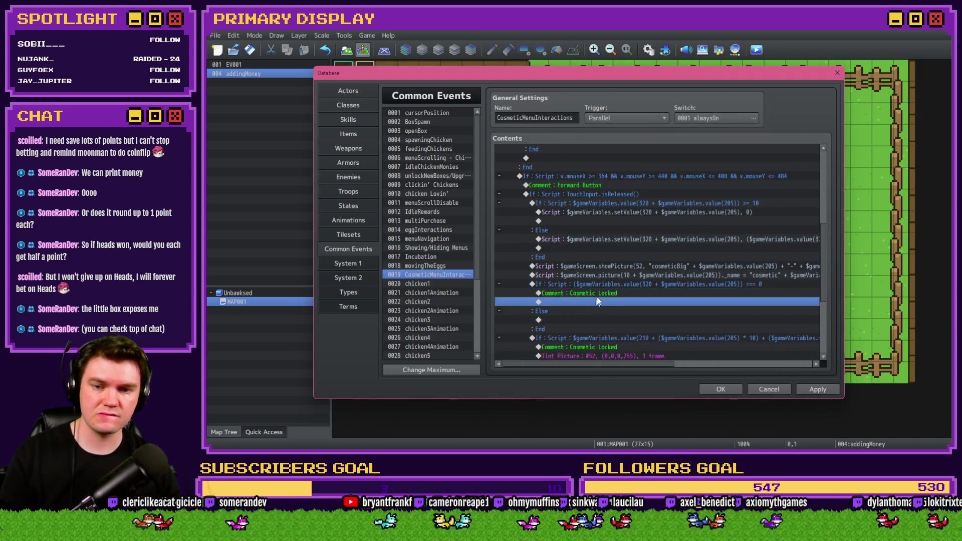
{"action": "double_click", "coordinate": [601, 294]}
{"action": "double_click", "coordinate": [593, 222]}
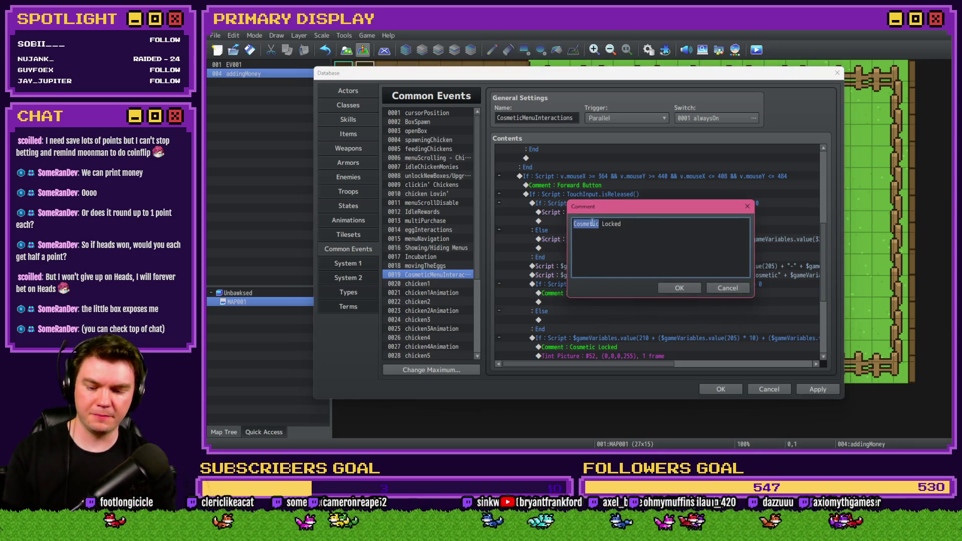
{"action": "type", "text": "No"}
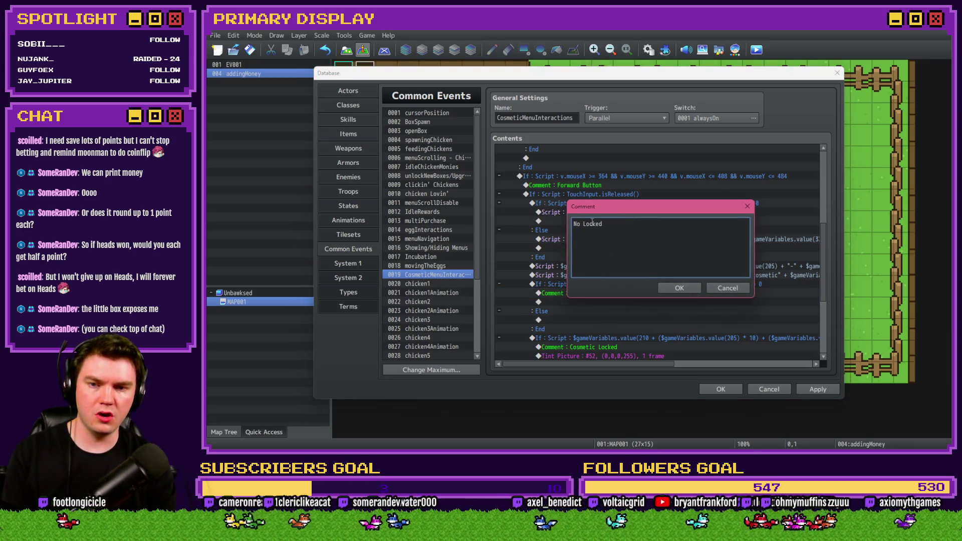
{"action": "key", "text": "Delete"}
{"action": "key", "text": "Delete"}
{"action": "key", "text": "Delete"}
{"action": "type", "text": "osmetic"}
{"action": "key", "text": "Return"}
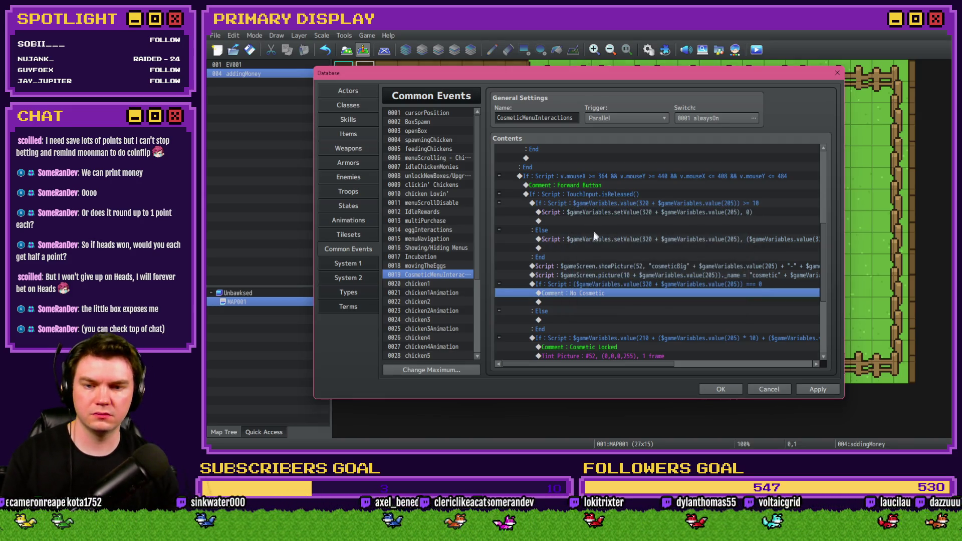
Move the locked/unlocked check under Else and paste the (0,0,0,0) Tint Picture under No Cosmetic
{"action": "scroll", "coordinate": [591, 251], "scroll_direction": "down", "scroll_amount": 2}
{"action": "left_click", "coordinate": [594, 291]}
{"action": "left_click", "coordinate": [590, 275]}
{"action": "key", "text": "ctrl+v"}
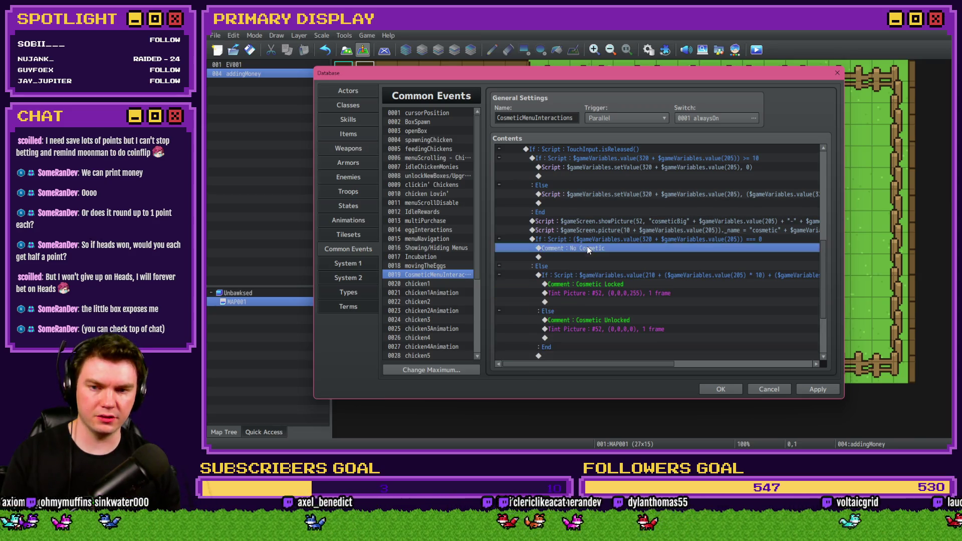
{"action": "scroll", "coordinate": [601, 273], "scroll_direction": "down", "scroll_amount": 1}
{"action": "left_click", "coordinate": [608, 267]}
{"action": "left_click", "coordinate": [603, 194]}
{"action": "key", "text": "ctrl+v"}
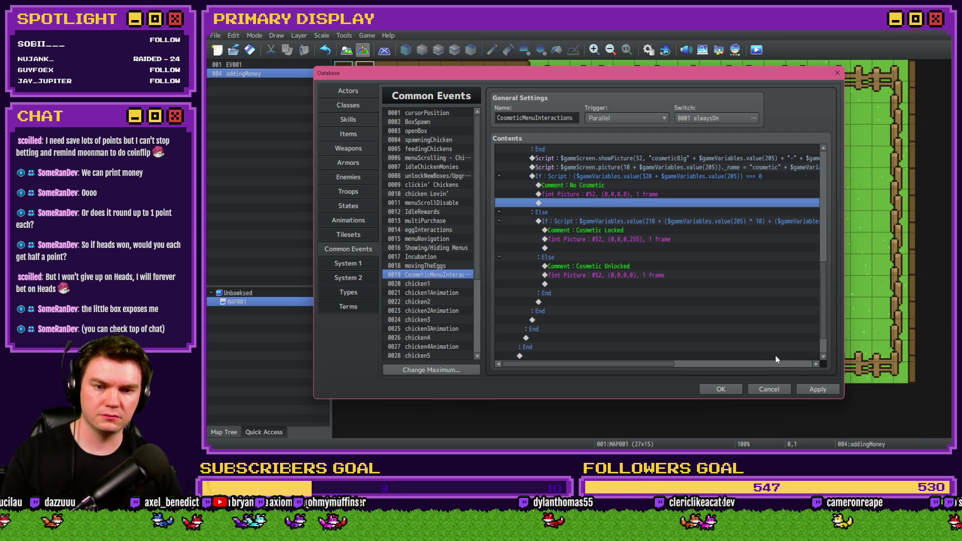
Change the locked Tint Picture's red, green and blue tones to -68 grey
{"action": "double_click", "coordinate": [626, 239]}
{"action": "left_click_drag", "start_coordinate": [640, 226], "coordinate": [628, 239]}
{"action": "left_click", "coordinate": [629, 252]}
{"action": "double_click", "coordinate": [696, 226]}
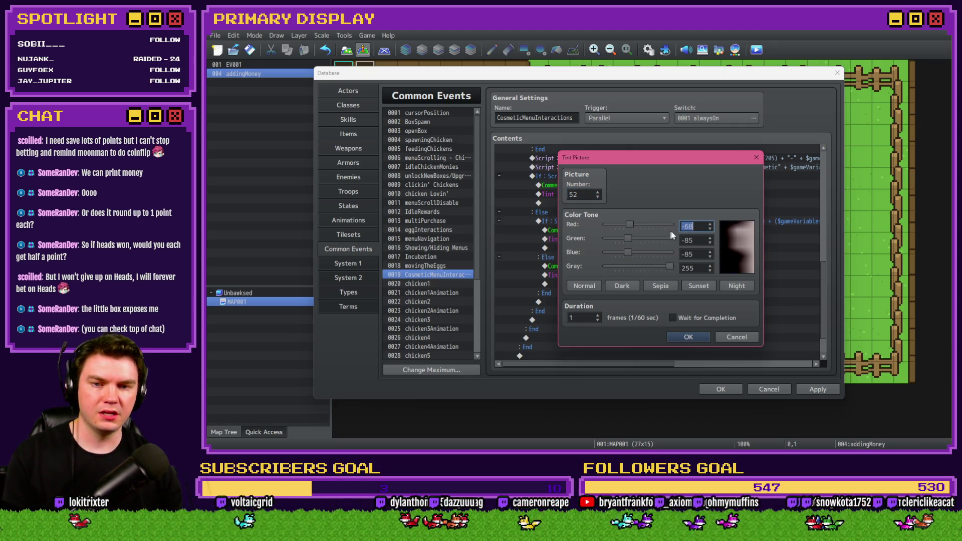
{"action": "type", "text": "-68"}
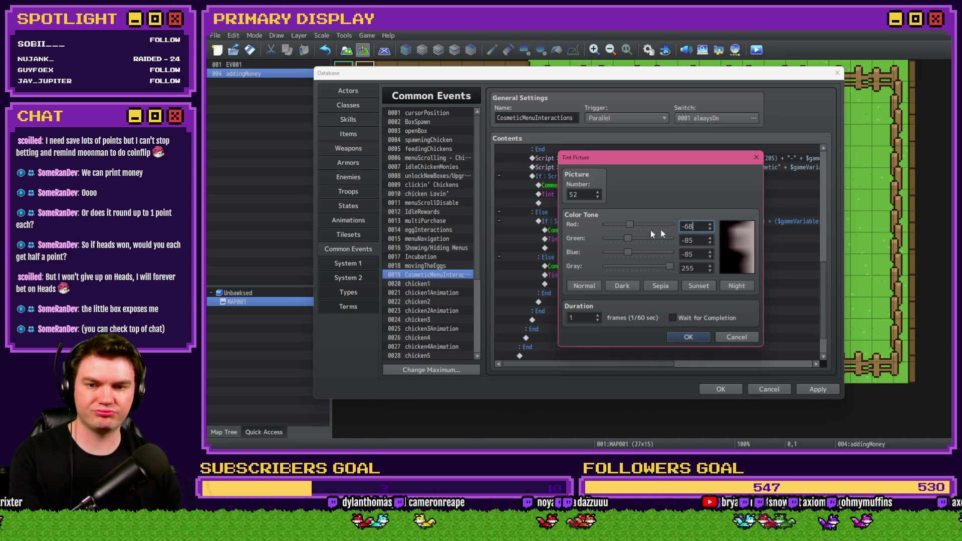
{"action": "double_click", "coordinate": [693, 241]}
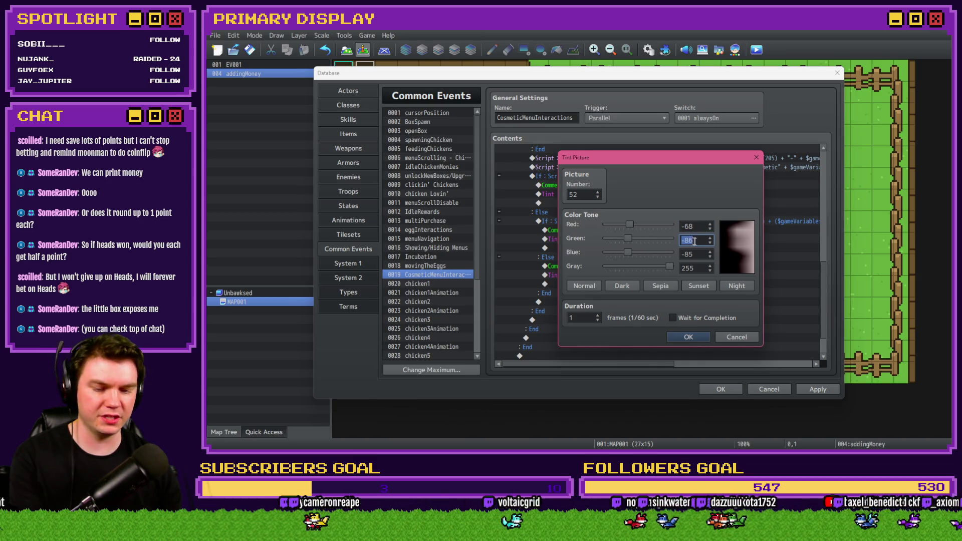
{"action": "type", "text": "-68"}
{"action": "double_click", "coordinate": [696, 255]}
{"action": "type", "text": "-68"}
{"action": "left_click", "coordinate": [696, 336]}
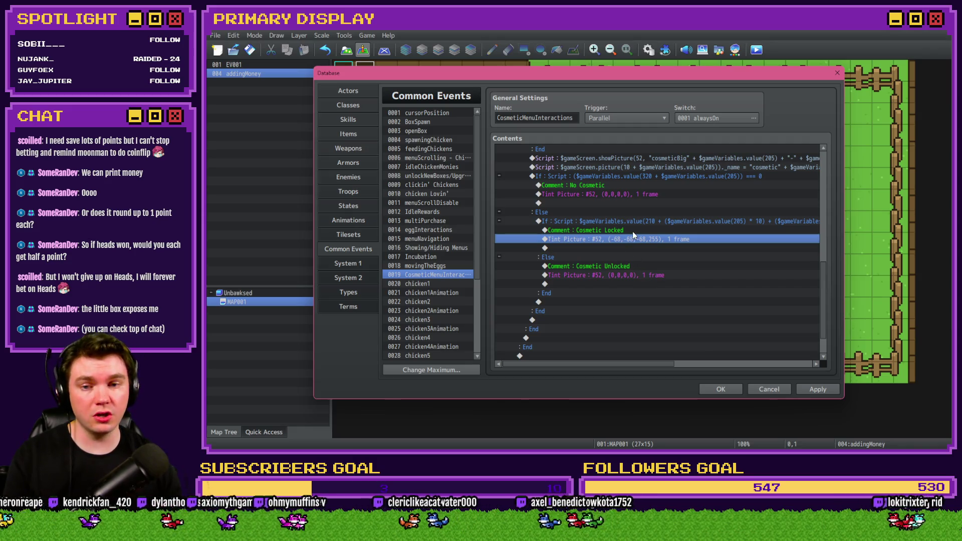
Reset the locked tint's red, green and blue back to 0, keeping (0,0,0,255)
{"action": "double_click", "coordinate": [632, 239]}
{"action": "double_click", "coordinate": [700, 226]}
{"action": "type", "text": "0"}
{"action": "key", "text": "Tab"}
{"action": "type", "text": "0"}
{"action": "key", "text": "Tab"}
{"action": "type", "text": "0"}
{"action": "key", "text": "Tab"}
{"action": "left_click", "coordinate": [695, 340]}
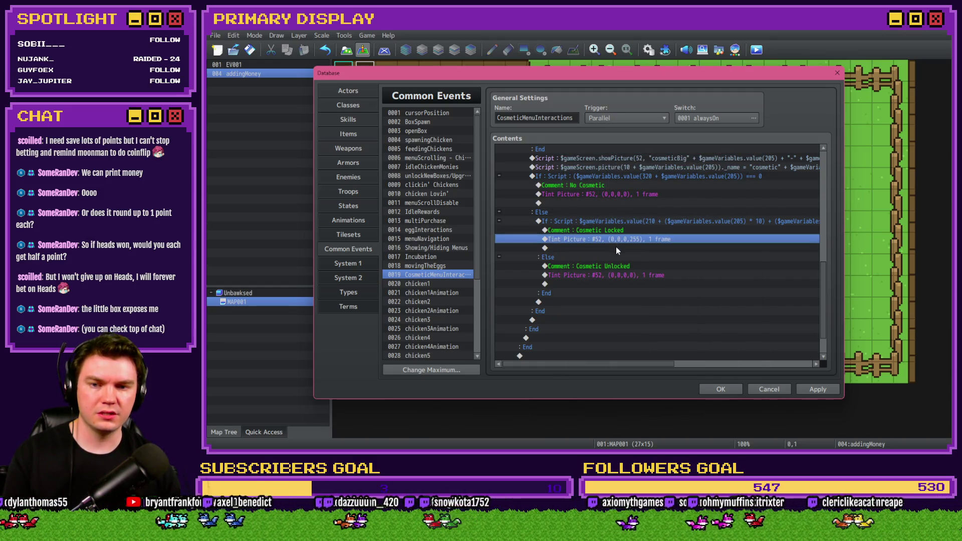
Begin inserting a Script command from the third Event Commands tab
{"action": "double_click", "coordinate": [615, 248]}
{"action": "left_click", "coordinate": [577, 119]}
{"action": "left_click", "coordinate": [705, 351]}
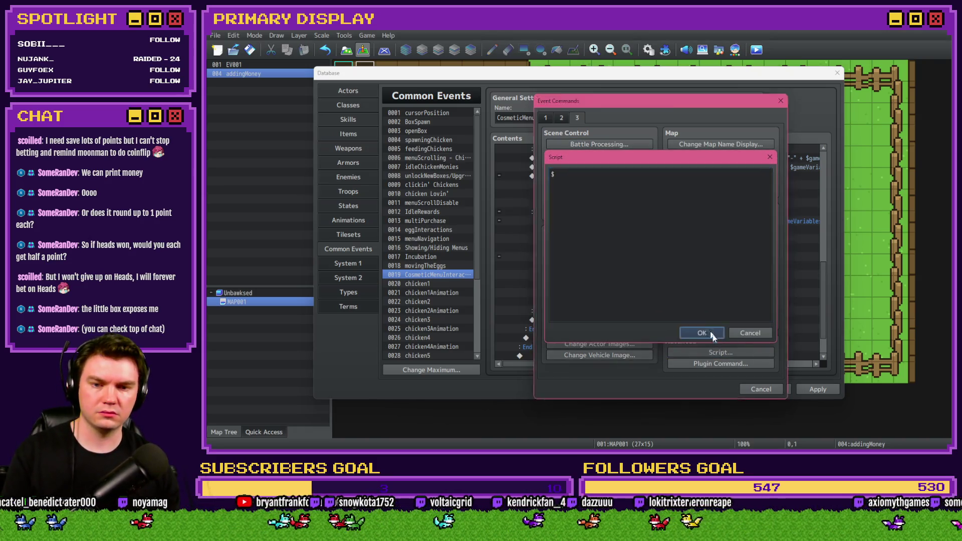
Insert an empty Script line, then inspect and copy the picture-name script line
{"action": "left_click", "coordinate": [703, 333]}
{"action": "left_click", "coordinate": [642, 170]}
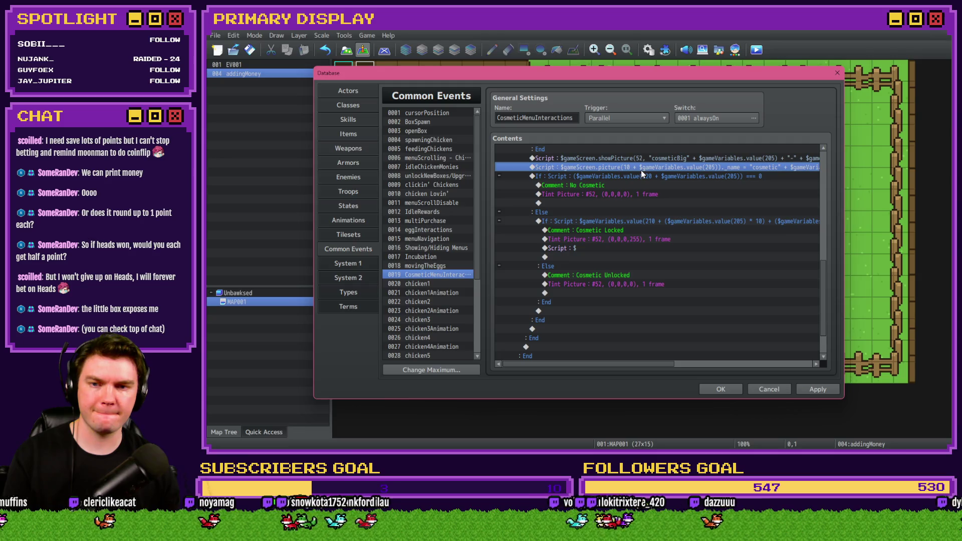
{"action": "key", "text": "Return"}
{"action": "left_click_drag", "start_coordinate": [634, 181], "coordinate": [551, 178]}
{"action": "left_click", "coordinate": [602, 178]}
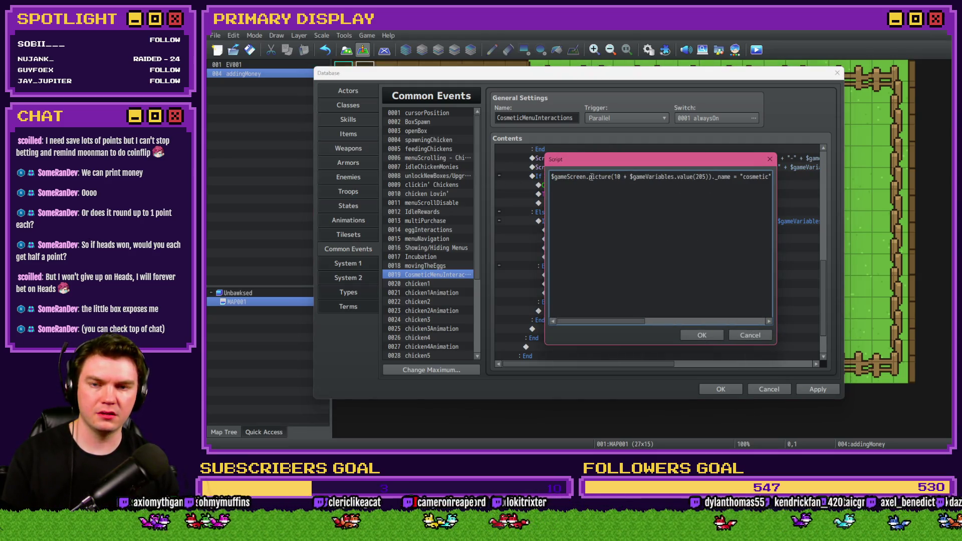
{"action": "left_click", "coordinate": [741, 334]}
{"action": "scroll", "coordinate": [674, 281], "scroll_direction": "up", "scroll_amount": 2}
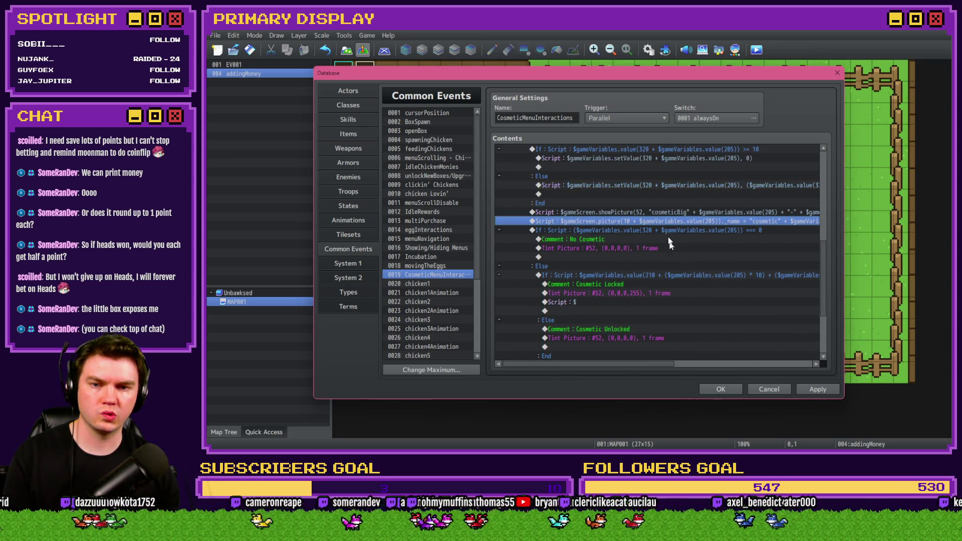
{"action": "key", "text": "ctrl+c"}
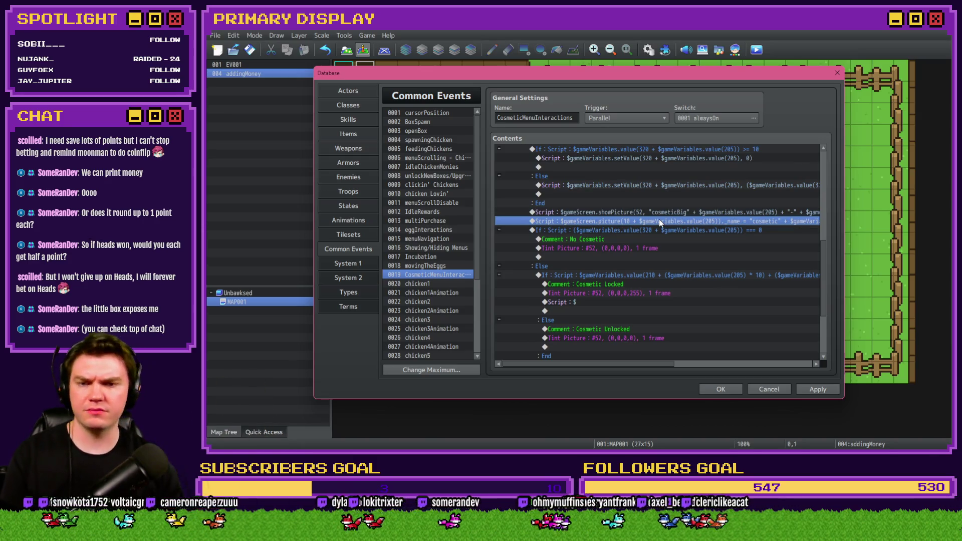
Replace the empty script in the locked branch with the copied picture script line
{"action": "scroll", "coordinate": [660, 221], "scroll_direction": "down", "scroll_amount": 2}
{"action": "left_click", "coordinate": [601, 239]}
{"action": "key", "text": "Delete"}
{"action": "key", "text": "ctrl+v"}
{"action": "double_click", "coordinate": [600, 240]}
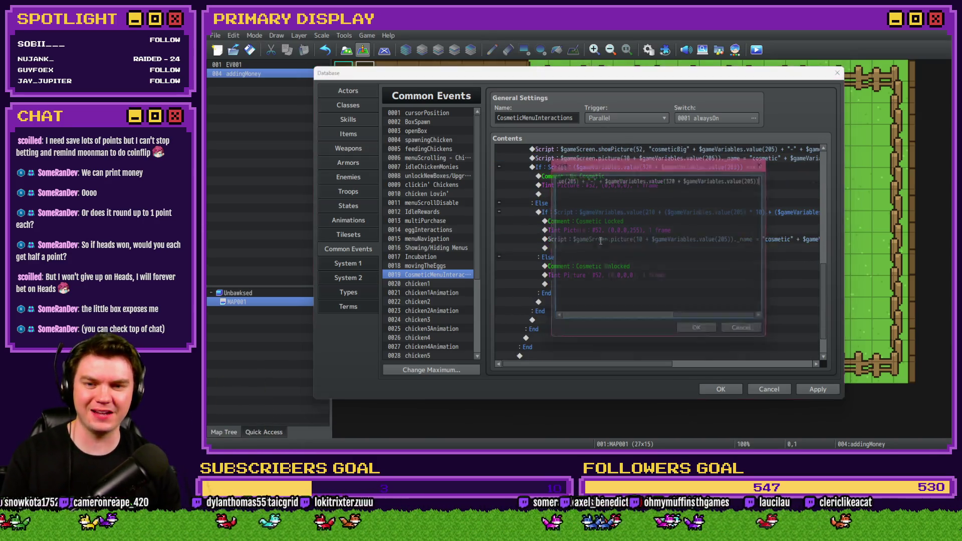
{"action": "left_click", "coordinate": [618, 176]}
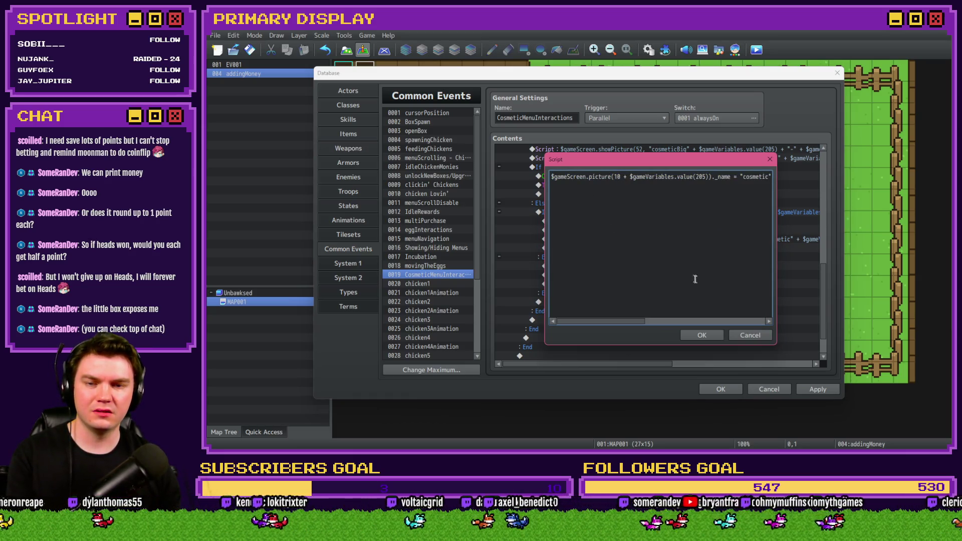
{"action": "left_click", "coordinate": [755, 333]}
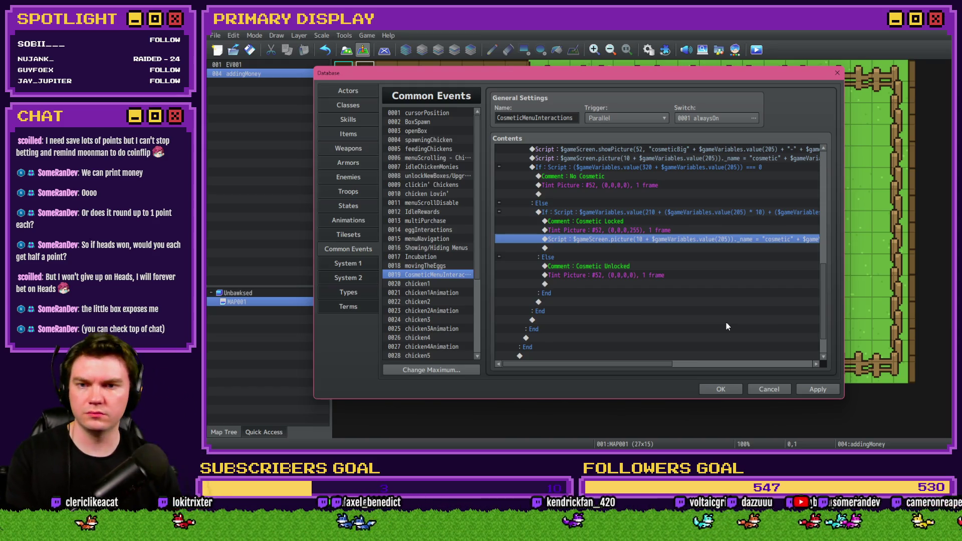
Rewrite the pasted line as $gameScreen.picture(52)._opacity = 200
{"action": "scroll", "coordinate": [665, 221], "scroll_direction": "up", "scroll_amount": 2}
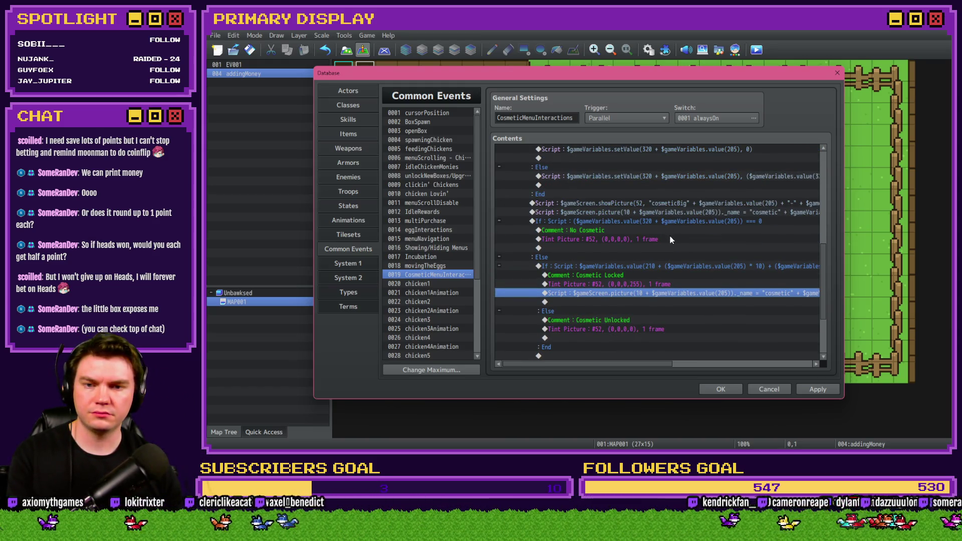
{"action": "double_click", "coordinate": [659, 293]}
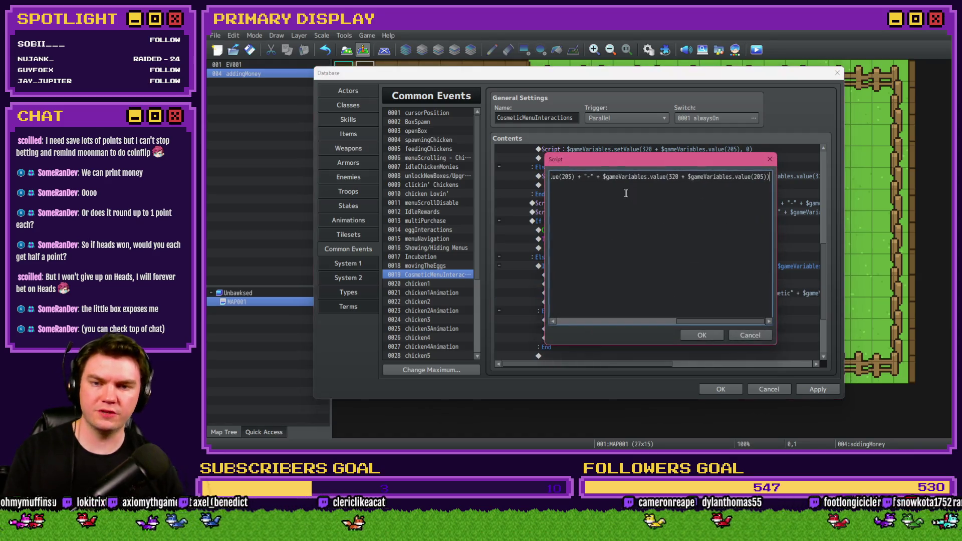
{"action": "left_click", "coordinate": [658, 177]}
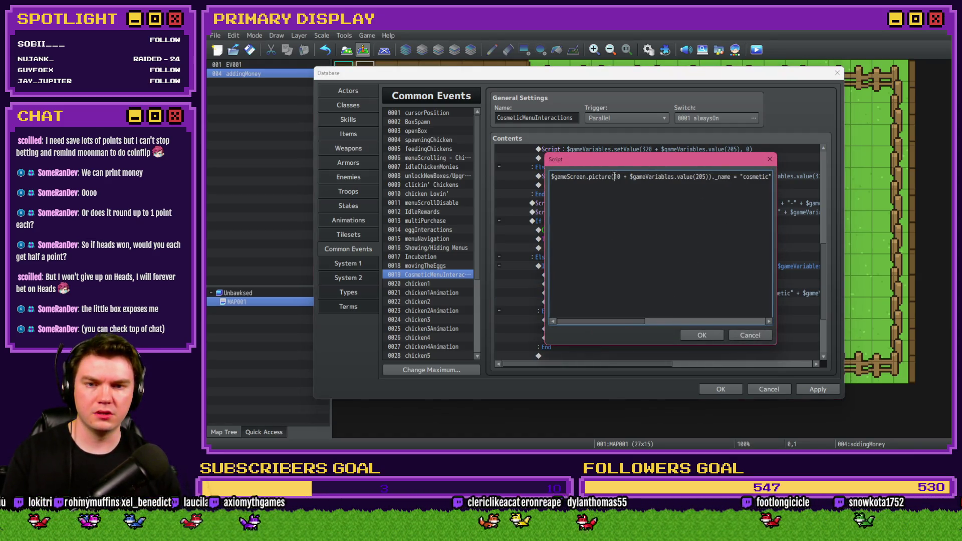
{"action": "left_click_drag", "start_coordinate": [614, 177], "coordinate": [705, 176]}
{"action": "type", "text": "52)._name = \"cosmetic"}
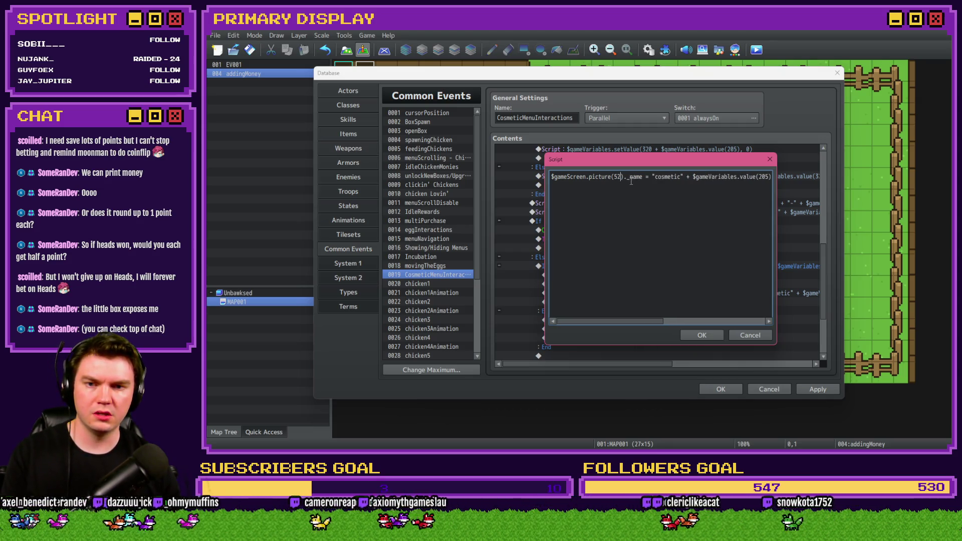
{"action": "left_click_drag", "start_coordinate": [630, 179], "coordinate": [643, 177]}
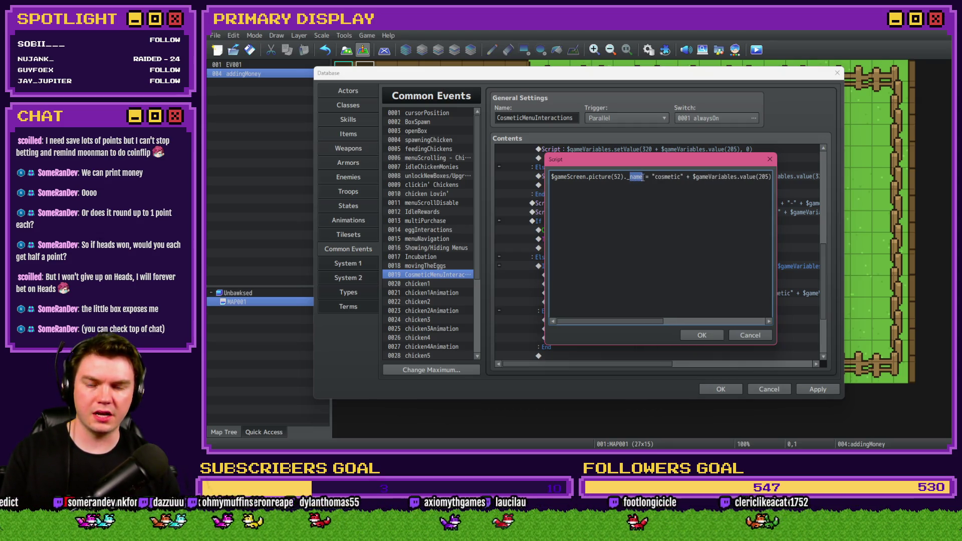
{"action": "type", "text": "opacity"}
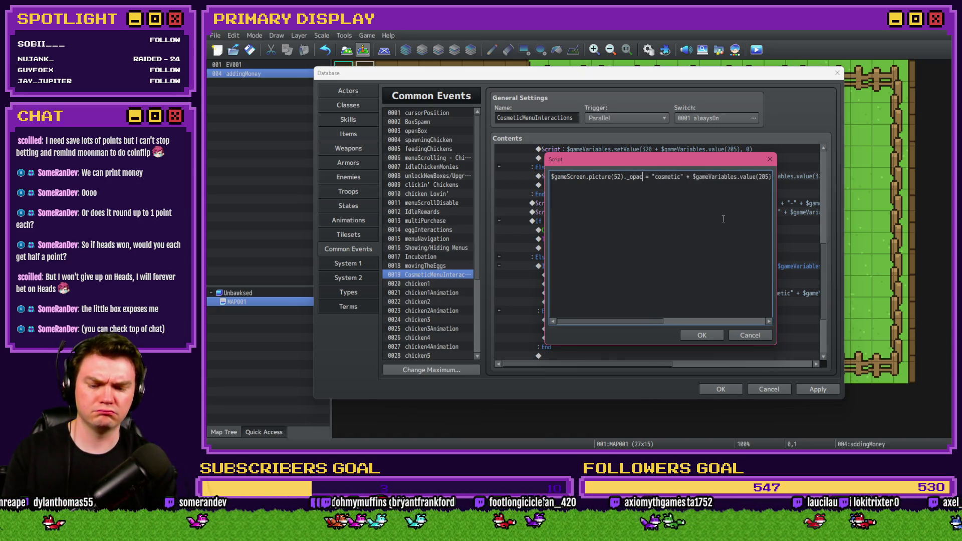
{"action": "left_click_drag", "start_coordinate": [661, 177], "coordinate": [816, 177]}
{"action": "key", "text": "Delete"}
{"action": "type", "text": "200"}
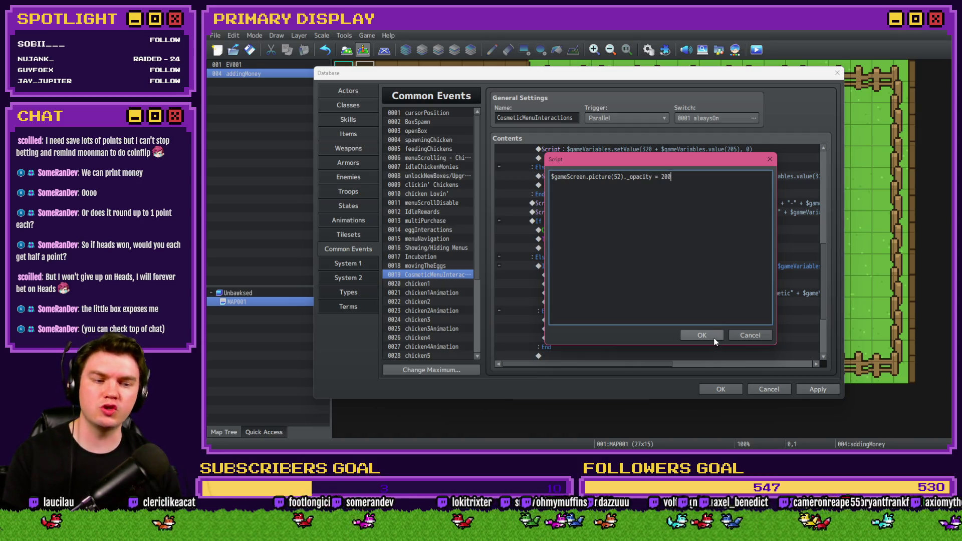
{"action": "left_click", "coordinate": [714, 339]}
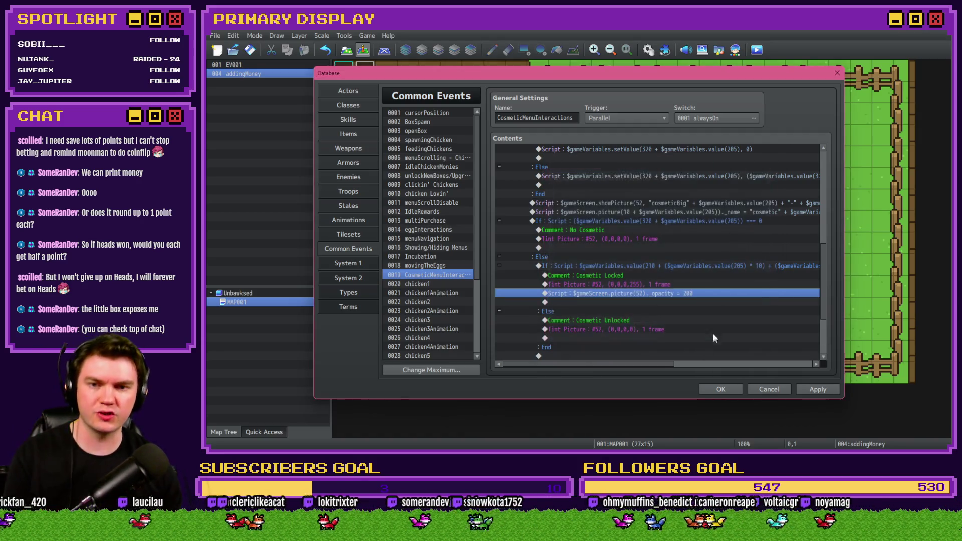
Add opacity 255 lines to the unlocked and No Cosmetic branches, then apply and close the Database
{"action": "left_click", "coordinate": [630, 339]}
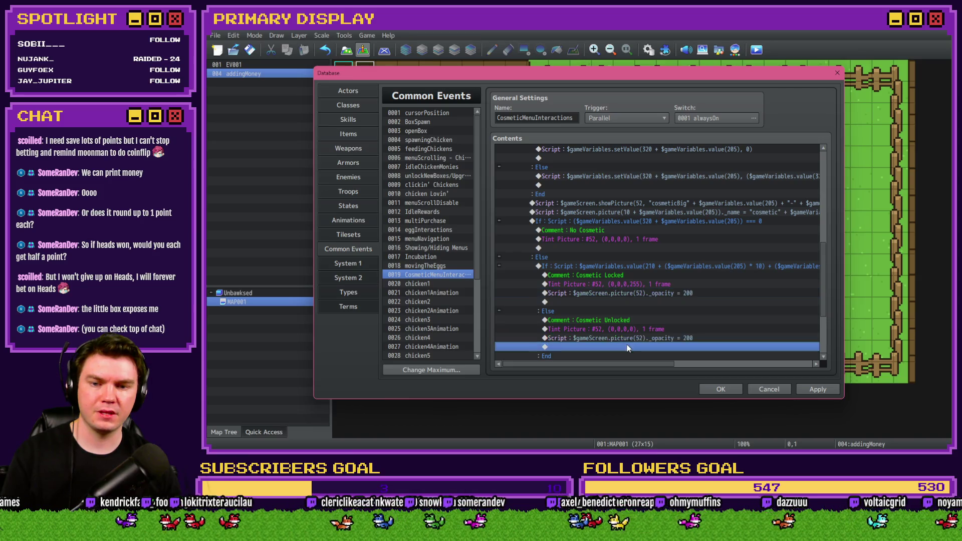
{"action": "key", "text": "ctrl+v"}
{"action": "double_click", "coordinate": [627, 338]}
{"action": "key", "text": "BackSpace"}
{"action": "key", "text": "BackSpace"}
{"action": "type", "text": "55"}
{"action": "left_click", "coordinate": [702, 335]}
{"action": "key", "text": "ctrl+c"}
{"action": "left_click", "coordinate": [651, 253]}
{"action": "key", "text": "ctrl+v"}
{"action": "left_click", "coordinate": [812, 388]}
{"action": "left_click", "coordinate": [720, 389]}
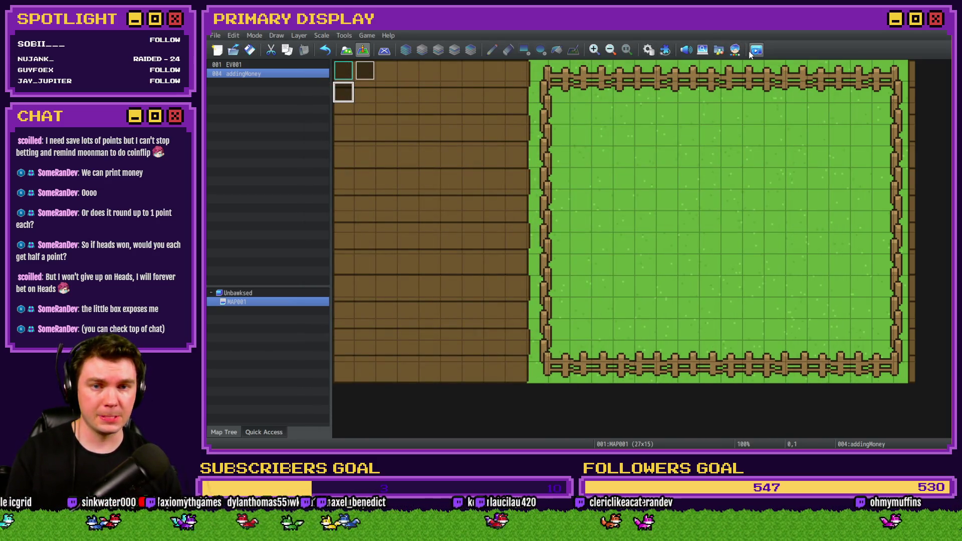
Playtest buying Leghorn and cycling its outfit, close the SyntaxError crash, and reopen the Database with F9
{"action": "left_click", "coordinate": [755, 51]}
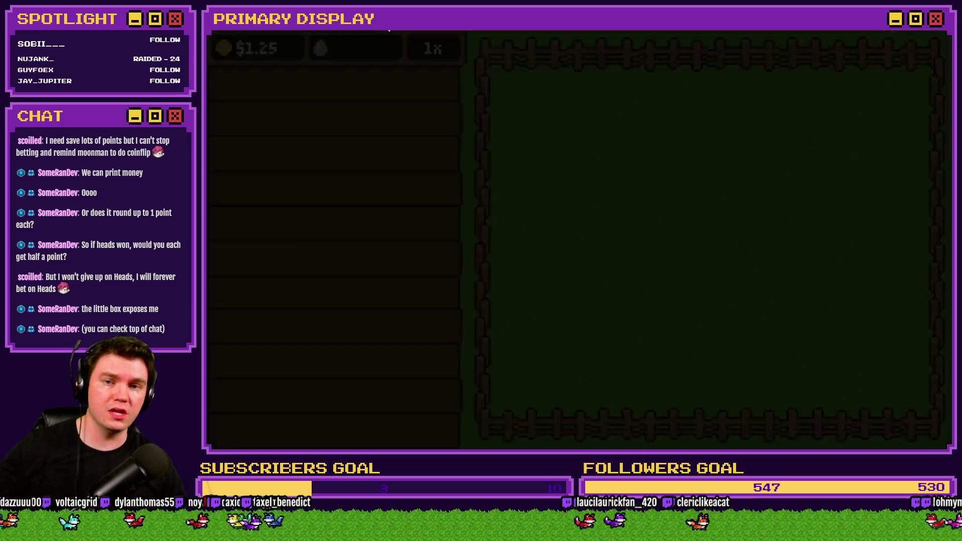
{"action": "left_click", "coordinate": [351, 95]}
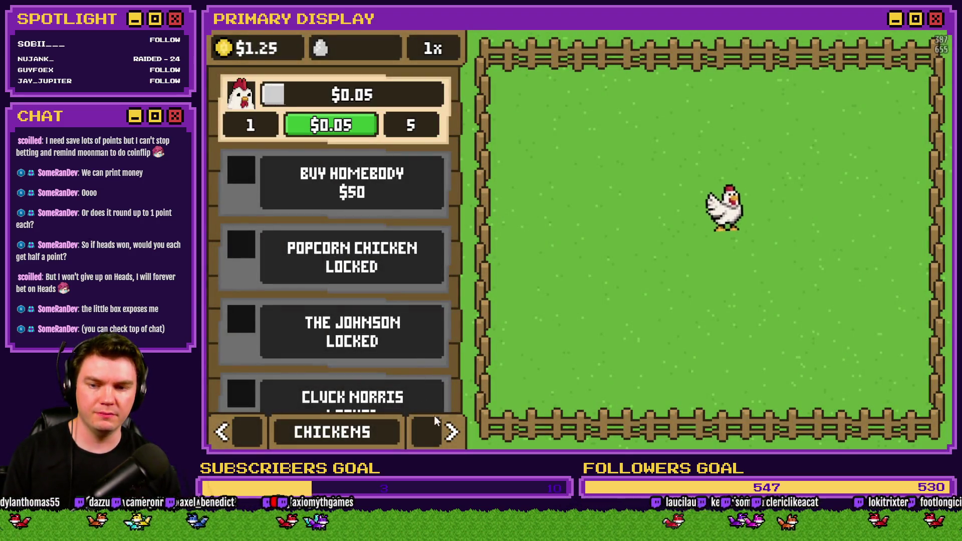
{"action": "left_click", "coordinate": [438, 426]}
{"action": "left_click", "coordinate": [439, 434]}
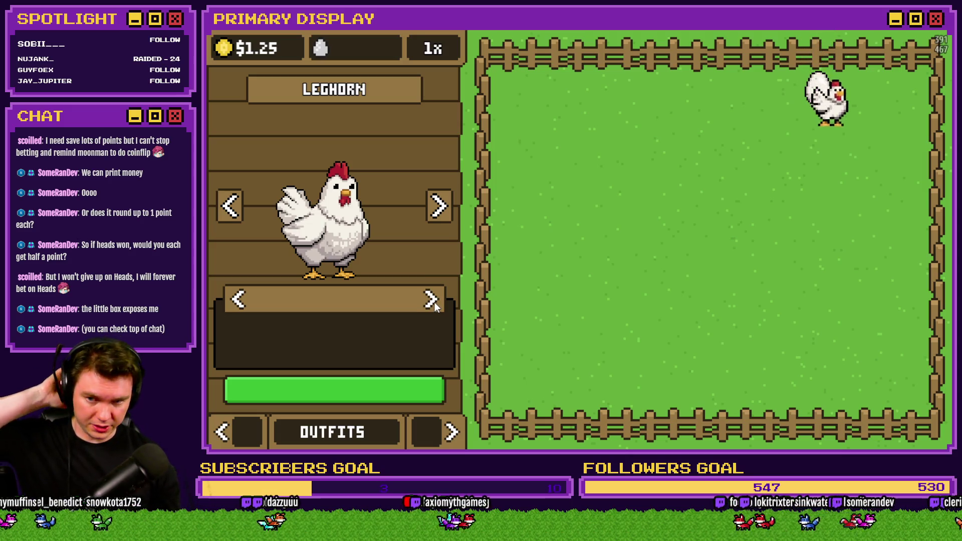
{"action": "left_click", "coordinate": [433, 297]}
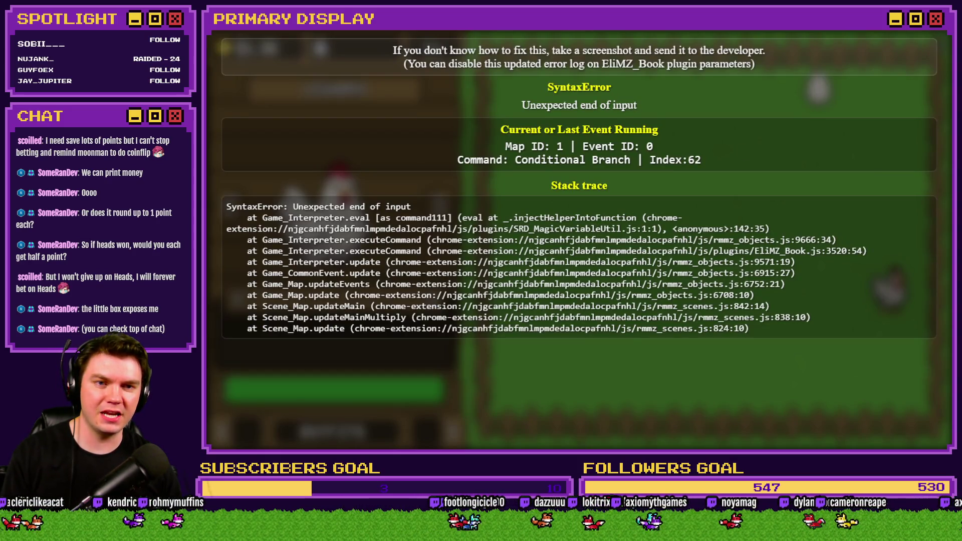
{"action": "left_click", "coordinate": [946, 32]}
{"action": "key", "text": "F9"}
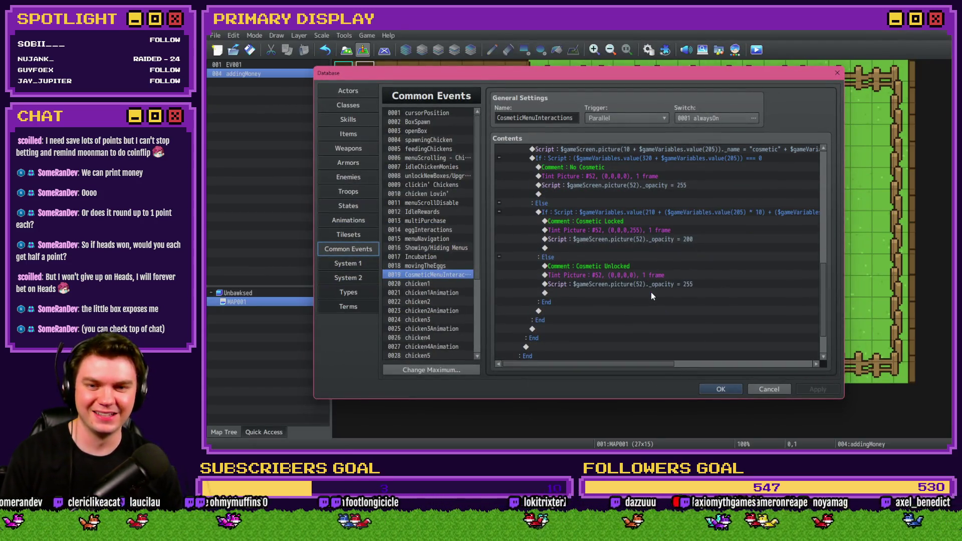
Delete the stray '(' from the No Cosmetic condition, close the Database, and save before playtesting
{"action": "scroll", "coordinate": [651, 296], "scroll_direction": "up", "scroll_amount": 2}
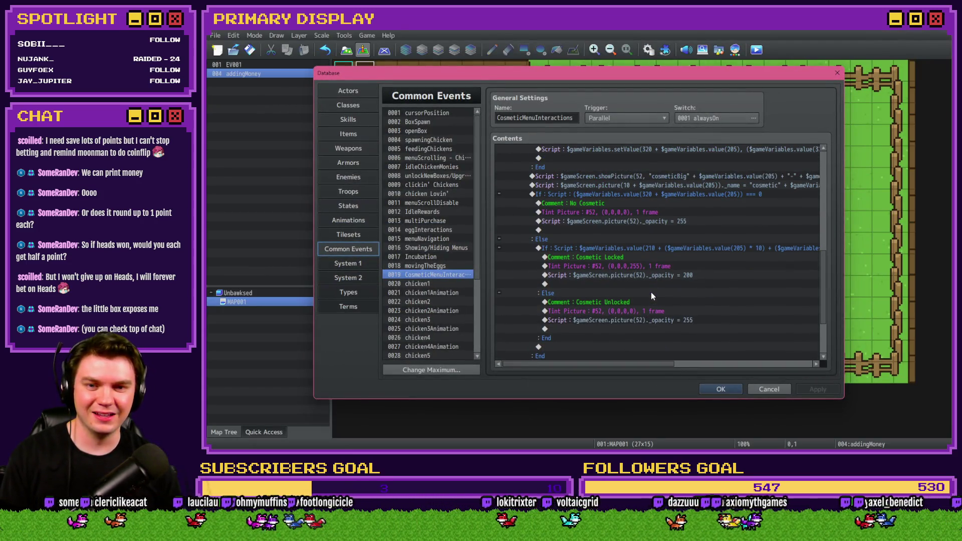
{"action": "double_click", "coordinate": [645, 195]}
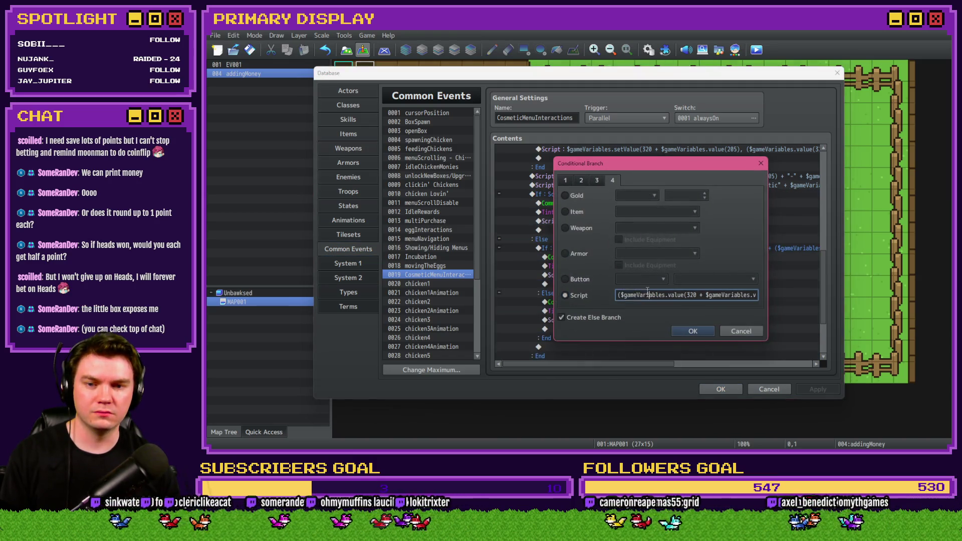
{"action": "key", "text": "Delete"}
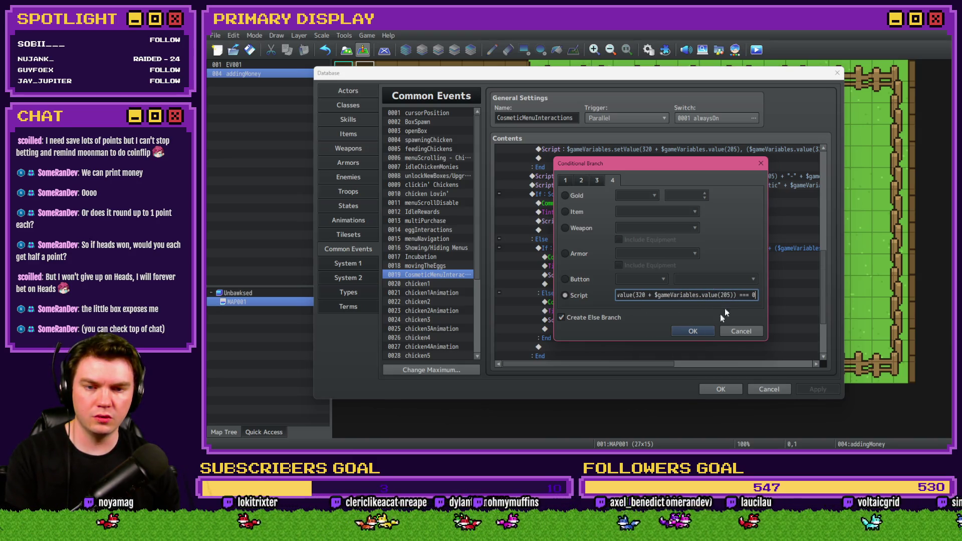
{"action": "left_click", "coordinate": [705, 331]}
{"action": "left_click", "coordinate": [723, 389]}
{"action": "left_click", "coordinate": [757, 49]}
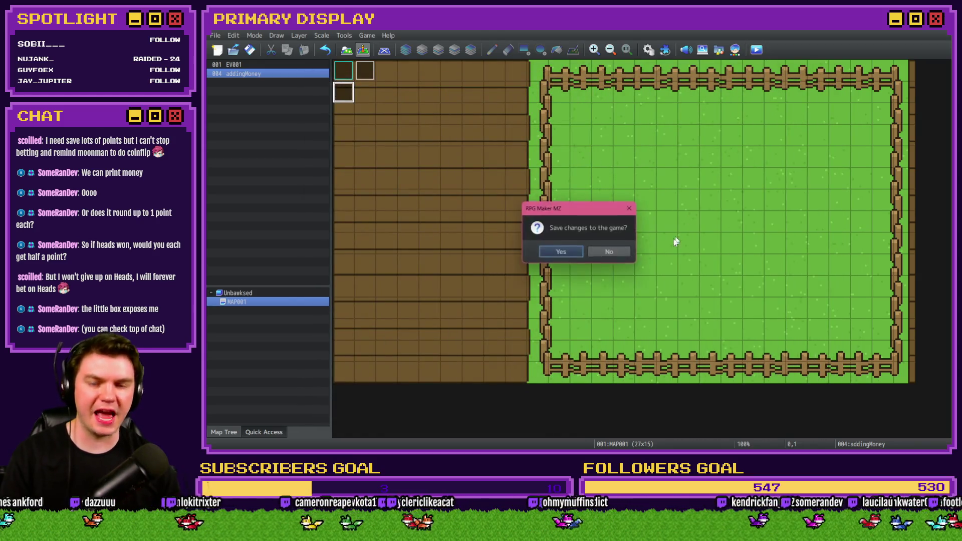
{"action": "left_click", "coordinate": [577, 255]}
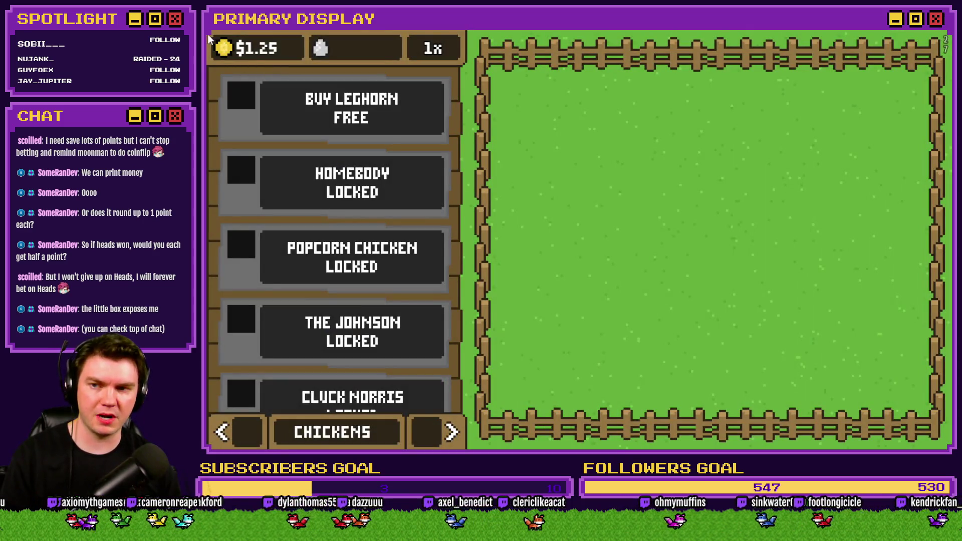
Buy Leghorn, go to OUTFITS and cycle its outfit, then close the game after the 'missing )' error
{"action": "left_click", "coordinate": [352, 108]}
{"action": "left_click", "coordinate": [451, 434]}
{"action": "left_click", "coordinate": [450, 439]}
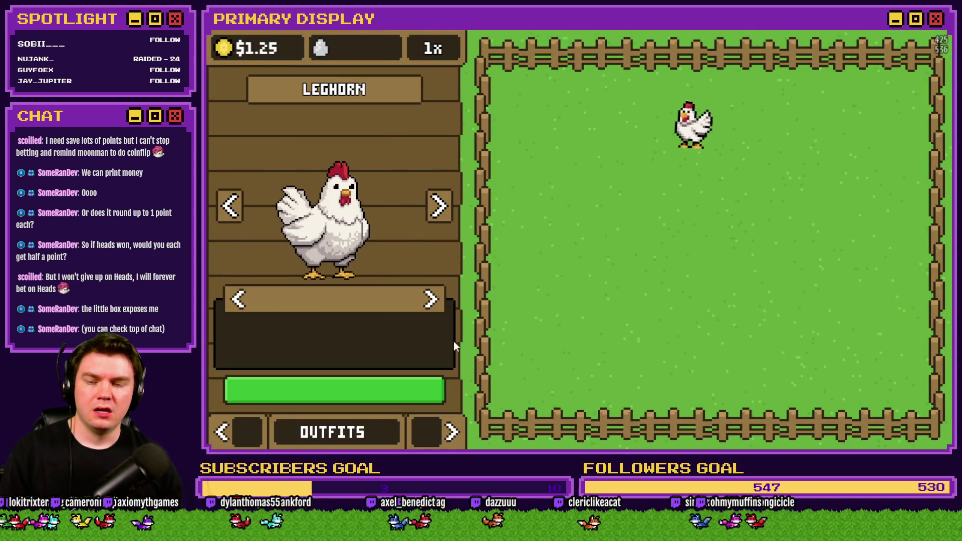
{"action": "left_click", "coordinate": [434, 301]}
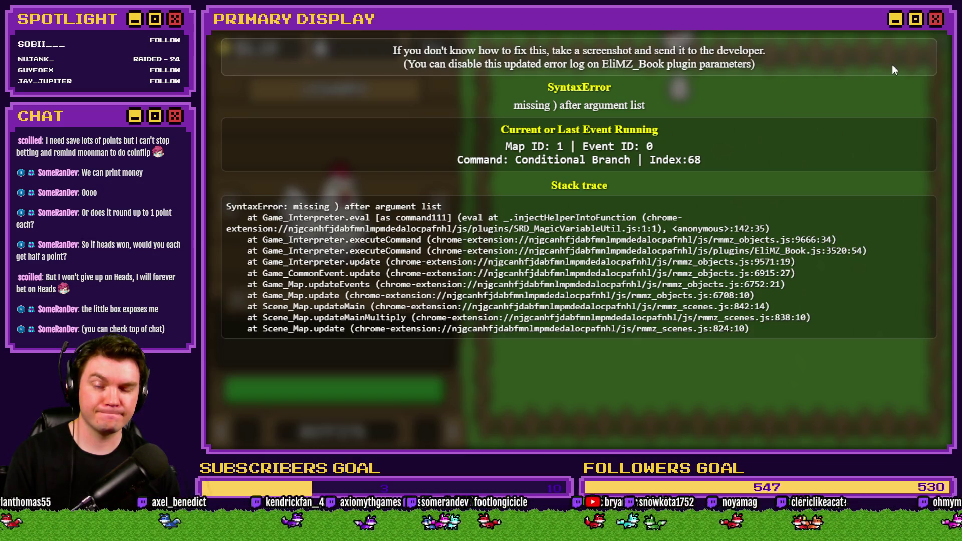
{"action": "key", "text": "alt+F4"}
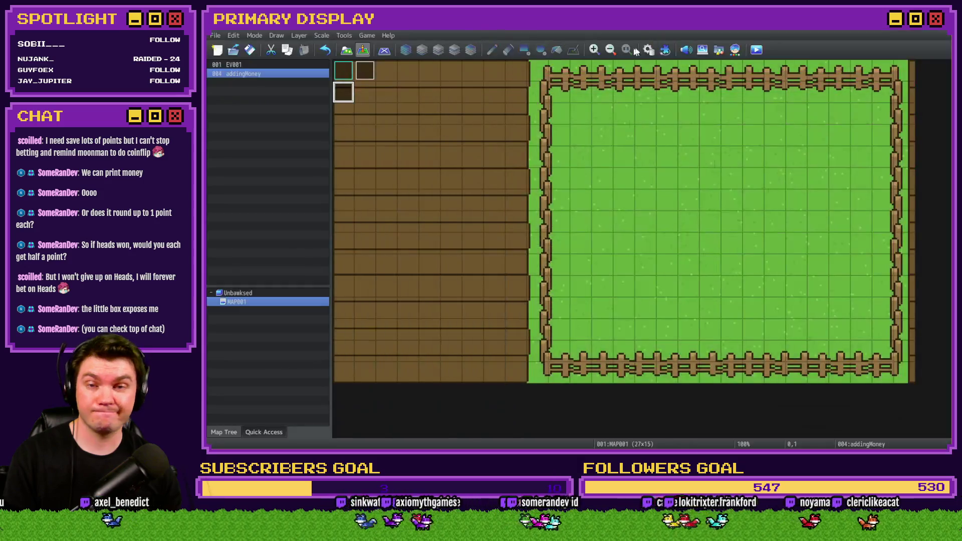
{"action": "key", "text": "F9"}
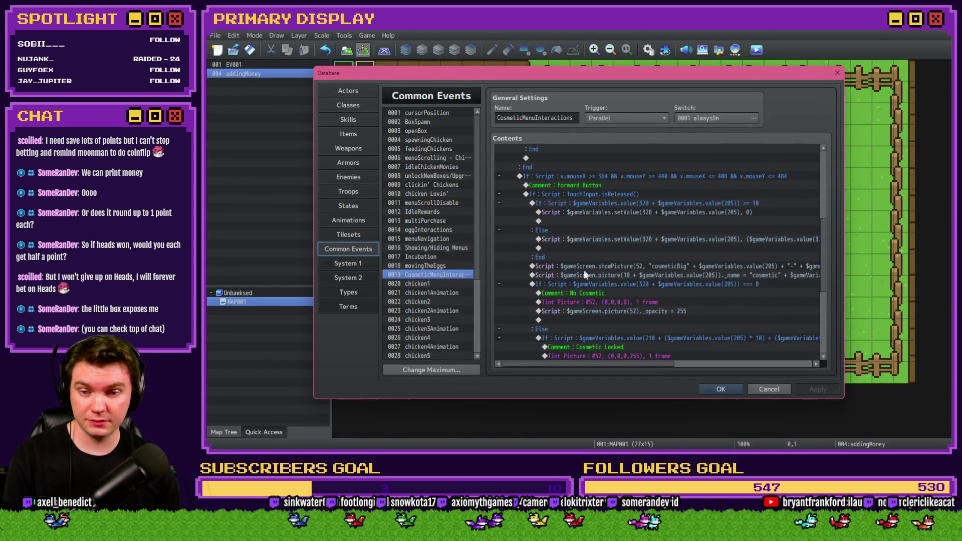
{"action": "scroll", "coordinate": [584, 273], "scroll_direction": "down", "scroll_amount": 2}
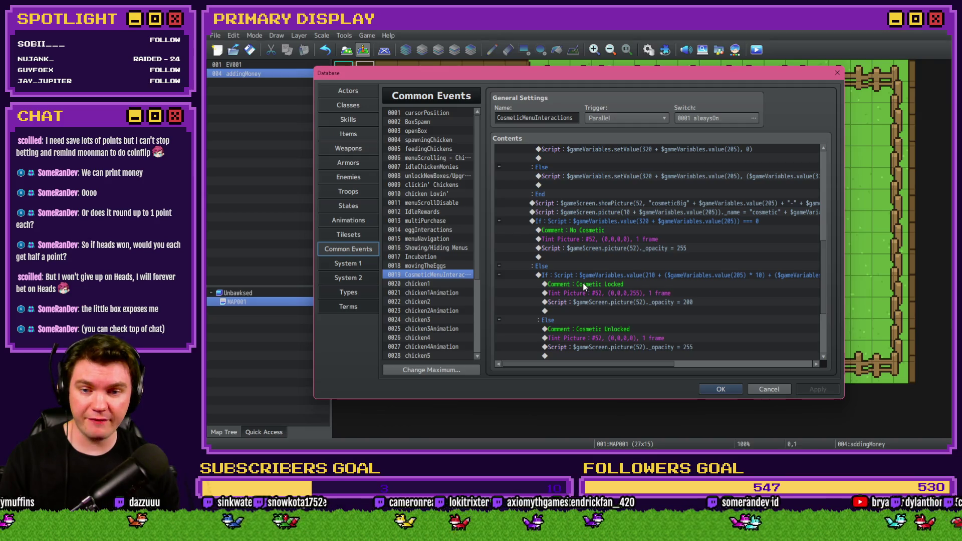
{"action": "scroll", "coordinate": [583, 285], "scroll_direction": "down", "scroll_amount": 2}
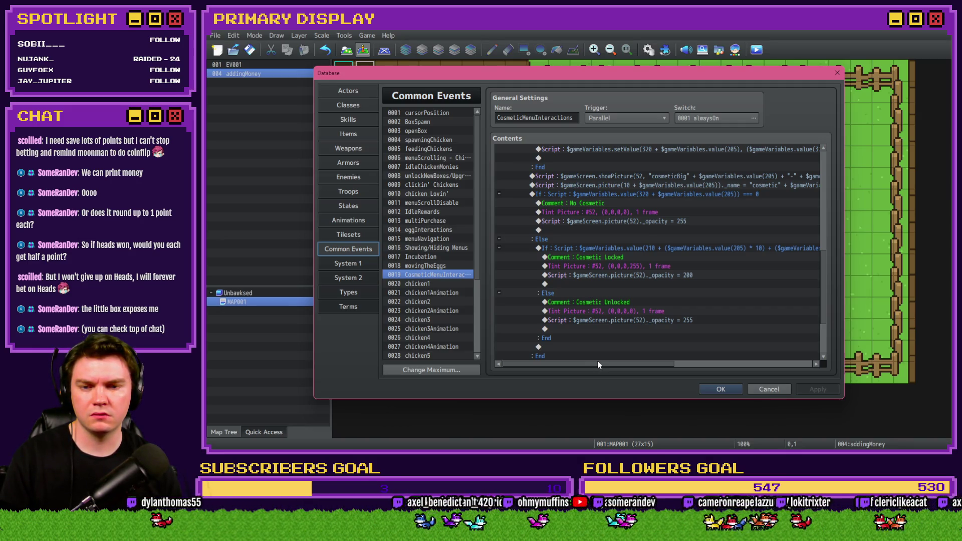
{"action": "left_click", "coordinate": [721, 390]}
Save and playtest, then run $gameScreen.picture(11) in the DevTools console
{"action": "left_click", "coordinate": [757, 50]}
{"action": "left_click", "coordinate": [553, 248]}
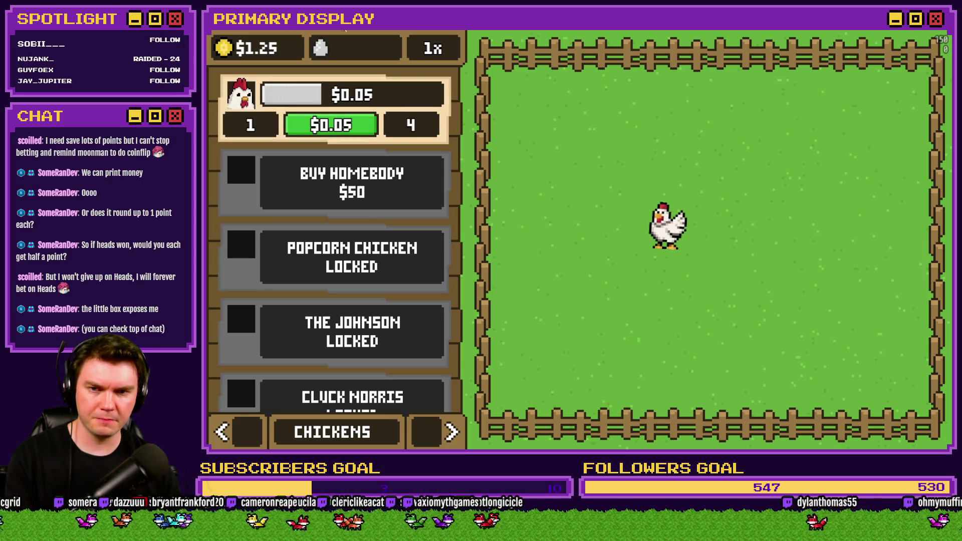
{"action": "key", "text": "F12"}
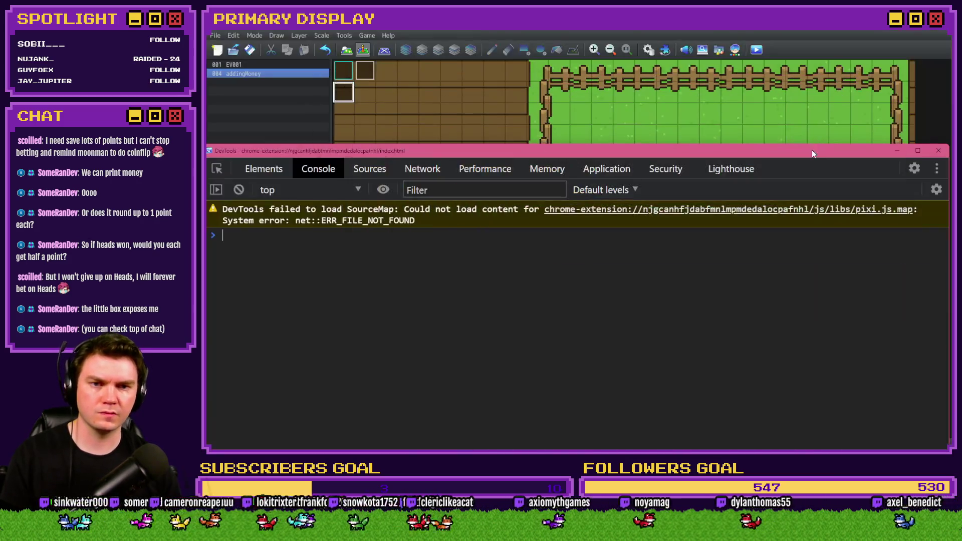
{"action": "type", "text": "$"}
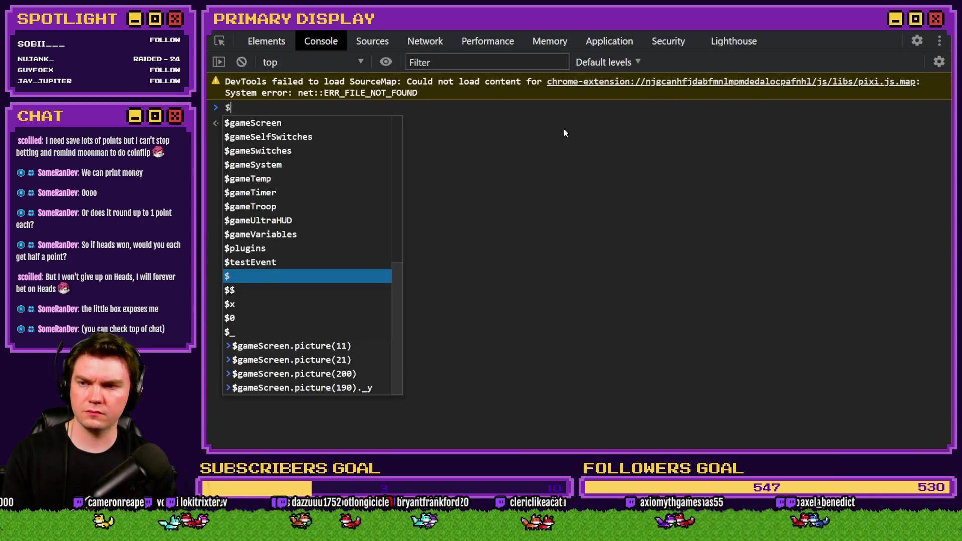
{"action": "type", "text": "gameScreen.picture"}
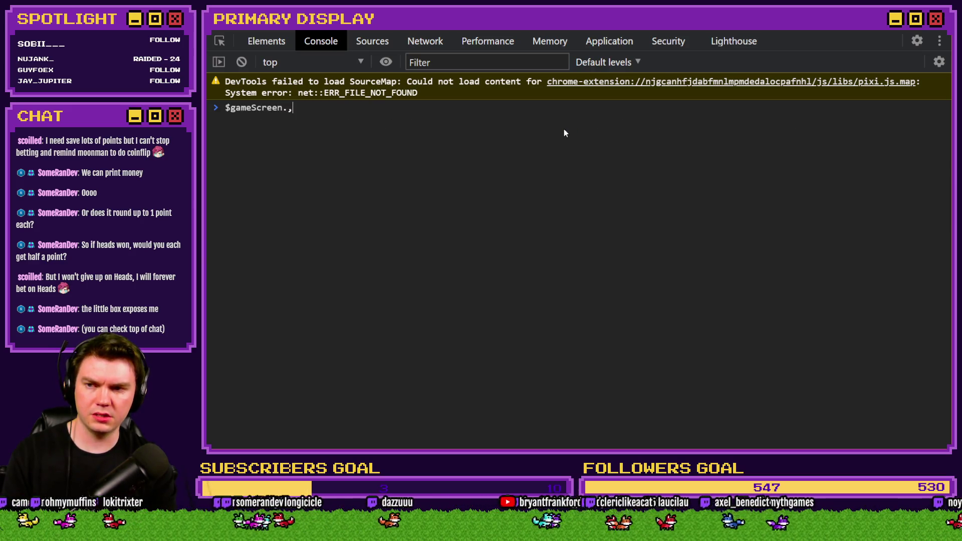
{"action": "type", "text": "(11)"}
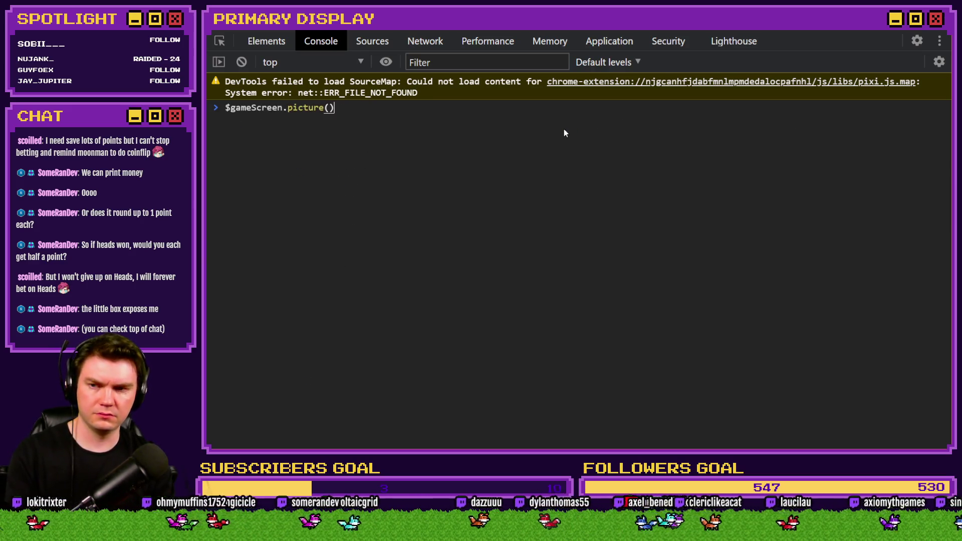
{"action": "key", "text": "Return"}
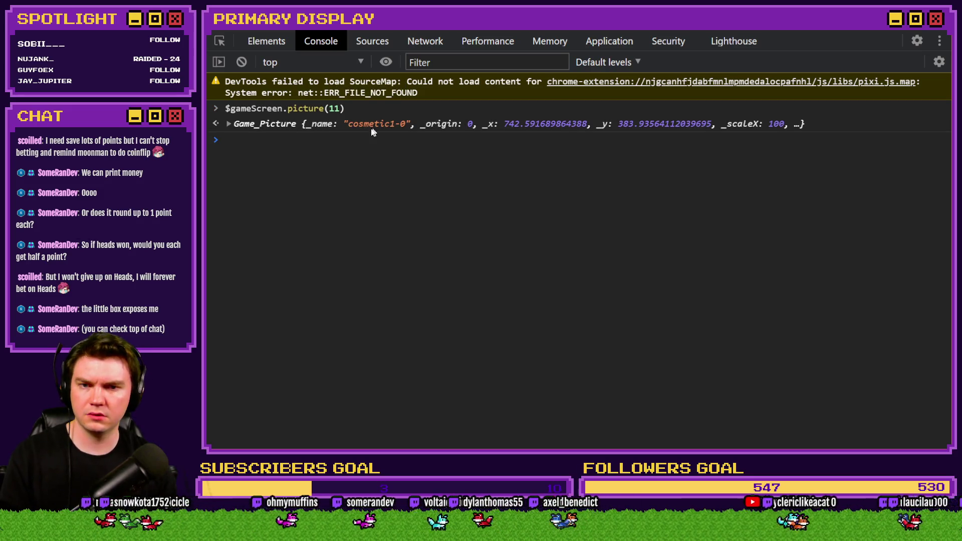
Expand picture 11 to confirm cosmetic1-0 at opacity 255, then close DevTools and the game
{"action": "left_click", "coordinate": [229, 125]}
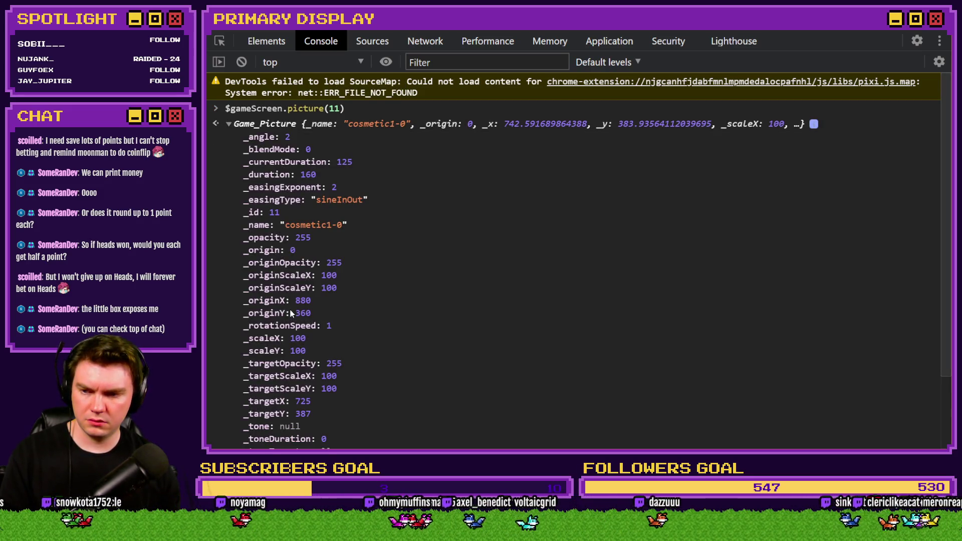
{"action": "scroll", "coordinate": [279, 371], "scroll_direction": "down", "scroll_amount": 1}
{"action": "scroll", "coordinate": [279, 371], "scroll_direction": "down", "scroll_amount": 3}
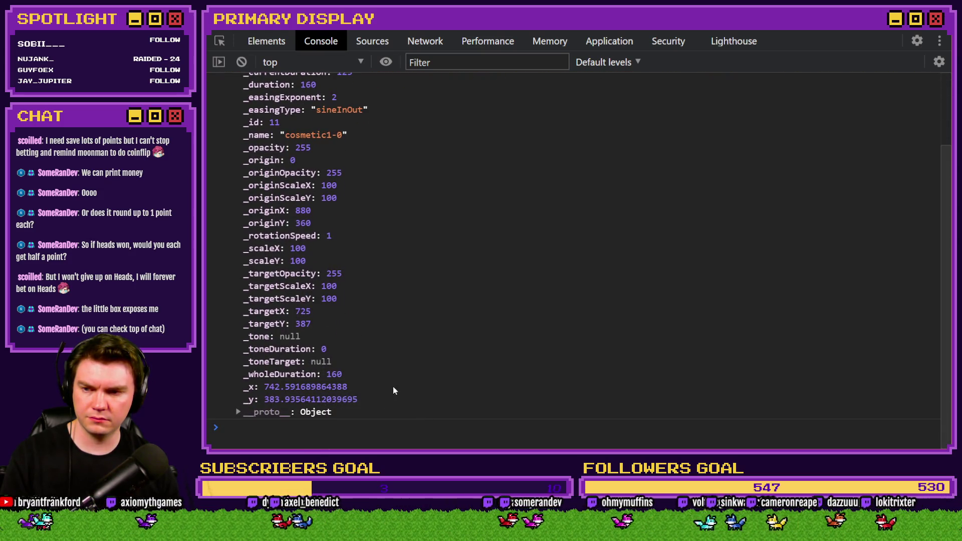
{"action": "scroll", "coordinate": [374, 357], "scroll_direction": "up", "scroll_amount": 2}
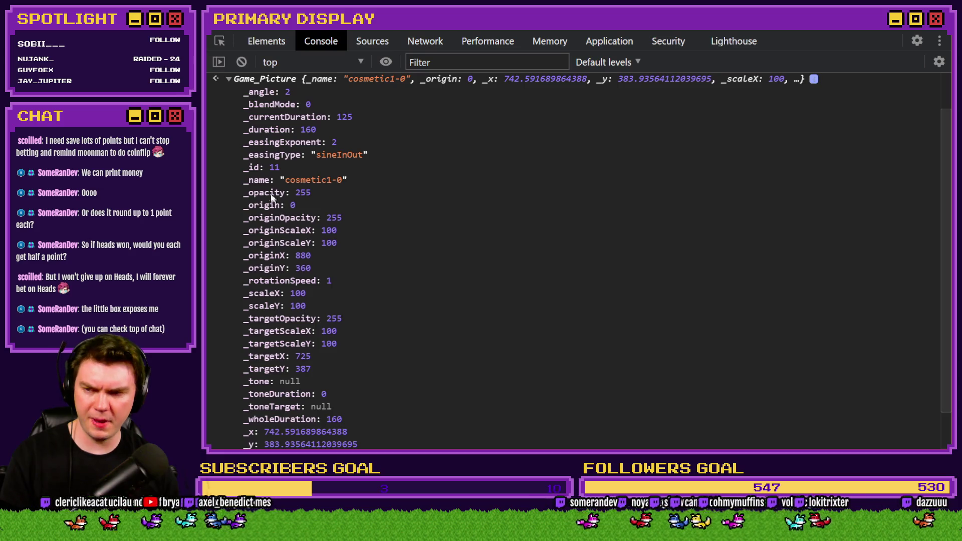
{"action": "left_click", "coordinate": [932, 45]}
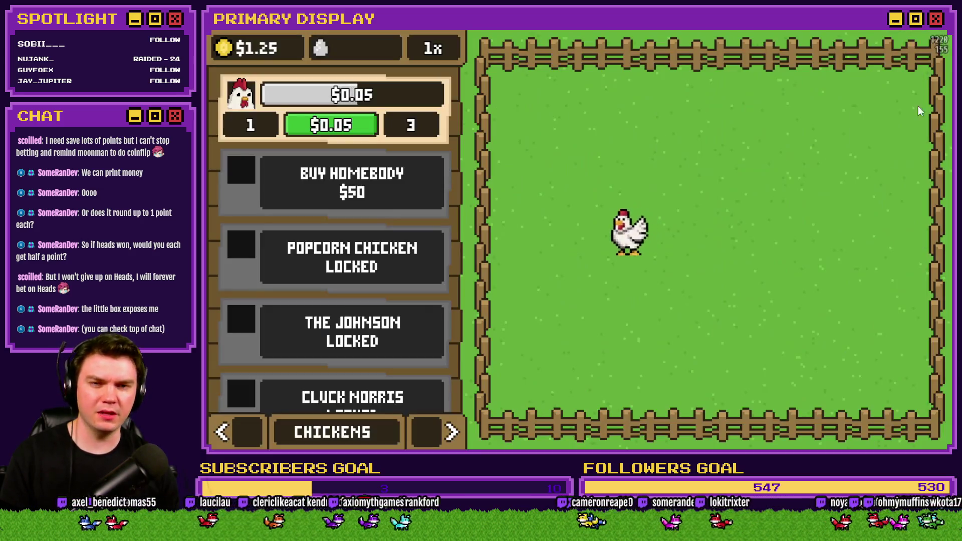
{"action": "left_click", "coordinate": [941, 40]}
Reopen Common Events and select the No Cosmetic If…End block in CosmeticMenuInteractions
{"action": "left_click", "coordinate": [649, 50]}
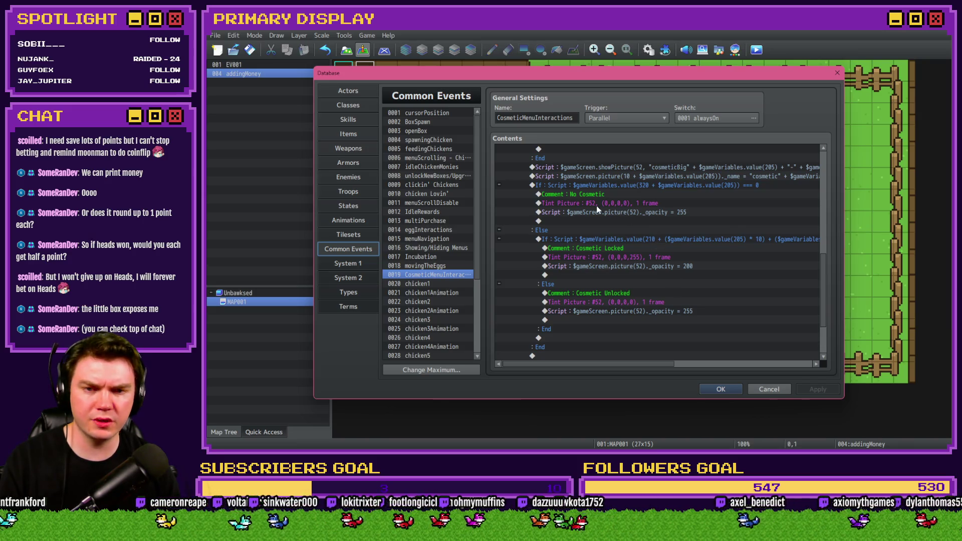
{"action": "left_click", "coordinate": [592, 239]}
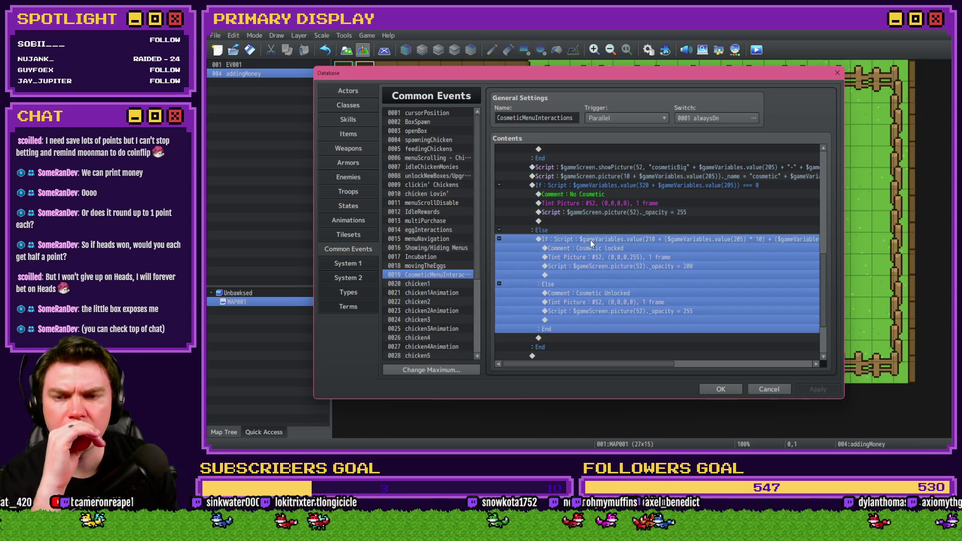
{"action": "left_click", "coordinate": [605, 215]}
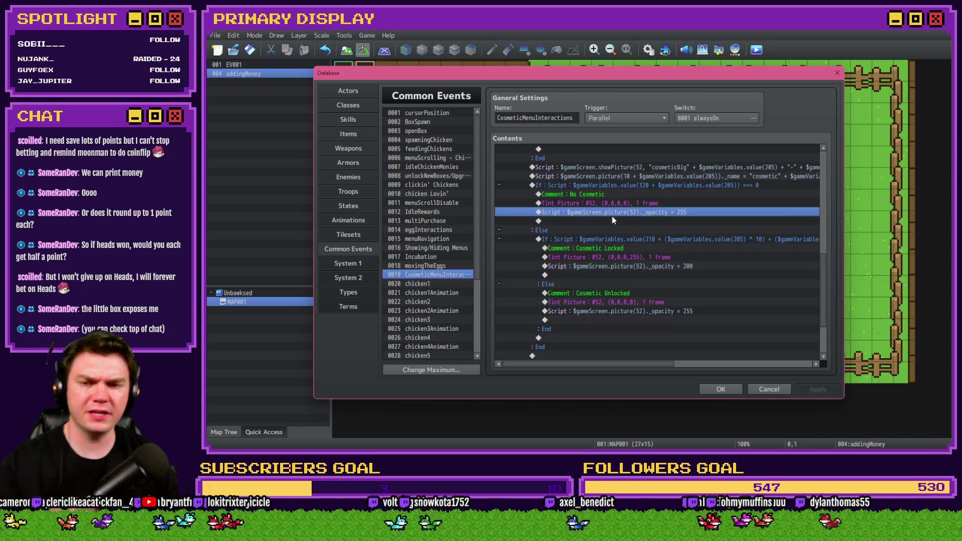
{"action": "left_click", "coordinate": [672, 186]}
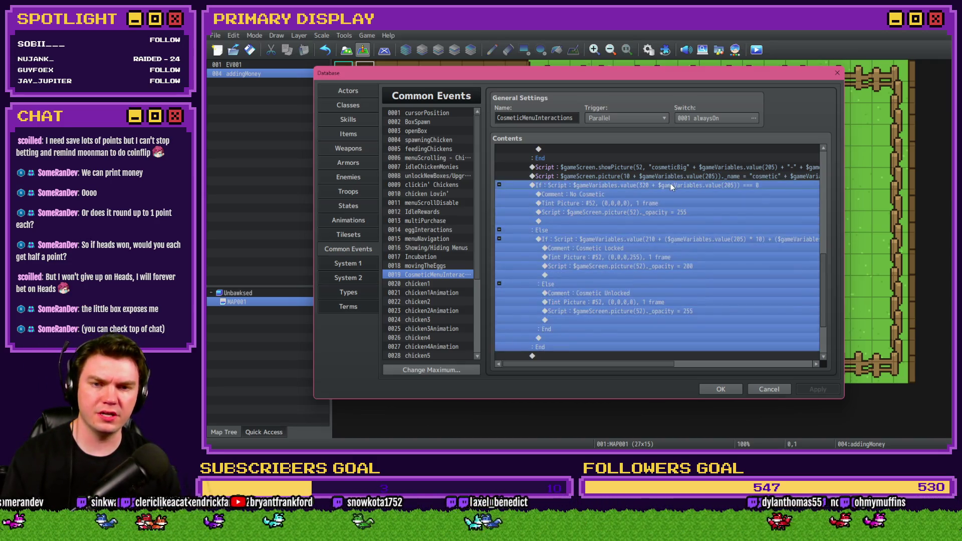
{"action": "mouse_move", "coordinate": [662, 369]}
{"action": "left_mouse_down"}
{"action": "mouse_move", "coordinate": [793, 366]}
{"action": "mouse_move", "coordinate": [657, 366]}
{"action": "left_mouse_up"}
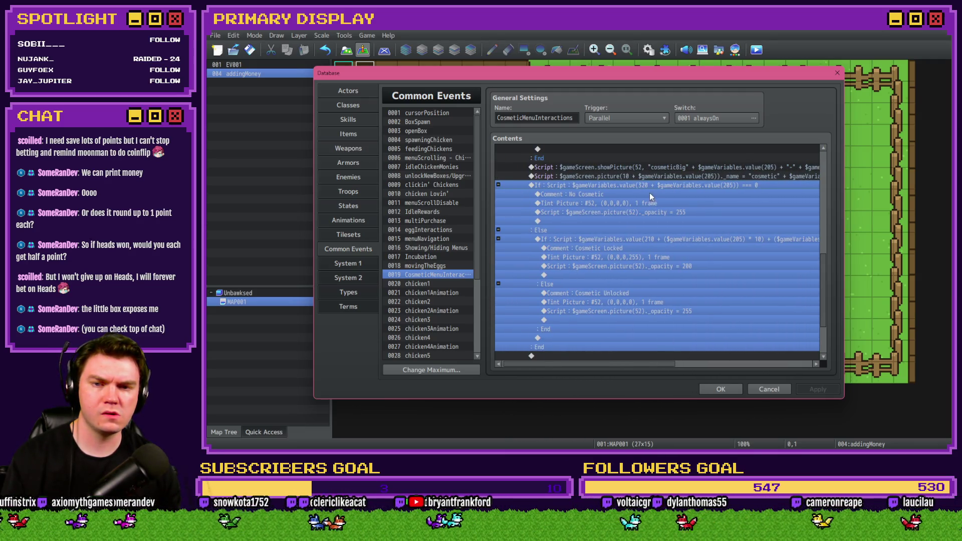
{"action": "left_click", "coordinate": [648, 194]}
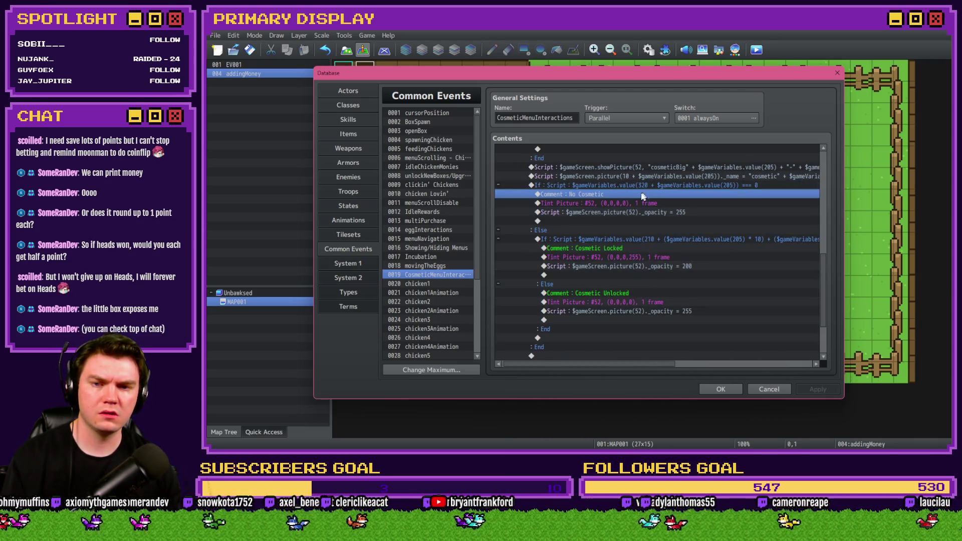
{"action": "left_click", "coordinate": [584, 186]}
Bring up the edit menu for the selected No Cosmetic condition block
{"action": "key", "text": "alt+space"}
{"action": "key", "text": "Escape"}
{"action": "key", "text": "alt+space"}
{"action": "key", "text": "Escape"}
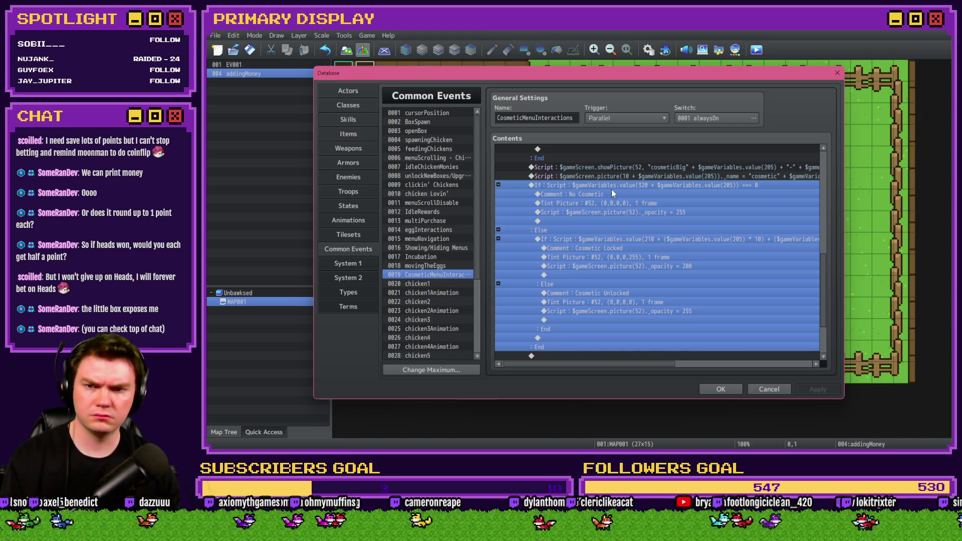
{"action": "left_click", "coordinate": [617, 184]}
{"action": "key", "text": "alt+space"}
{"action": "key", "text": "Escape"}
{"action": "left_click", "coordinate": [632, 183]}
{"action": "key", "text": "alt+space"}
{"action": "key", "text": "Escape"}
{"action": "right_click", "coordinate": [632, 184]}
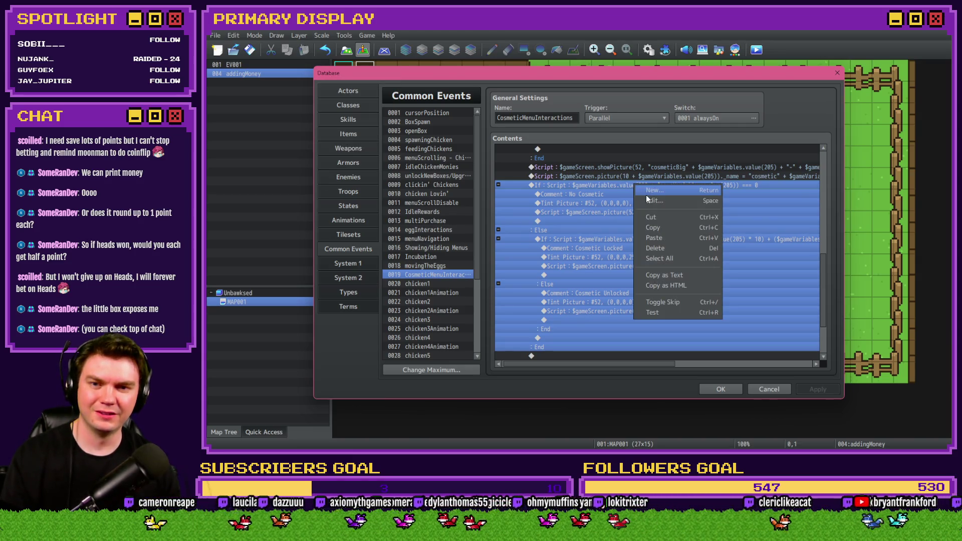
Append '= 0' to the condition block's script condition and confirm it
{"action": "left_click", "coordinate": [651, 205]}
{"action": "left_click", "coordinate": [662, 295]}
{"action": "key", "text": "ctrl+a"}
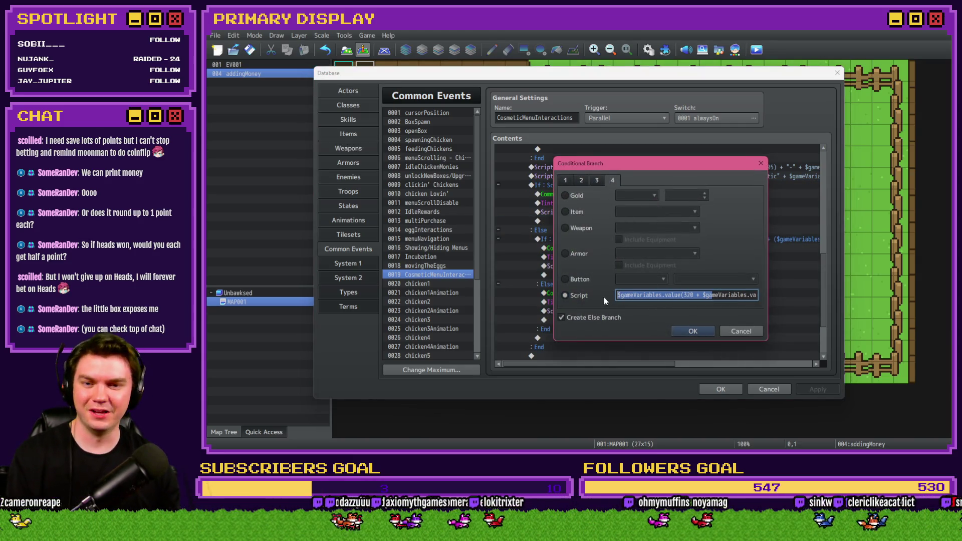
{"action": "left_click", "coordinate": [641, 295]}
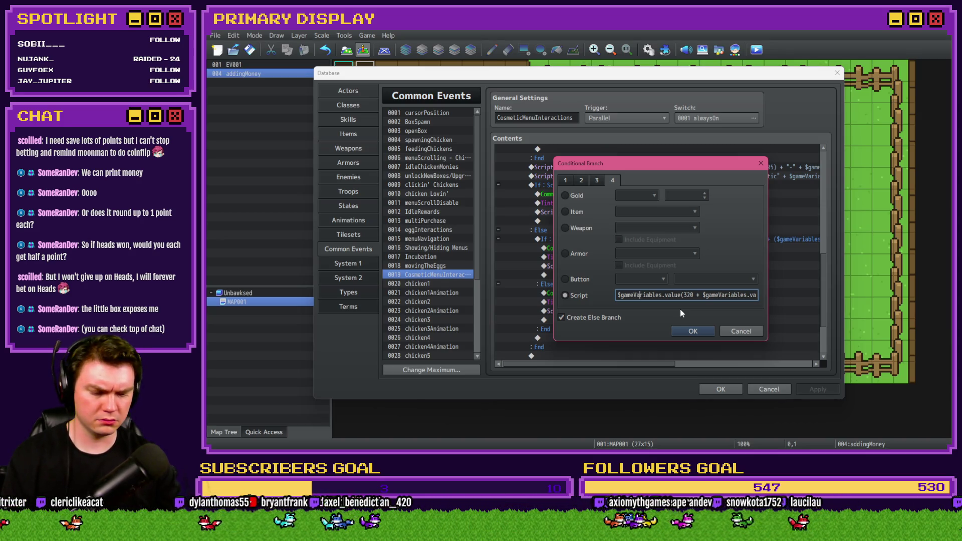
{"action": "left_click", "coordinate": [665, 295]}
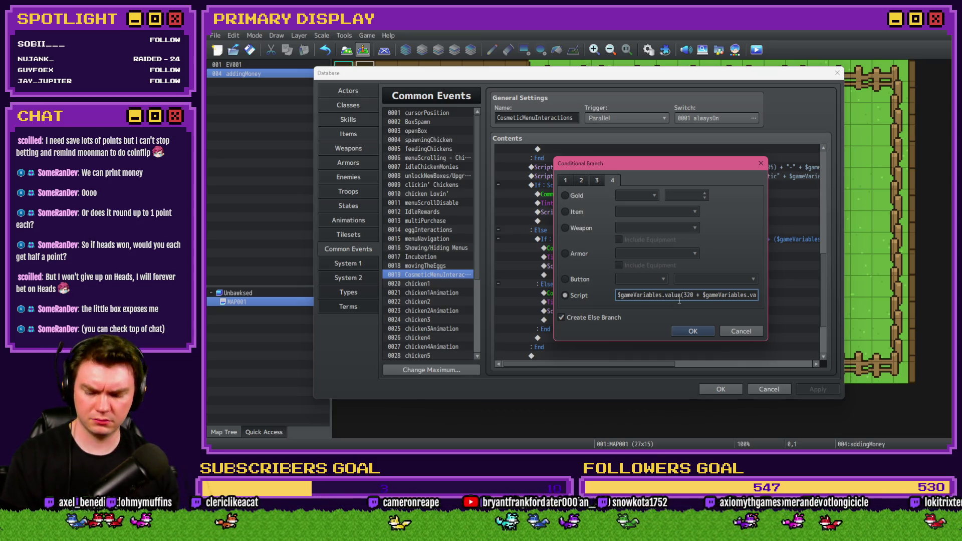
{"action": "key", "text": "ctrl+a"}
{"action": "key", "text": "ctrl+v"}
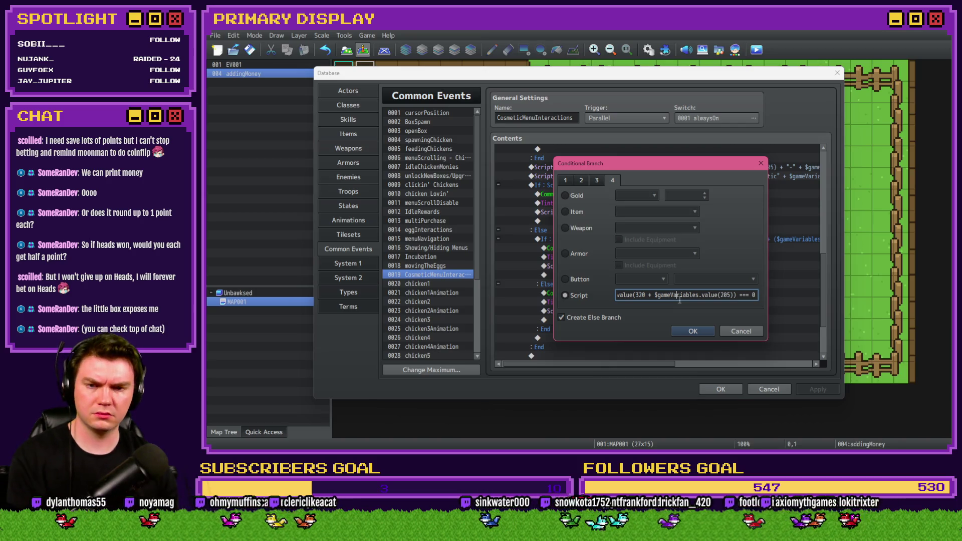
{"action": "key", "text": "Left"}
{"action": "key", "text": "Left"}
{"action": "key", "text": "Left"}
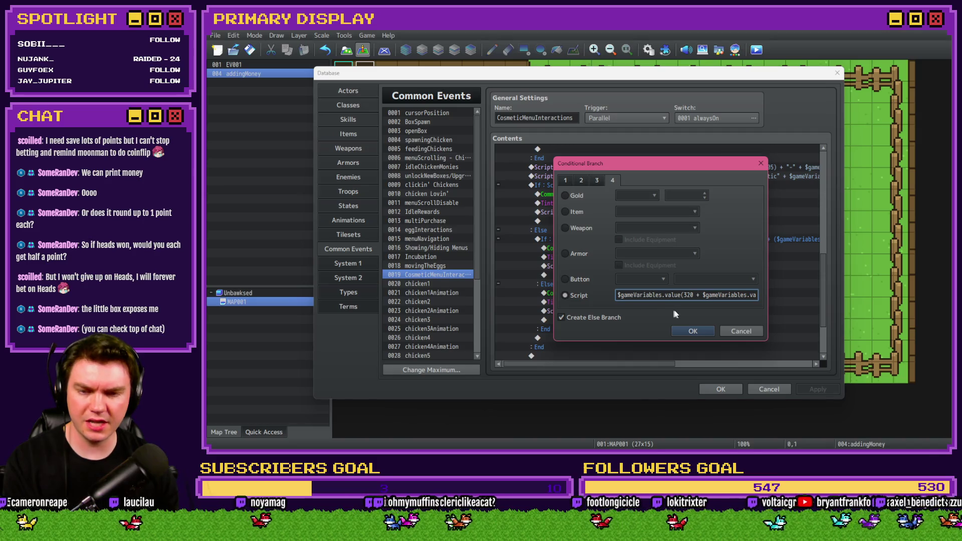
{"action": "left_click", "coordinate": [718, 299]}
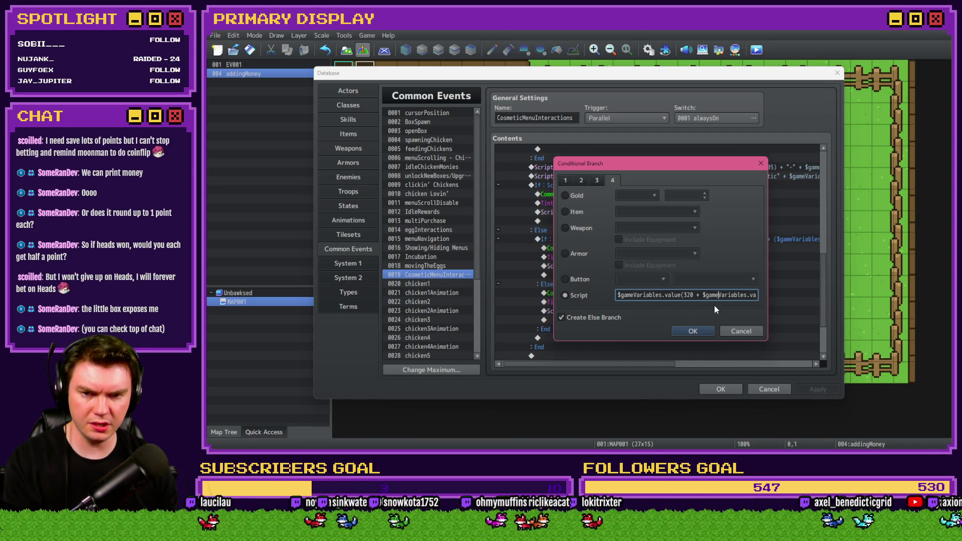
{"action": "key", "text": "Right"}
{"action": "key", "text": "Right"}
{"action": "key", "text": "Right"}
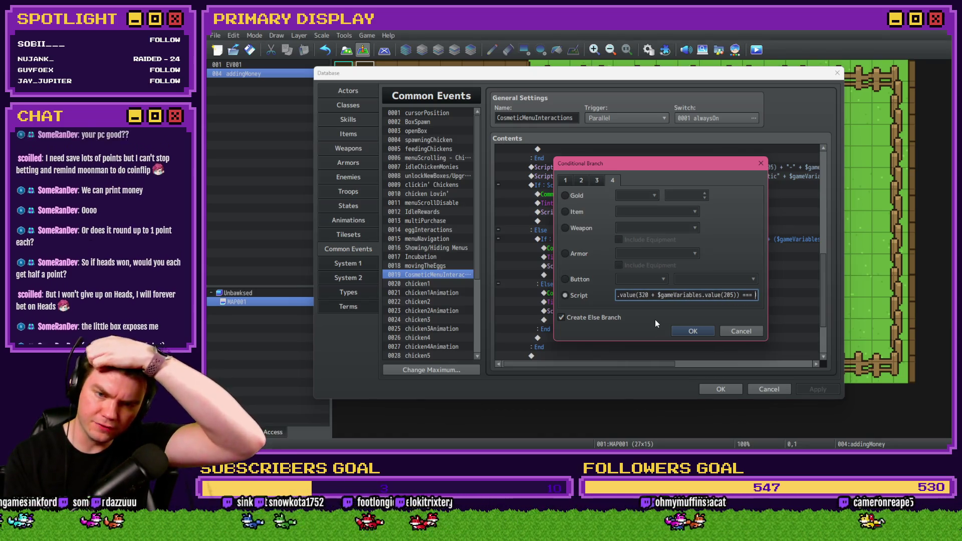
{"action": "type", "text": "= 0"}
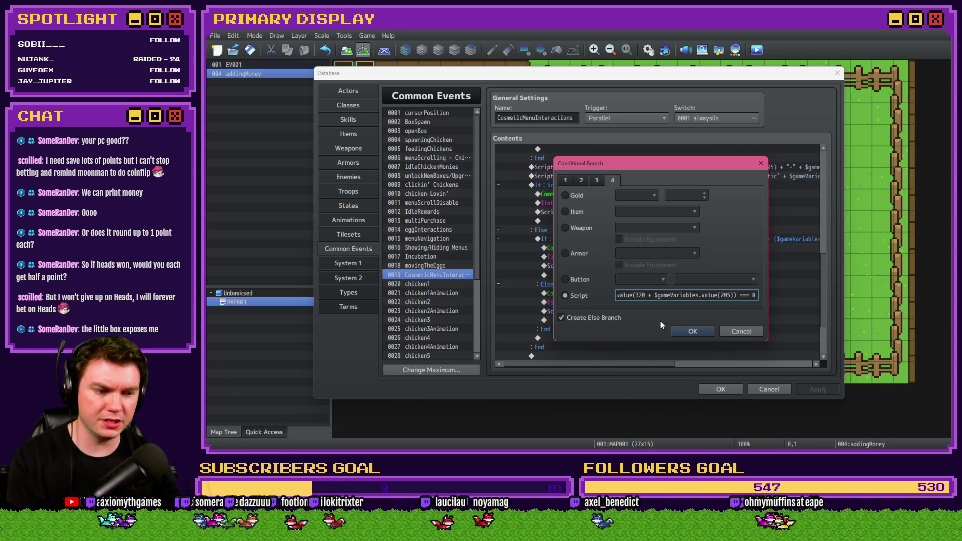
{"action": "left_click", "coordinate": [693, 331]}
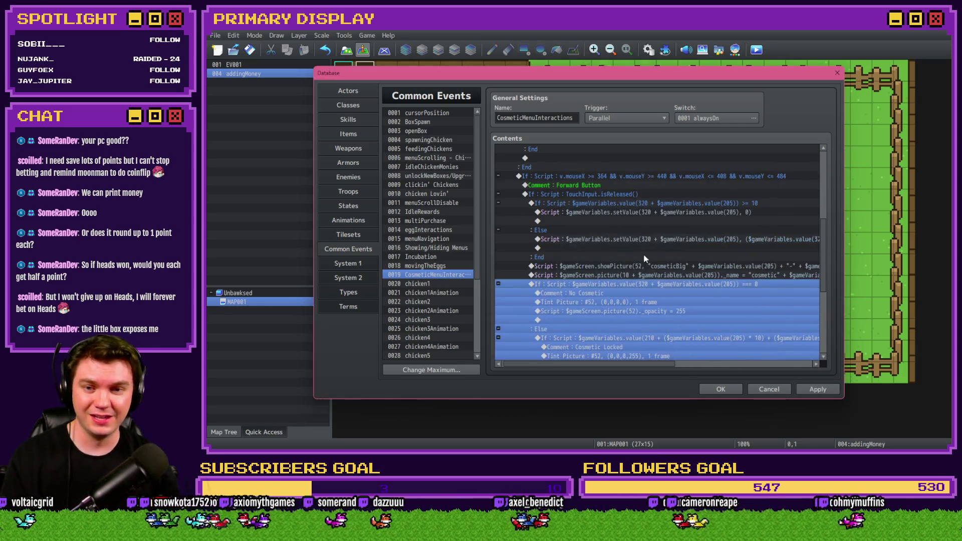
Move the Cosmetic Locked/Unlocked branch above the No Cosmetic check and close the Database
{"action": "double_click", "coordinate": [649, 284]}
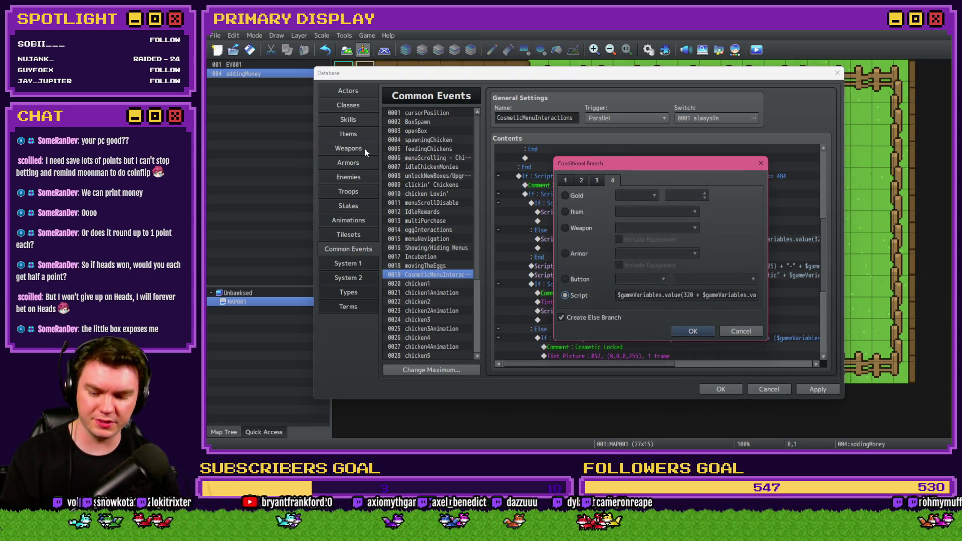
{"action": "left_click", "coordinate": [667, 296]}
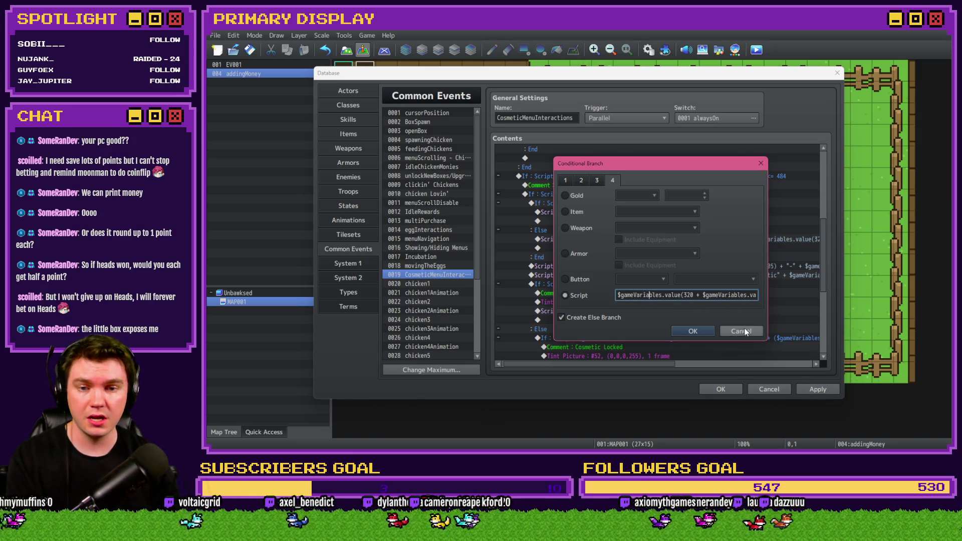
{"action": "left_click", "coordinate": [741, 331]}
{"action": "scroll", "coordinate": [682, 276], "scroll_direction": "down", "scroll_amount": 2}
{"action": "left_click", "coordinate": [645, 275]}
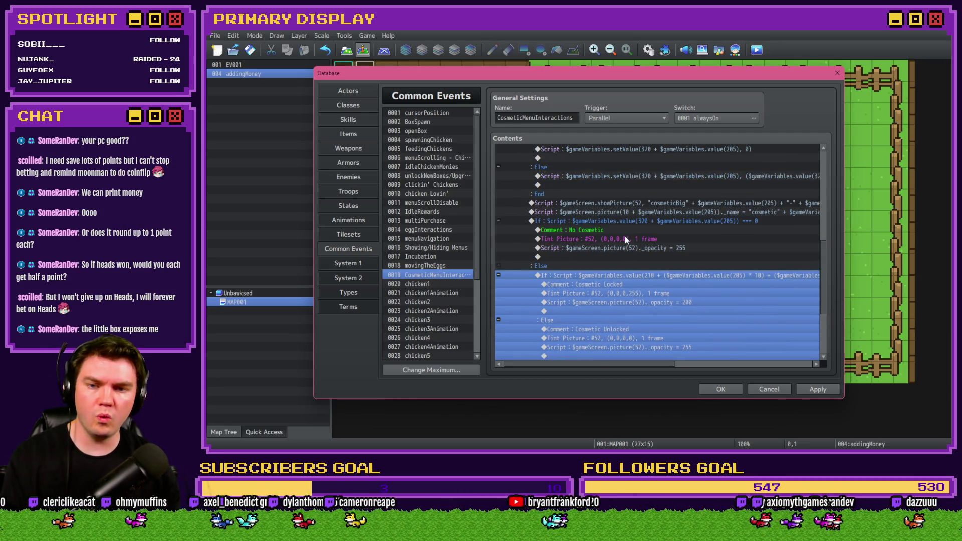
{"action": "key", "text": "ctrl+x"}
{"action": "left_click", "coordinate": [630, 221]}
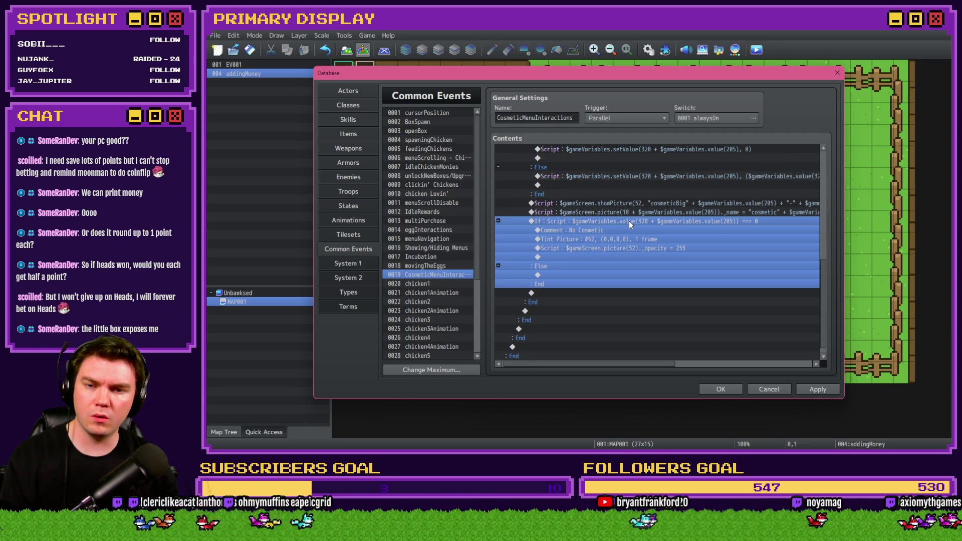
{"action": "key", "text": "ctrl+v"}
{"action": "left_click", "coordinate": [721, 390]}
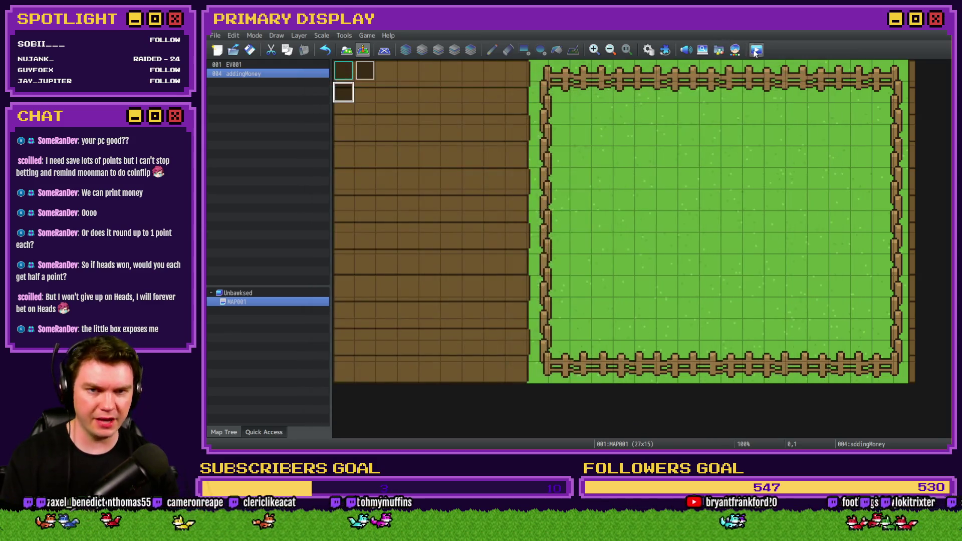
Save and playtest, cycle an outfit until the _name TypeError, then close the game and reopen the Database
{"action": "left_click", "coordinate": [563, 250]}
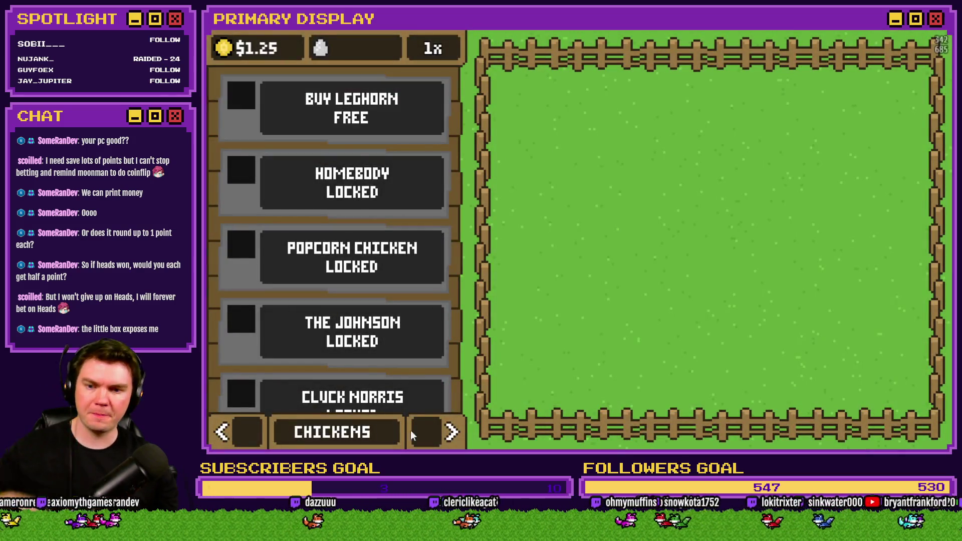
{"action": "left_click", "coordinate": [410, 430]}
{"action": "left_click", "coordinate": [432, 300]}
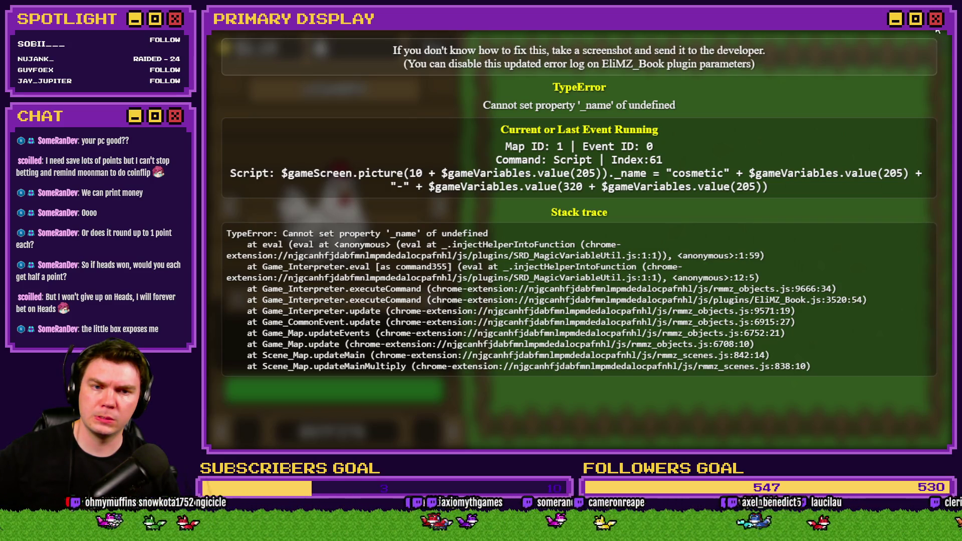
{"action": "left_click", "coordinate": [938, 30]}
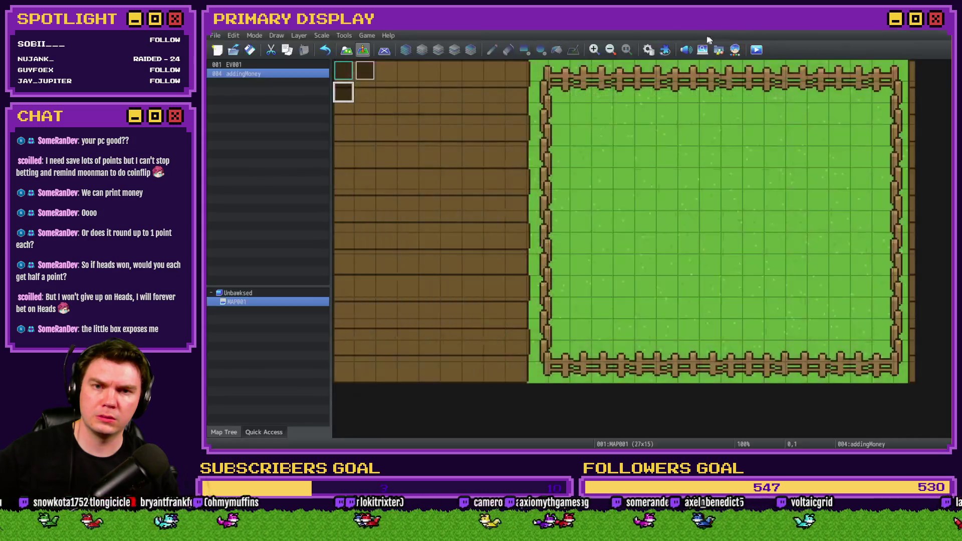
{"action": "left_click", "coordinate": [648, 50]}
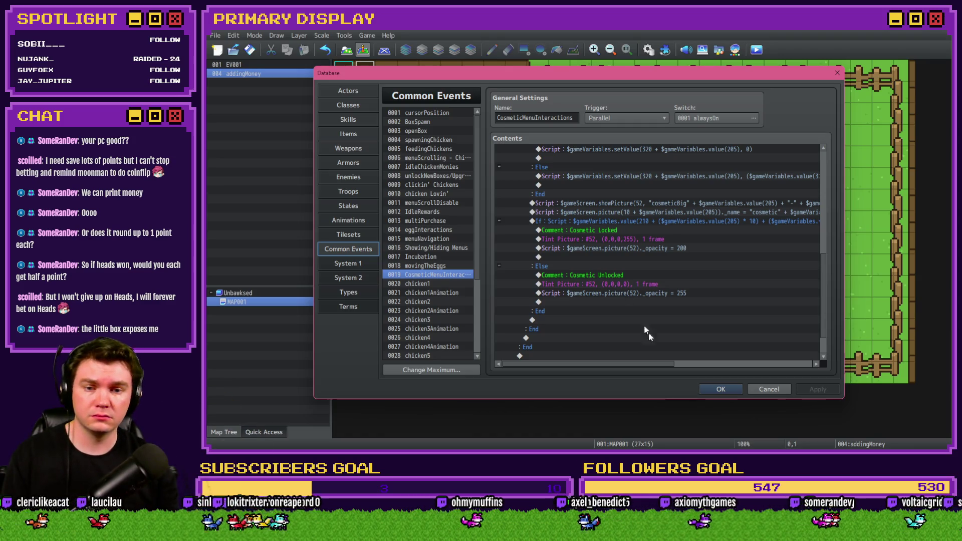
Close the Database and save the project to launch a playtest
{"action": "left_click", "coordinate": [724, 390]}
{"action": "left_click", "coordinate": [753, 53]}
{"action": "left_click", "coordinate": [571, 252]}
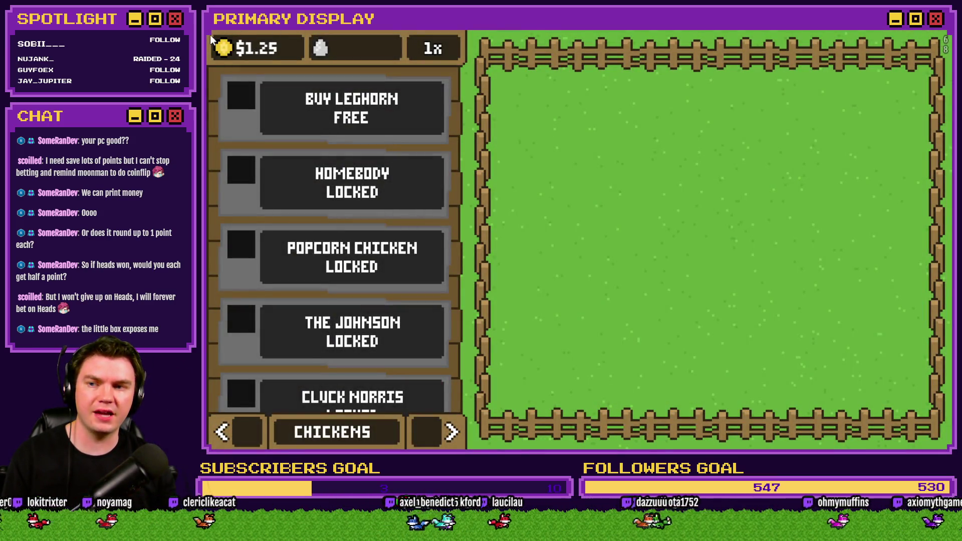
Buy the free Leghorn, cycle its outfit until the missing ) SyntaxError, then close the game
{"action": "left_click", "coordinate": [351, 108]}
{"action": "left_click", "coordinate": [436, 434]}
{"action": "left_click", "coordinate": [436, 434]}
{"action": "left_click", "coordinate": [429, 299]}
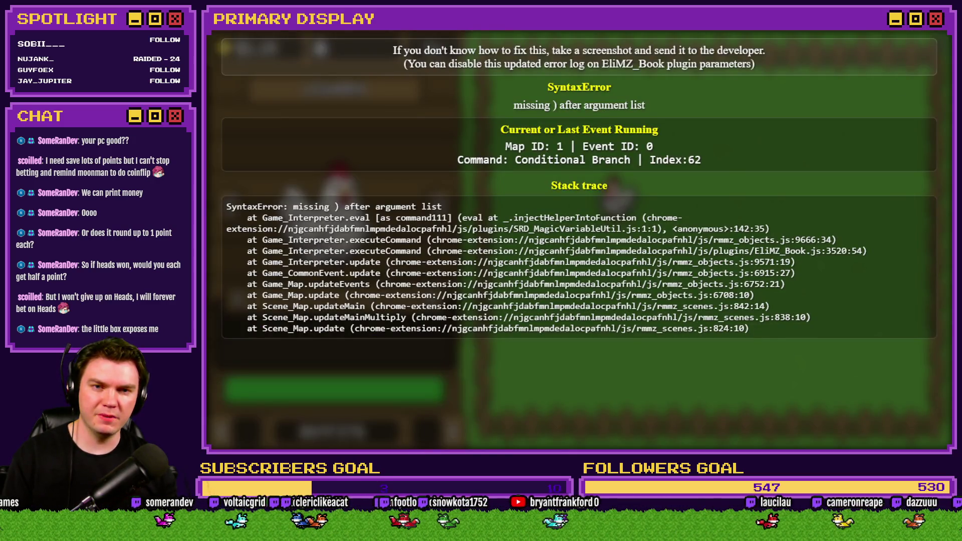
{"action": "left_click", "coordinate": [946, 31]}
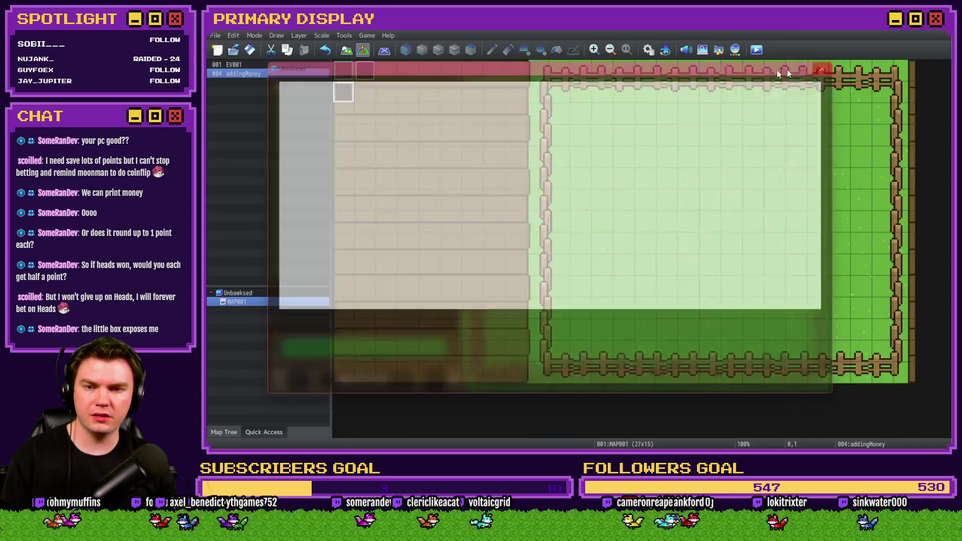
{"action": "key", "text": "F9"}
Open the Cosmetic Locked/Unlocked branch's Conditional Branch settings for editing
{"action": "left_click_drag", "start_coordinate": [824, 260], "coordinate": [833, 159]}
{"action": "scroll", "coordinate": [721, 254], "scroll_direction": "down", "scroll_amount": 9}
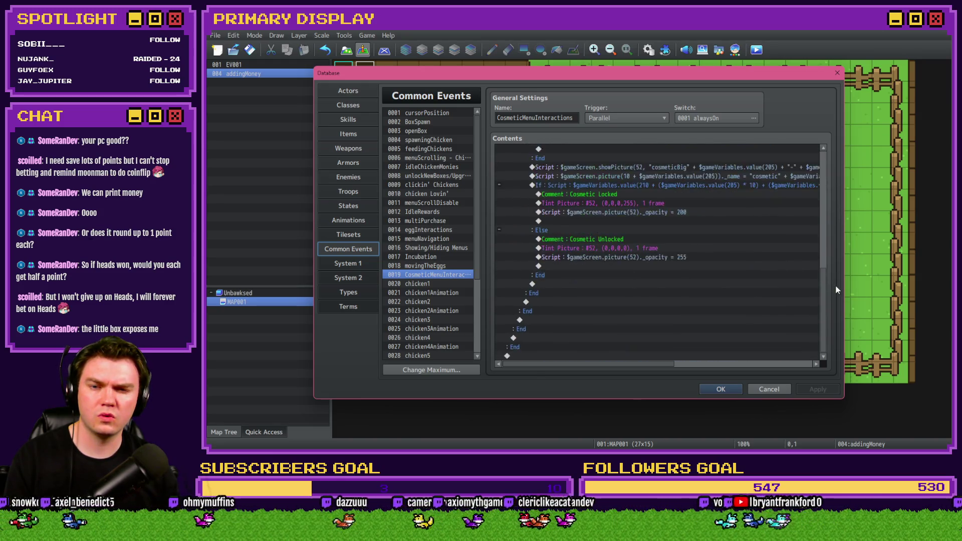
{"action": "left_click", "coordinate": [724, 241]}
{"action": "key", "text": "Up"}
{"action": "left_click", "coordinate": [728, 241]}
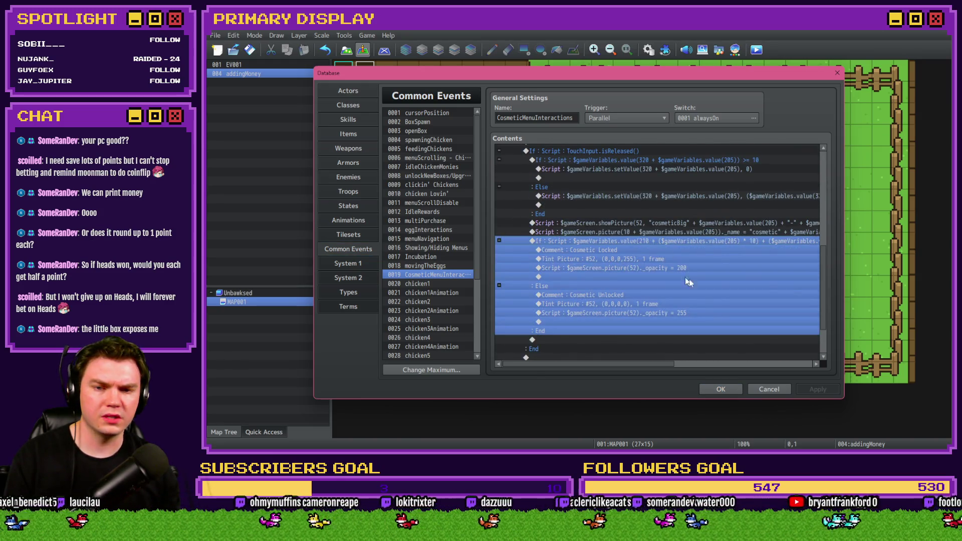
{"action": "key", "text": "Return"}
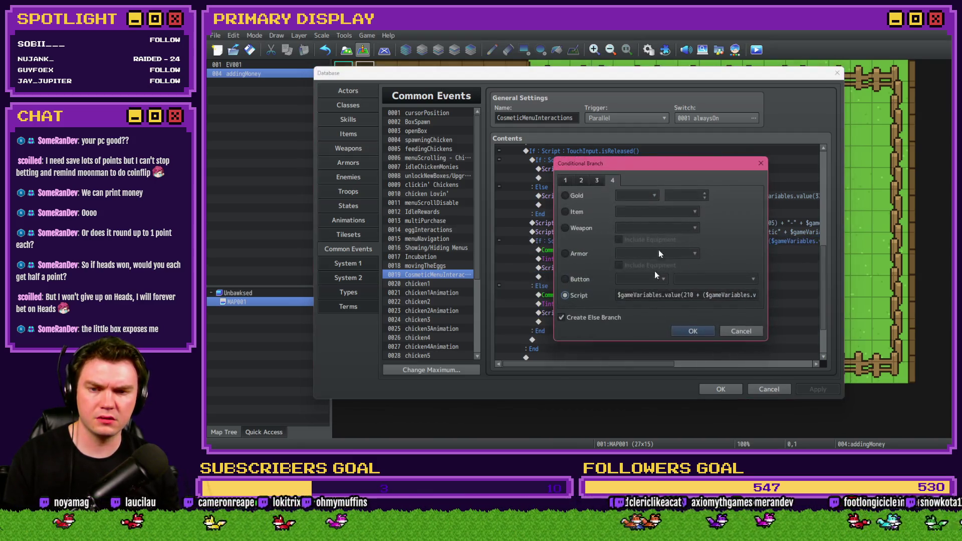
Append '=== 0' to the end of its script condition, confirm, and close the Database
{"action": "left_click", "coordinate": [669, 296]}
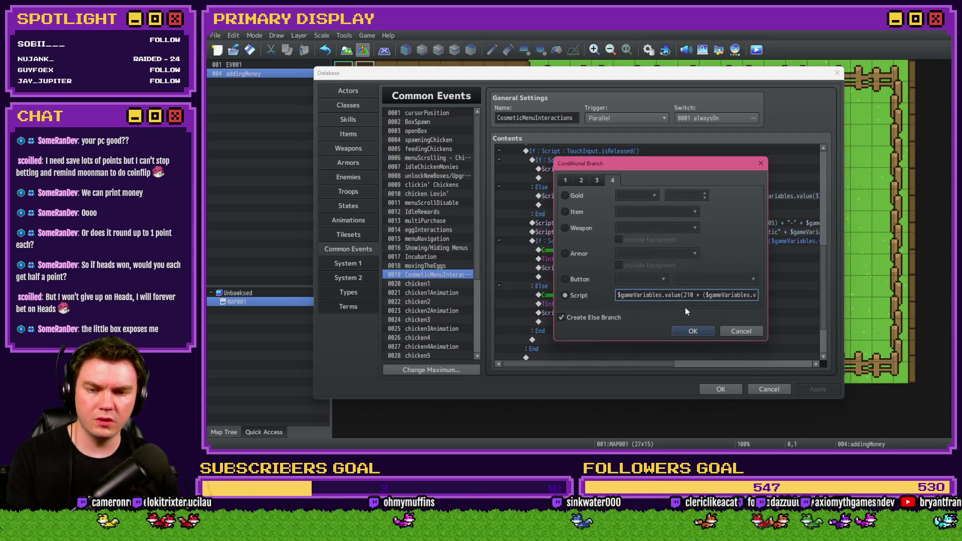
{"action": "key", "text": "Right"}
{"action": "key", "text": "Right"}
{"action": "key", "text": "Right"}
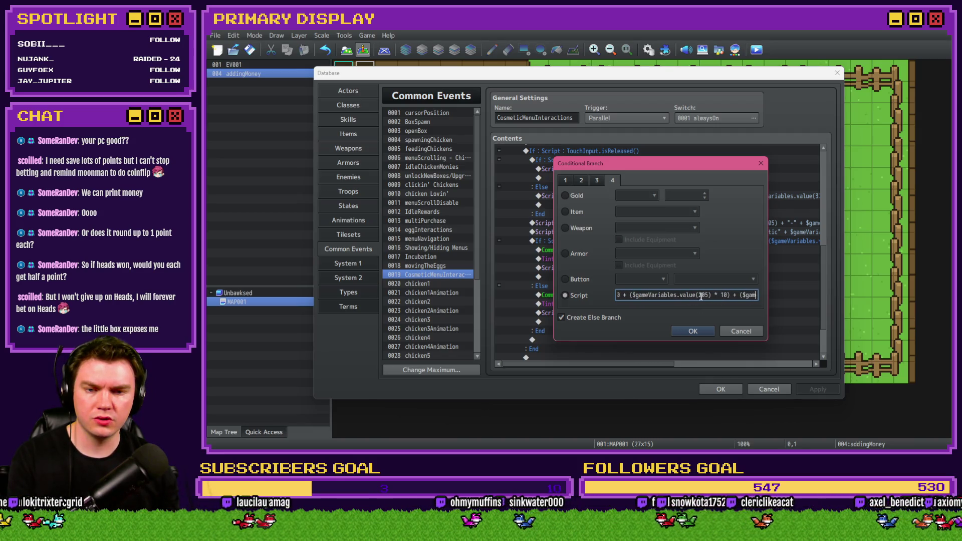
{"action": "key", "text": "Right"}
{"action": "key", "text": "Right"}
{"action": "key", "text": "Right"}
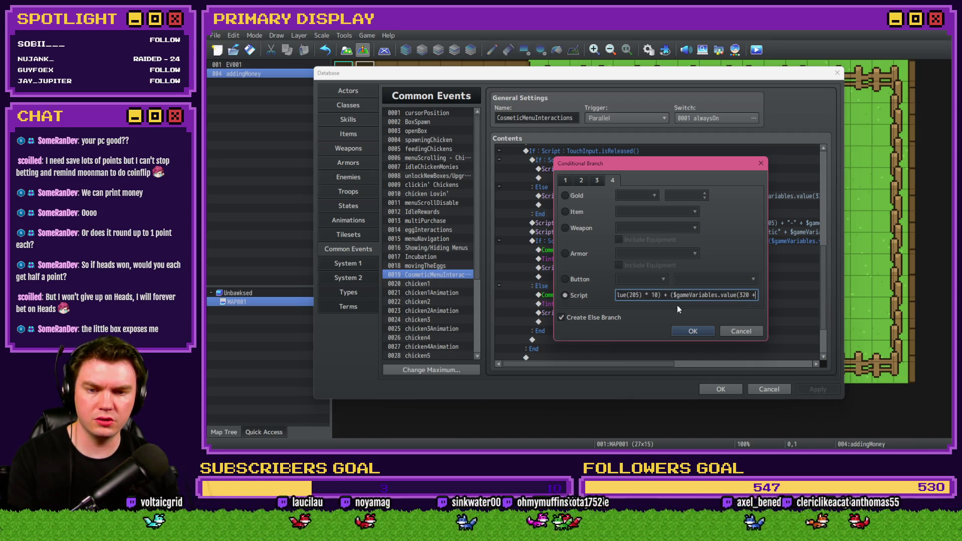
{"action": "key", "text": "Right"}
{"action": "key", "text": "Right"}
{"action": "key", "text": "Right"}
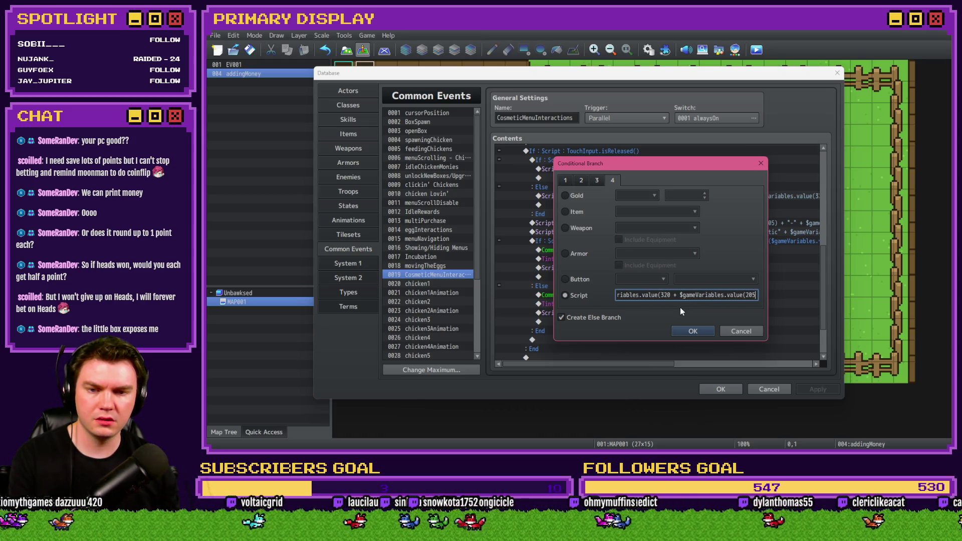
{"action": "type", "text": "=== 0"}
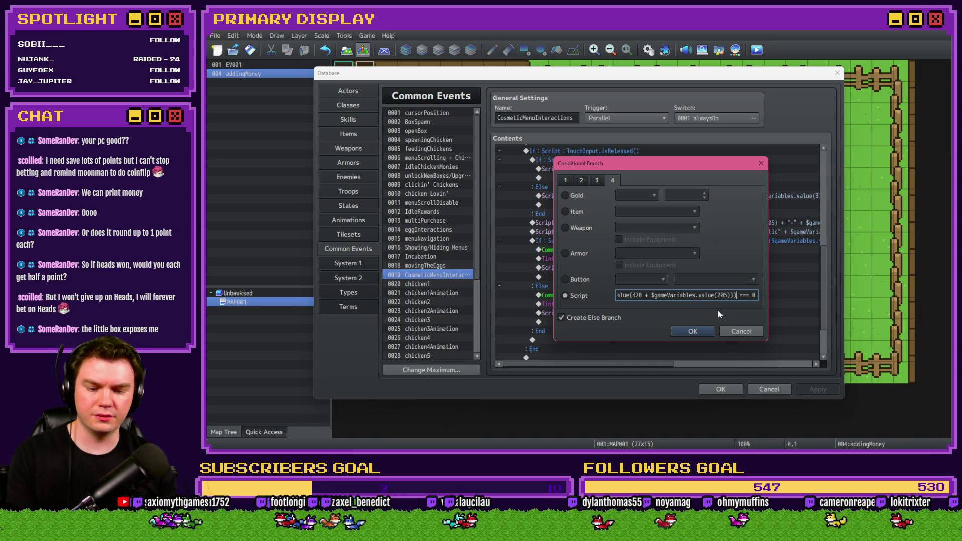
{"action": "key", "text": "Return"}
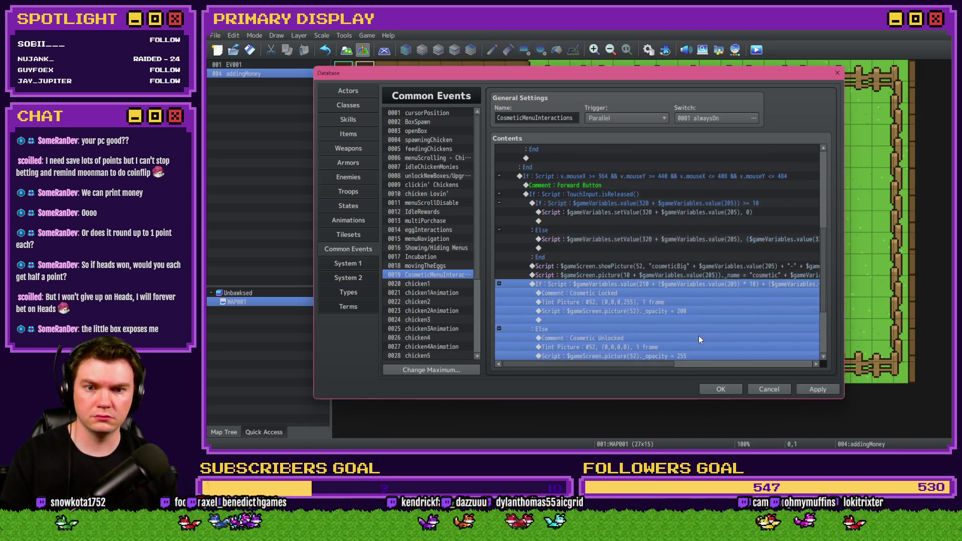
{"action": "left_click", "coordinate": [730, 387]}
Save and playtest, buy the free Leghorn, and show its Outfits panel
{"action": "left_click", "coordinate": [757, 50]}
{"action": "left_click", "coordinate": [552, 251]}
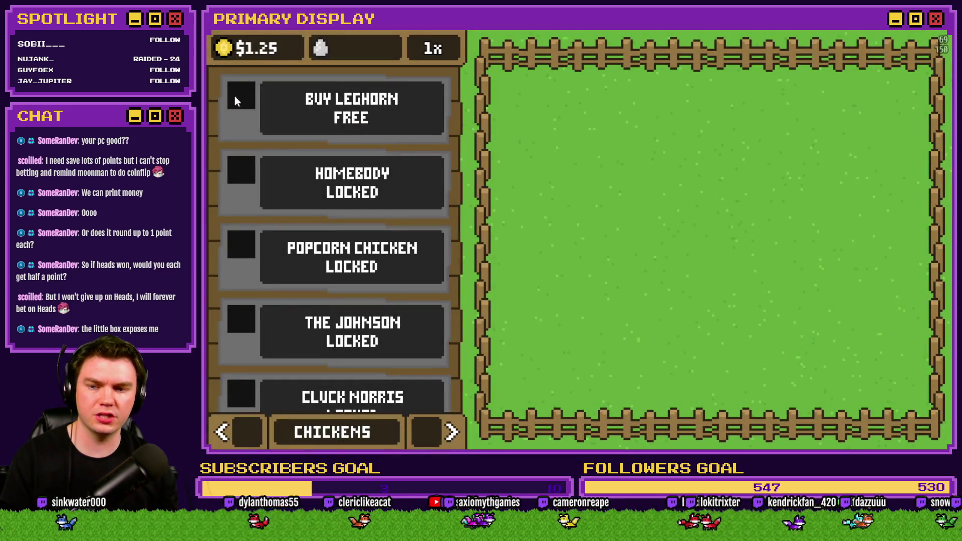
{"action": "left_click", "coordinate": [351, 108]}
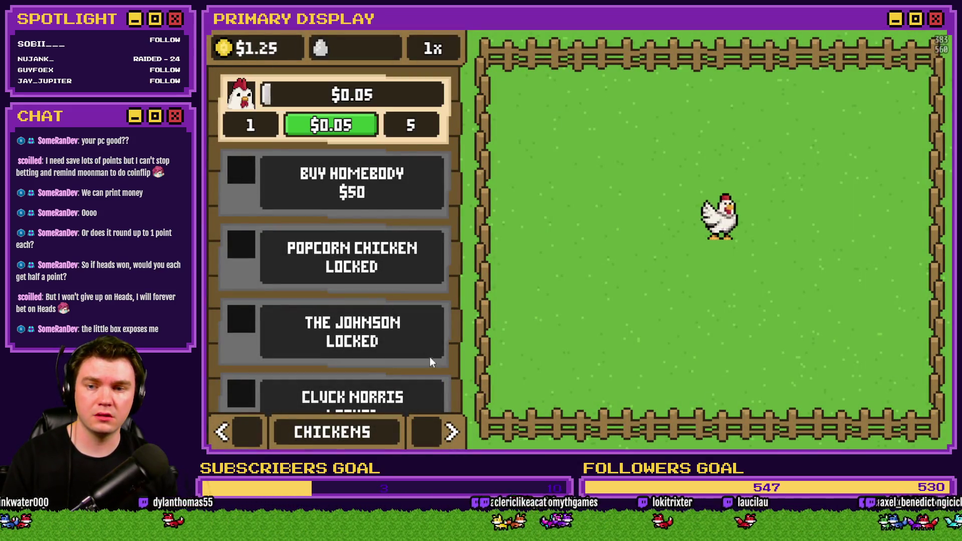
{"action": "left_click", "coordinate": [451, 432]}
Cycle the Leghorn through every outfit back to none, then close the game and reopen the Database
{"action": "left_click", "coordinate": [431, 300]}
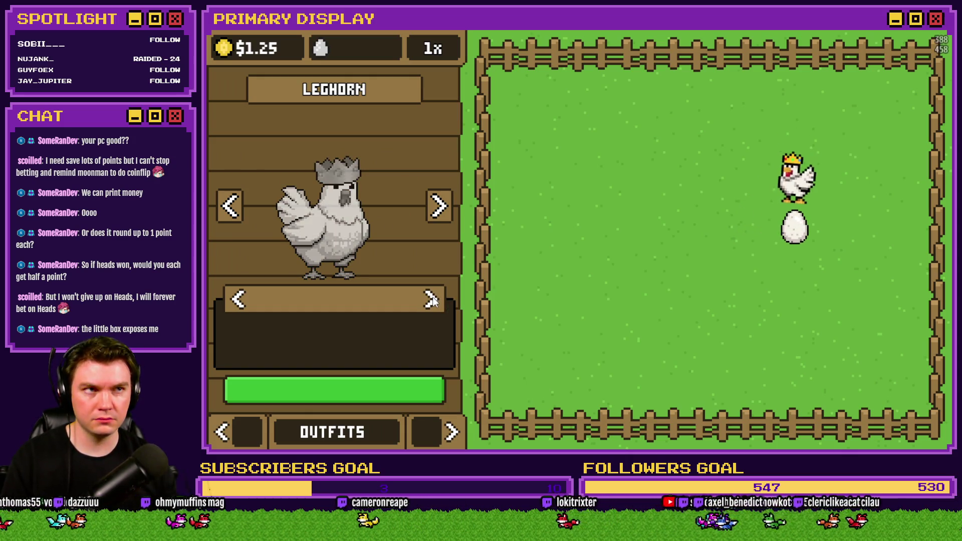
{"action": "left_click", "coordinate": [431, 300]}
{"action": "left_click", "coordinate": [431, 299]}
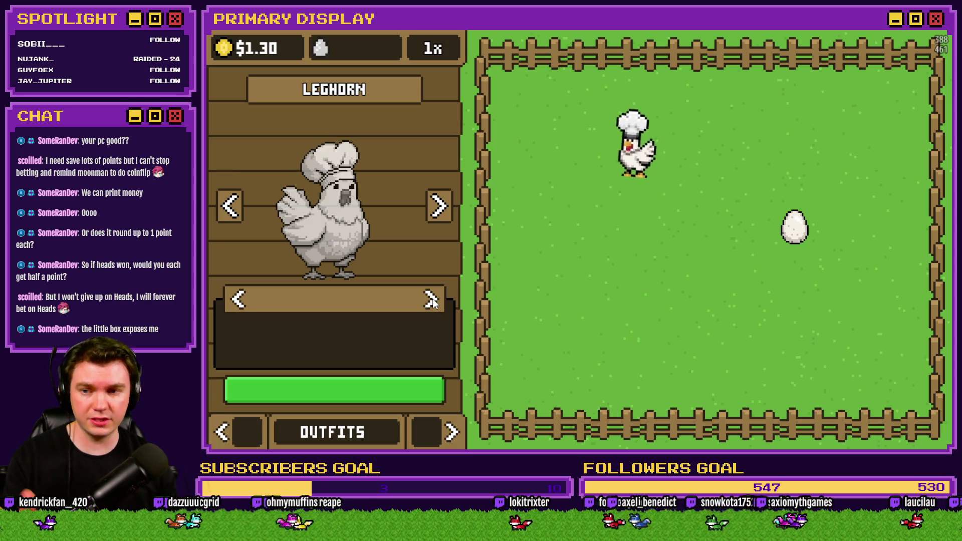
{"action": "left_click", "coordinate": [431, 300]}
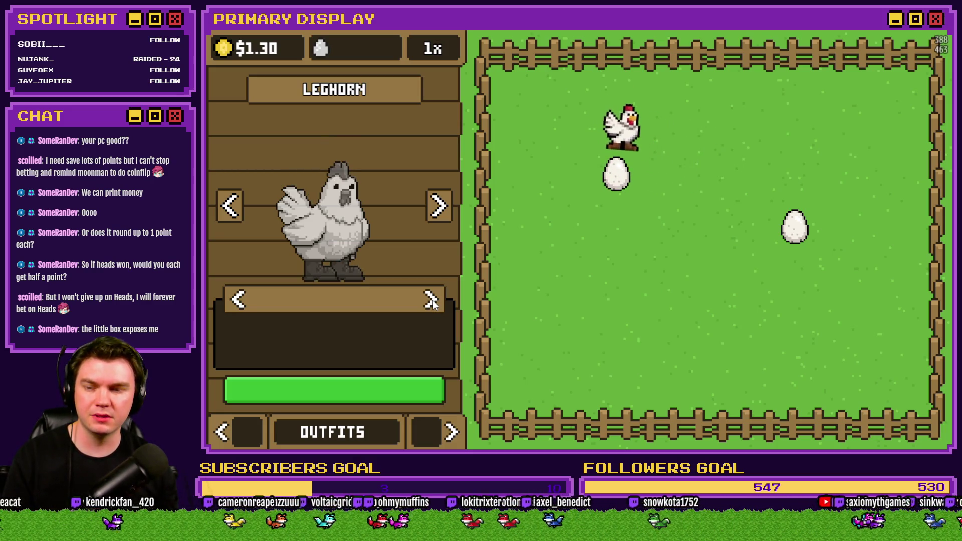
{"action": "left_click", "coordinate": [431, 300]}
{"action": "left_click", "coordinate": [431, 299]}
{"action": "left_click", "coordinate": [431, 299]}
{"action": "left_click", "coordinate": [431, 299]}
{"action": "left_click", "coordinate": [431, 300]}
{"action": "left_click", "coordinate": [431, 300]}
{"action": "left_click", "coordinate": [431, 299]}
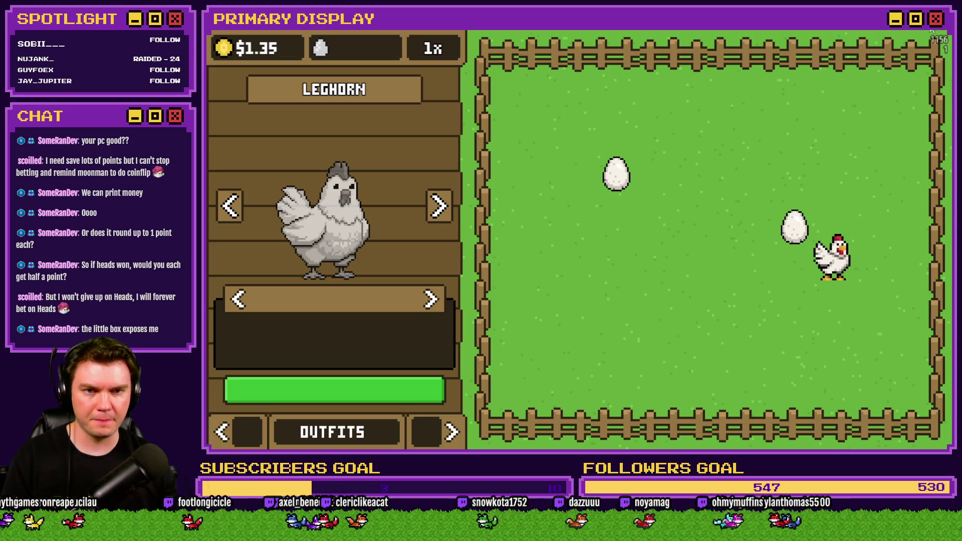
{"action": "left_click", "coordinate": [931, 30]}
{"action": "left_click", "coordinate": [648, 49]}
{"action": "scroll", "coordinate": [618, 210], "scroll_direction": "down", "scroll_amount": 5}
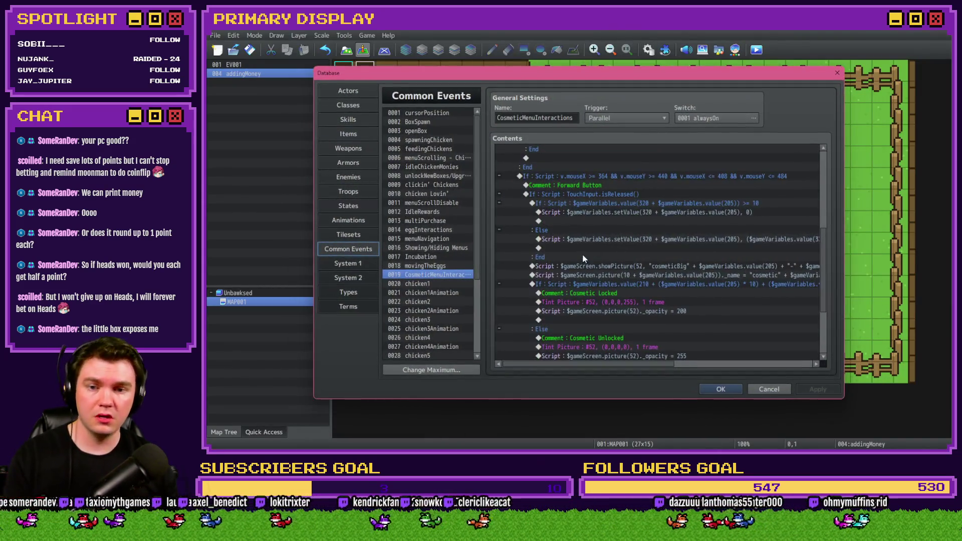
Paste the No Cosmetic branch, move the Cosmetic Locked/Unlocked branch under its Else, then playtest
{"action": "left_click", "coordinate": [618, 213]}
{"action": "key", "text": "ctrl+v"}
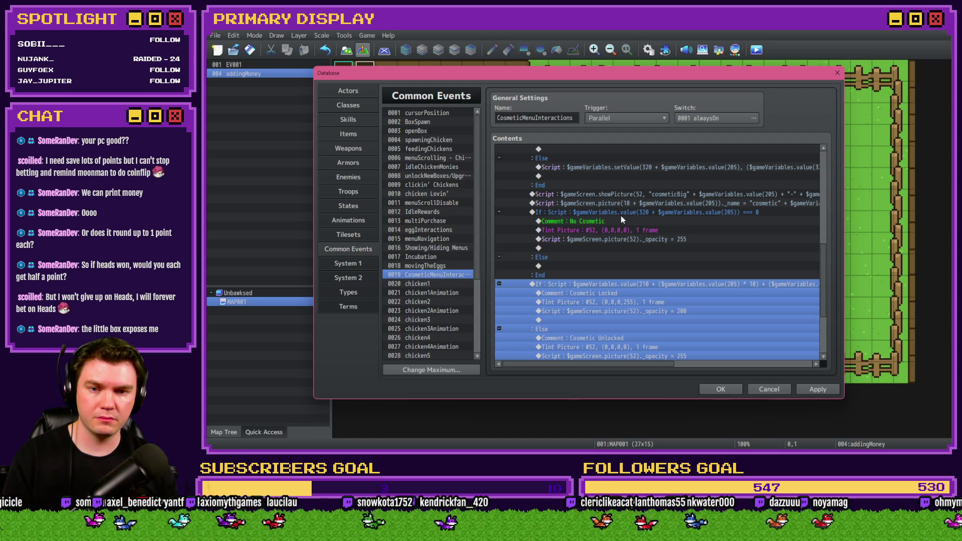
{"action": "left_click", "coordinate": [621, 215]}
{"action": "left_click", "coordinate": [602, 281]}
{"action": "key", "text": "Delete"}
{"action": "left_click", "coordinate": [588, 265]}
{"action": "key", "text": "ctrl+v"}
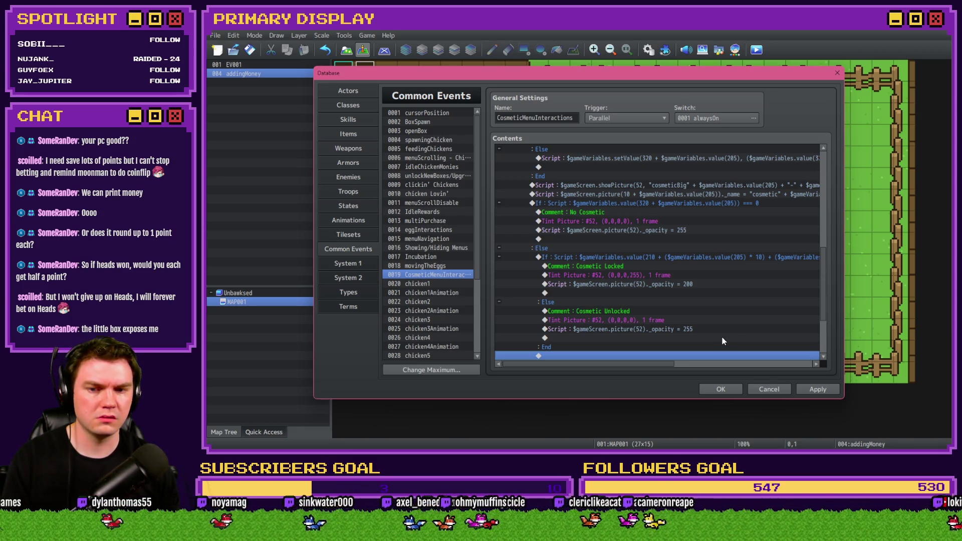
{"action": "left_click", "coordinate": [721, 389]}
{"action": "left_click", "coordinate": [757, 50]}
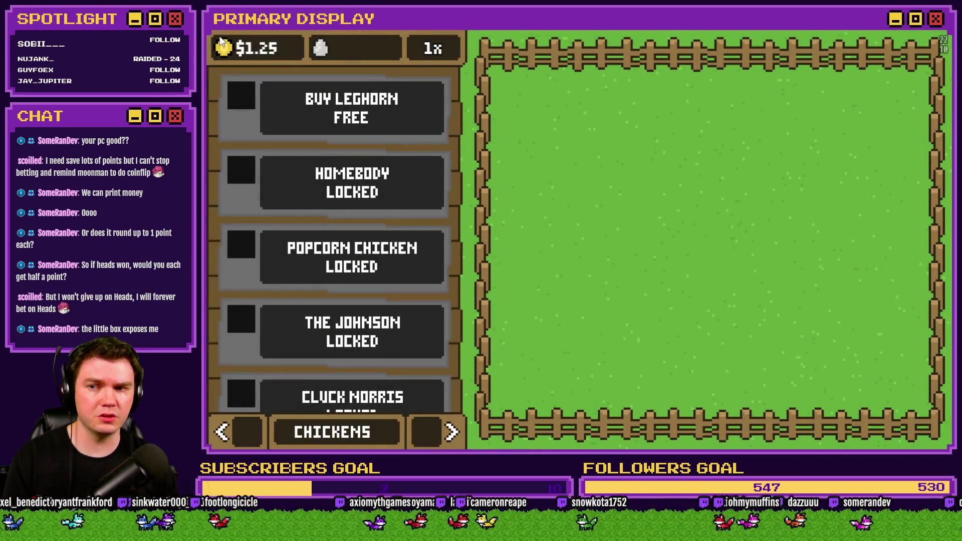
Buy the Leghorn and cycle through its crown, top hat, tie and sunglasses outfits back to none
{"action": "left_click", "coordinate": [351, 108]}
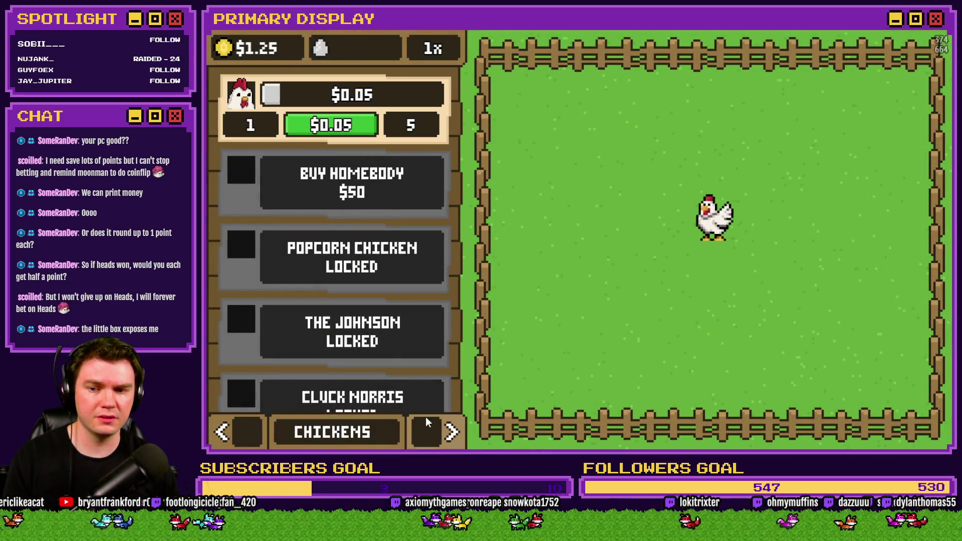
{"action": "left_click", "coordinate": [451, 432]}
{"action": "left_click", "coordinate": [451, 432]}
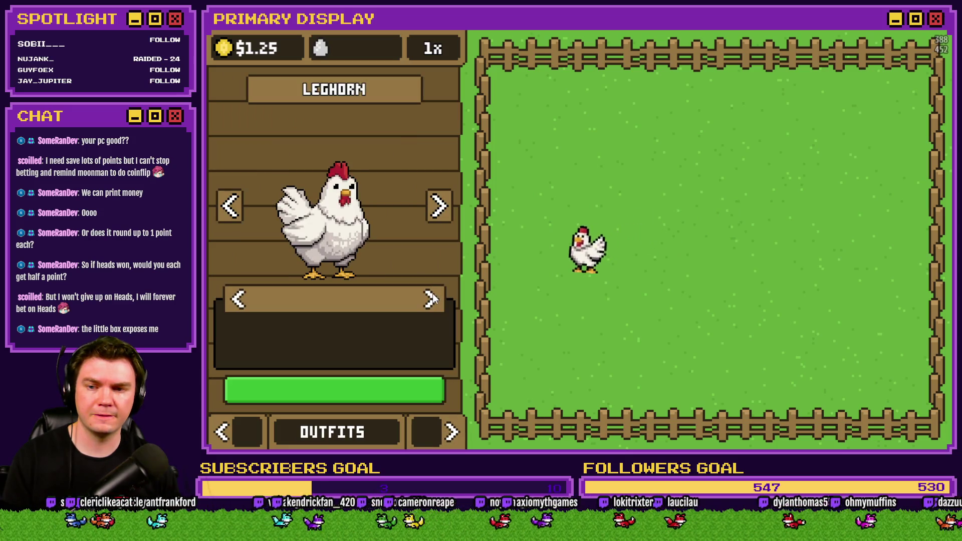
{"action": "left_click", "coordinate": [432, 299]}
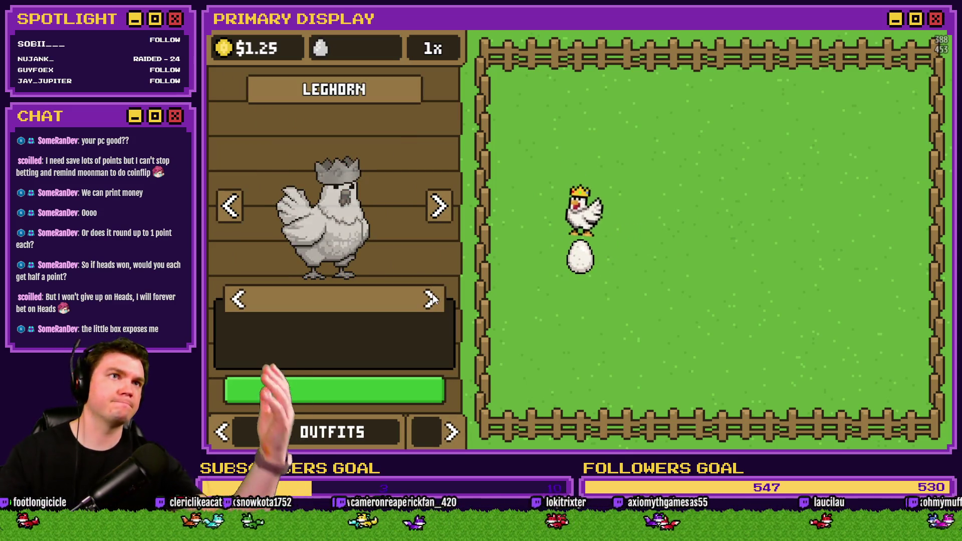
{"action": "left_click", "coordinate": [432, 299]}
{"action": "left_click", "coordinate": [433, 299]}
{"action": "left_click", "coordinate": [432, 299]}
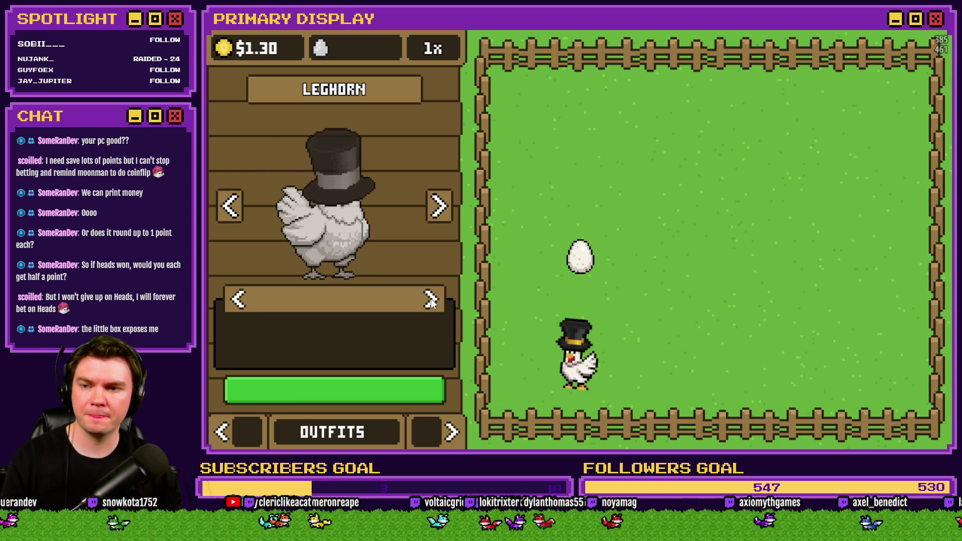
{"action": "left_click", "coordinate": [433, 299]}
{"action": "left_click", "coordinate": [432, 299]}
{"action": "left_click", "coordinate": [432, 300]}
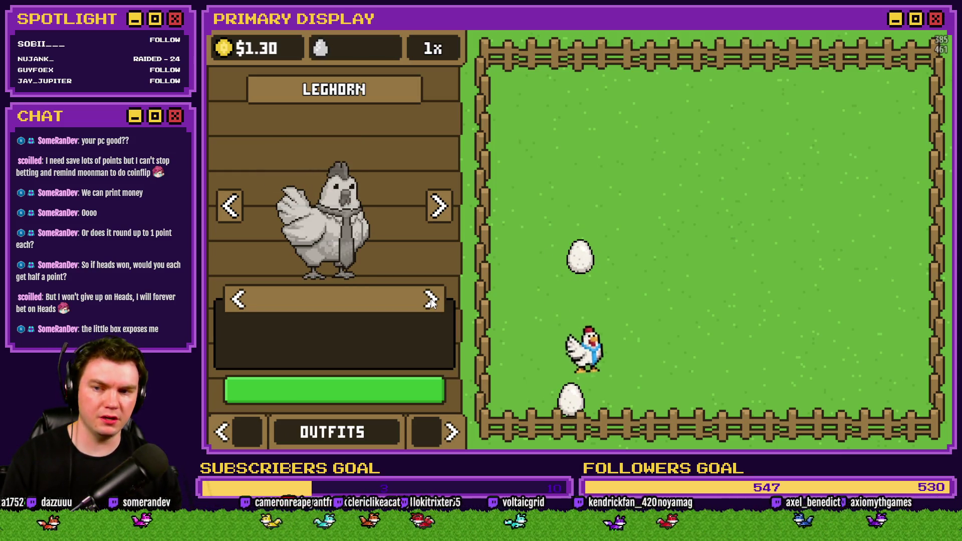
{"action": "left_click", "coordinate": [432, 299]}
{"action": "left_click", "coordinate": [432, 299]}
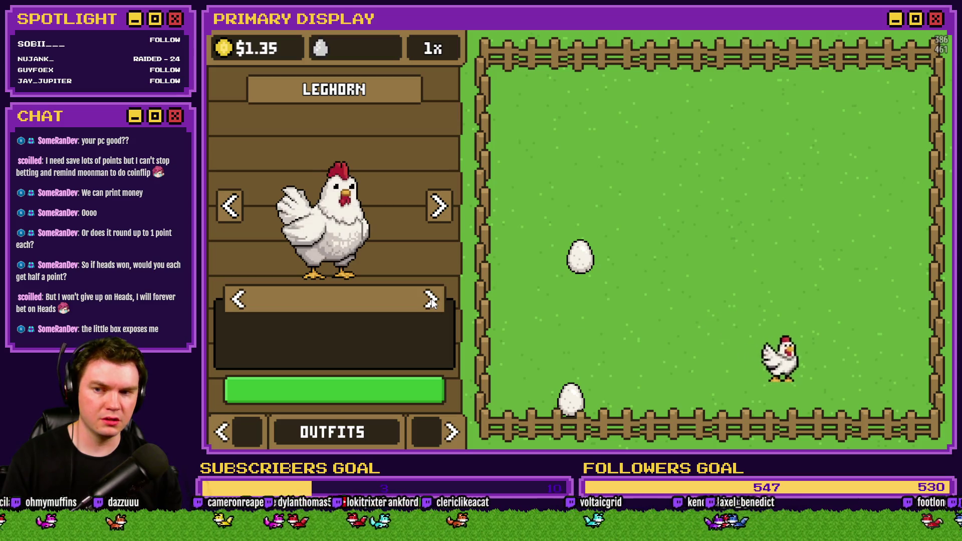
Cycle through the Leghorn's outfits a second time, then stop the playtest and reopen the Database
{"action": "left_click", "coordinate": [432, 300]}
{"action": "left_click", "coordinate": [432, 299]}
{"action": "left_click", "coordinate": [432, 300]}
{"action": "left_click", "coordinate": [432, 299]}
{"action": "left_click", "coordinate": [432, 299]}
{"action": "left_click", "coordinate": [432, 299]}
{"action": "left_click", "coordinate": [432, 300]}
{"action": "left_click", "coordinate": [432, 299]}
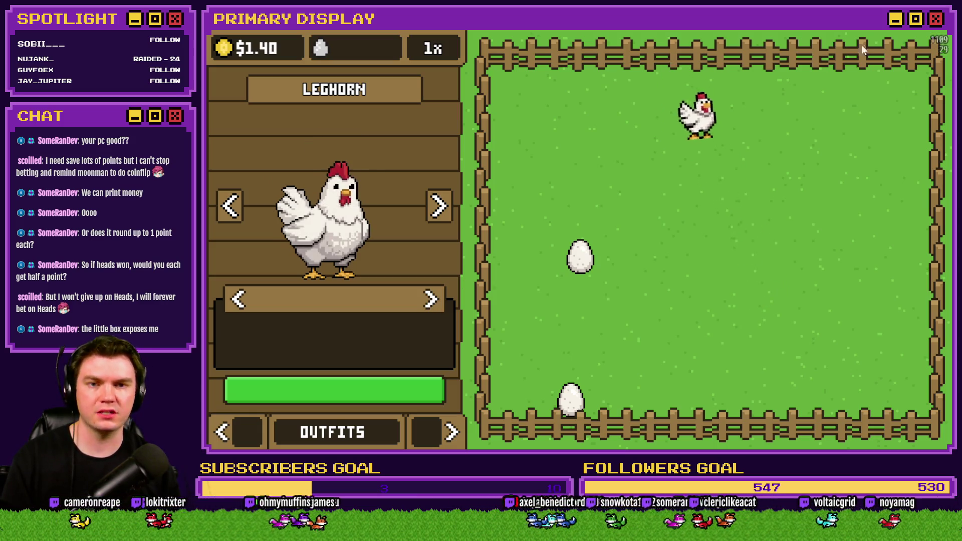
{"action": "key", "text": "alt+F4"}
{"action": "left_click", "coordinate": [648, 49]}
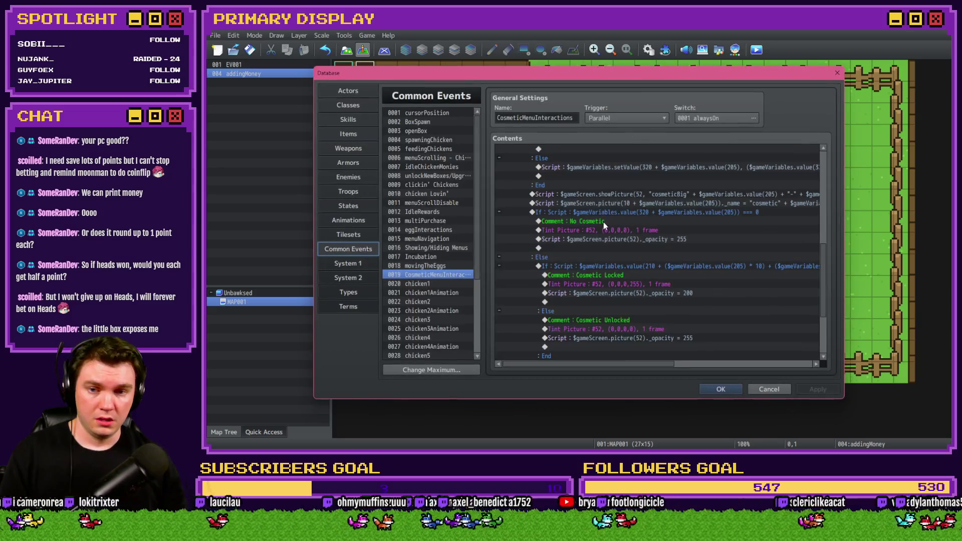
Move the $gameScreen.picture(10…)._name script line into the No Cosmetic and Cosmetic Unlocked branches
{"action": "left_click", "coordinate": [610, 194]}
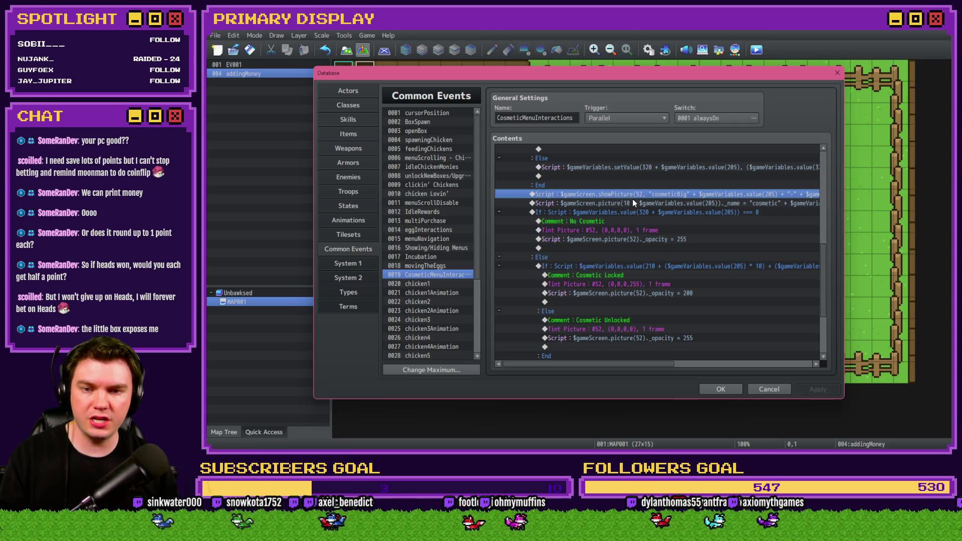
{"action": "left_click", "coordinate": [632, 203]}
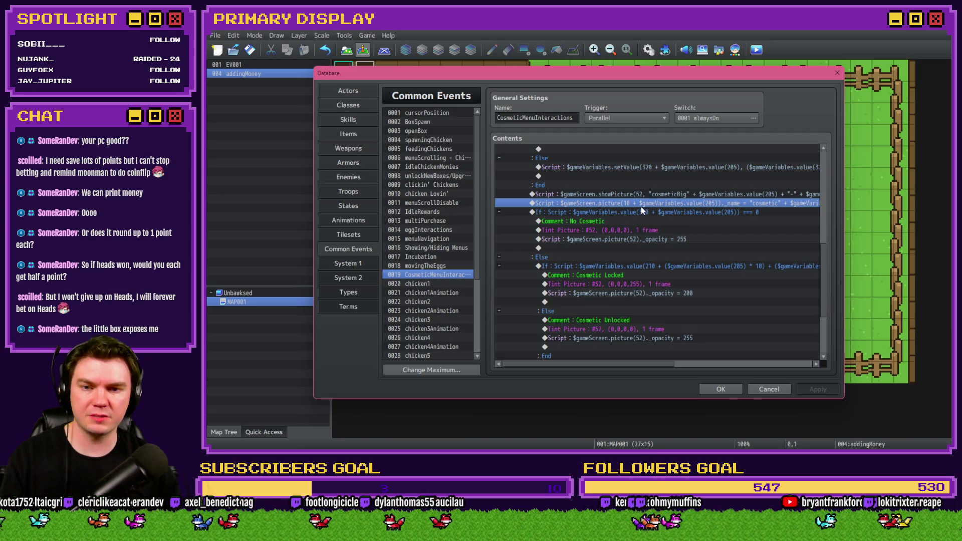
{"action": "key", "text": "Delete"}
{"action": "left_click", "coordinate": [617, 239]}
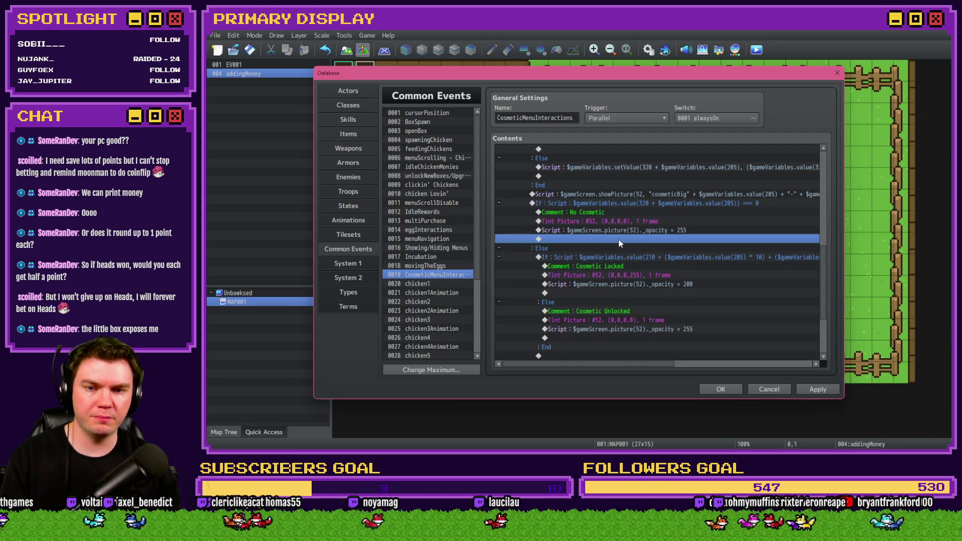
{"action": "key", "text": "ctrl+v"}
{"action": "scroll", "coordinate": [646, 243], "scroll_direction": "down", "scroll_amount": 3}
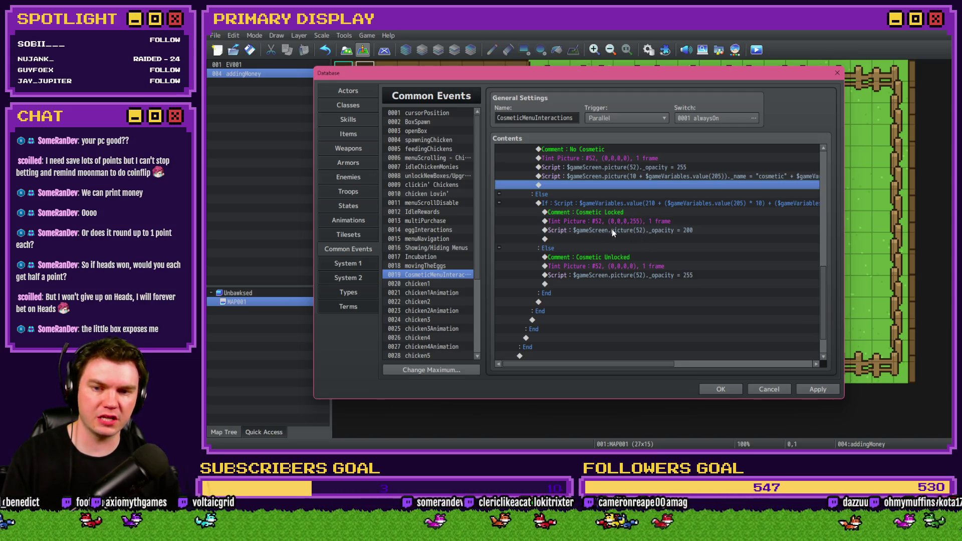
{"action": "left_click", "coordinate": [609, 284]}
{"action": "key", "text": "ctrl+v"}
Apply the changes, save, start a playtest and buy the Leghorn
{"action": "left_click", "coordinate": [823, 392]}
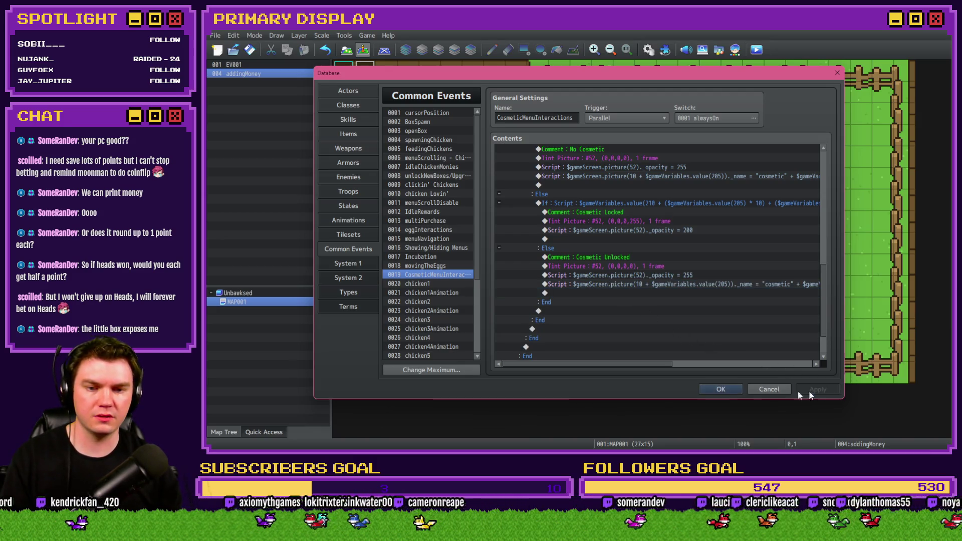
{"action": "left_click", "coordinate": [720, 390]}
{"action": "left_click", "coordinate": [757, 50]}
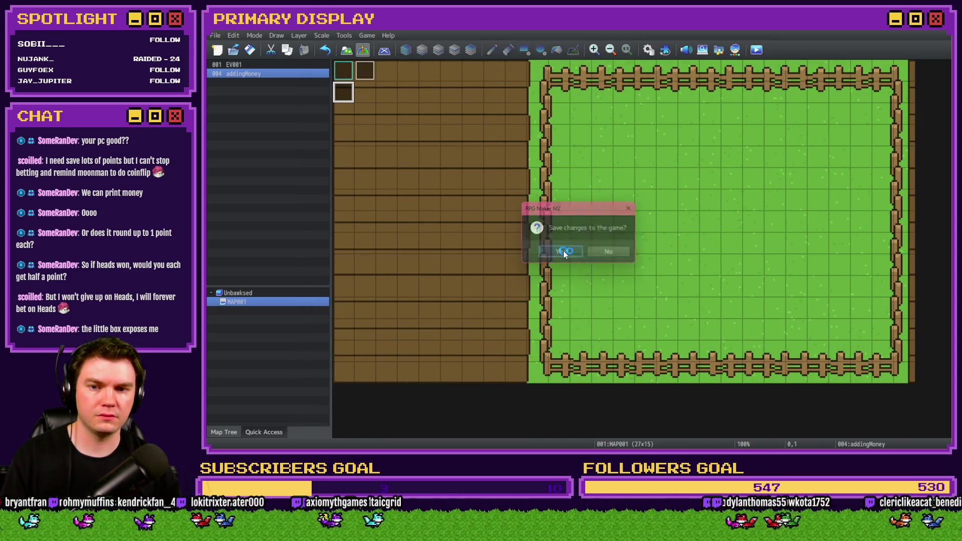
{"action": "left_click", "coordinate": [564, 250]}
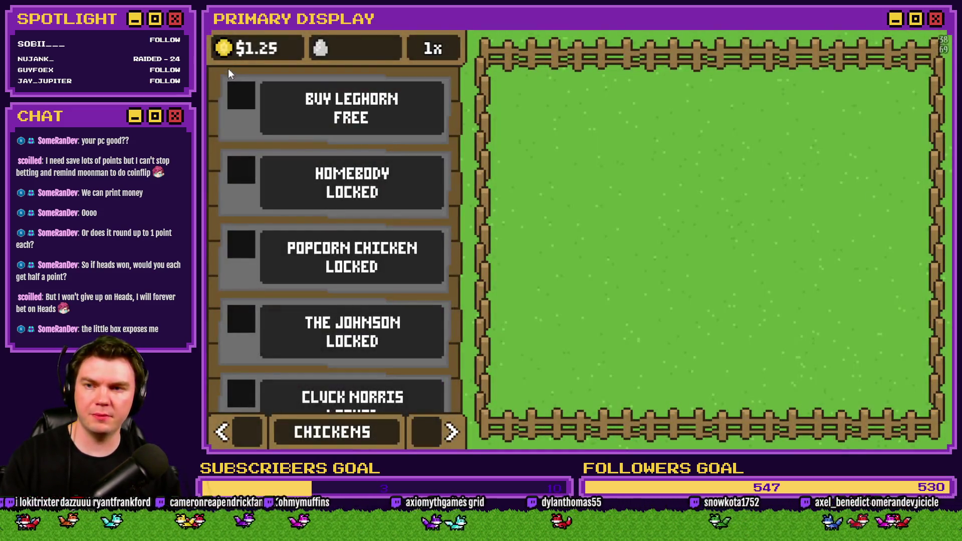
{"action": "left_click", "coordinate": [351, 108]}
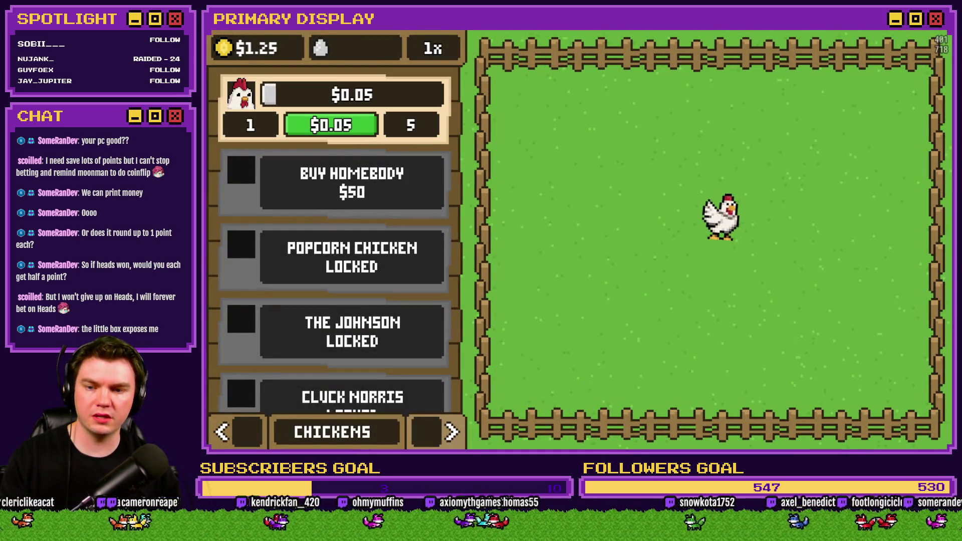
In the OUTFITS panel, cycle the Leghorn through every outfit back to none
{"action": "left_click", "coordinate": [446, 435]}
{"action": "left_click", "coordinate": [446, 443]}
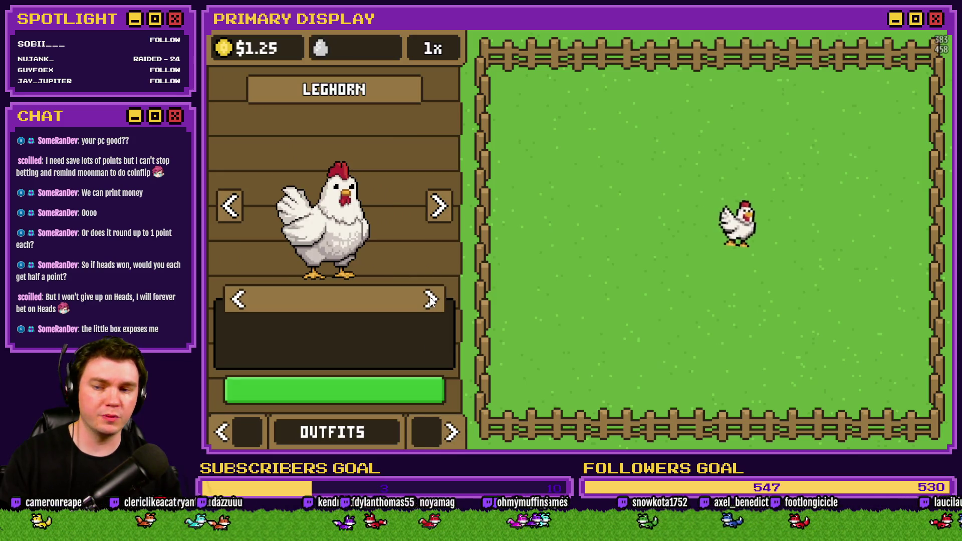
{"action": "left_click", "coordinate": [431, 300]}
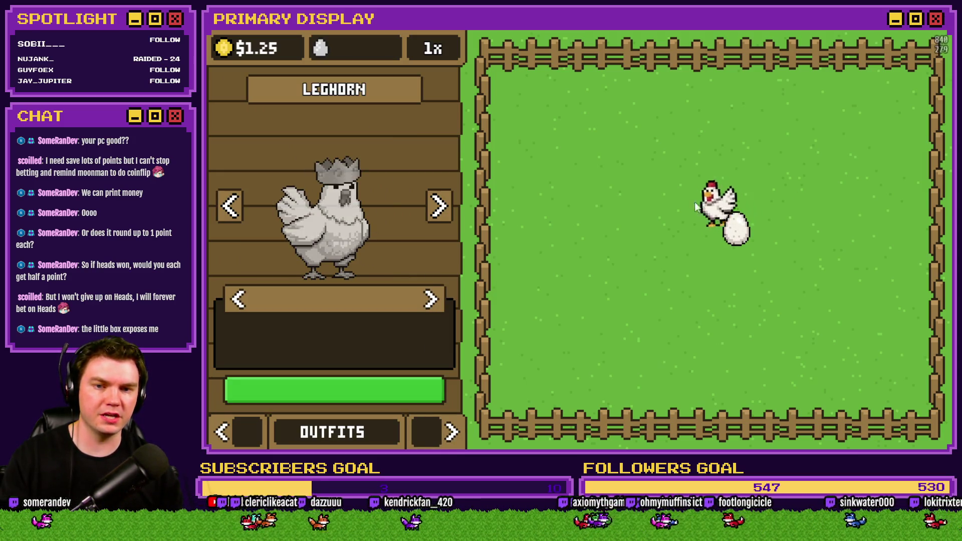
{"action": "left_click", "coordinate": [431, 301]}
{"action": "left_click", "coordinate": [431, 301]}
{"action": "left_click", "coordinate": [431, 301]}
{"action": "left_click", "coordinate": [430, 300]}
{"action": "left_click", "coordinate": [431, 301]}
{"action": "left_click", "coordinate": [431, 301]}
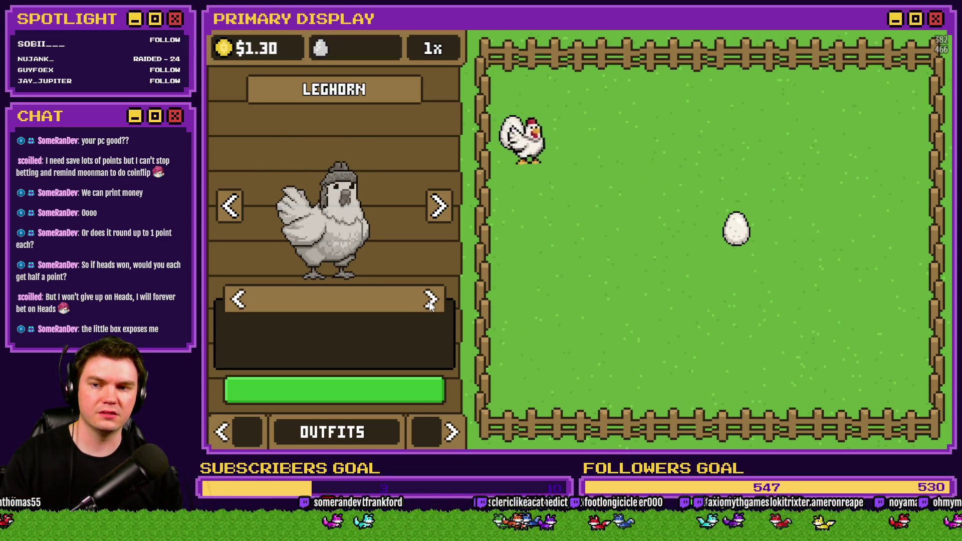
{"action": "left_click", "coordinate": [431, 300]}
Switch the breed to Goldie Oldie and hatch the incubated egg in NESTS
{"action": "left_click", "coordinate": [439, 206]}
{"action": "left_click", "coordinate": [452, 432]}
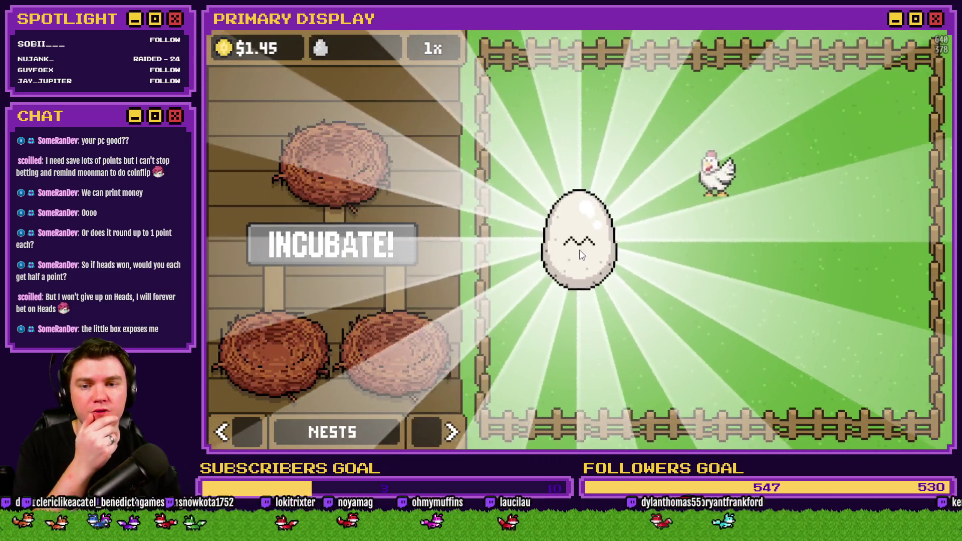
{"action": "left_click", "coordinate": [580, 249]}
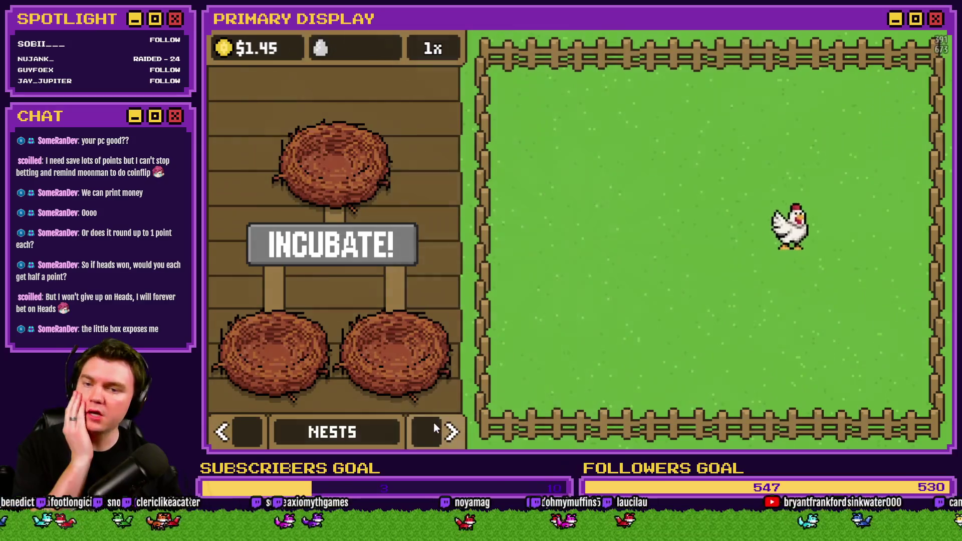
Cycle the Leghorn's outfits again, finish on the gold crown, and stop the playtest
{"action": "left_click", "coordinate": [435, 424]}
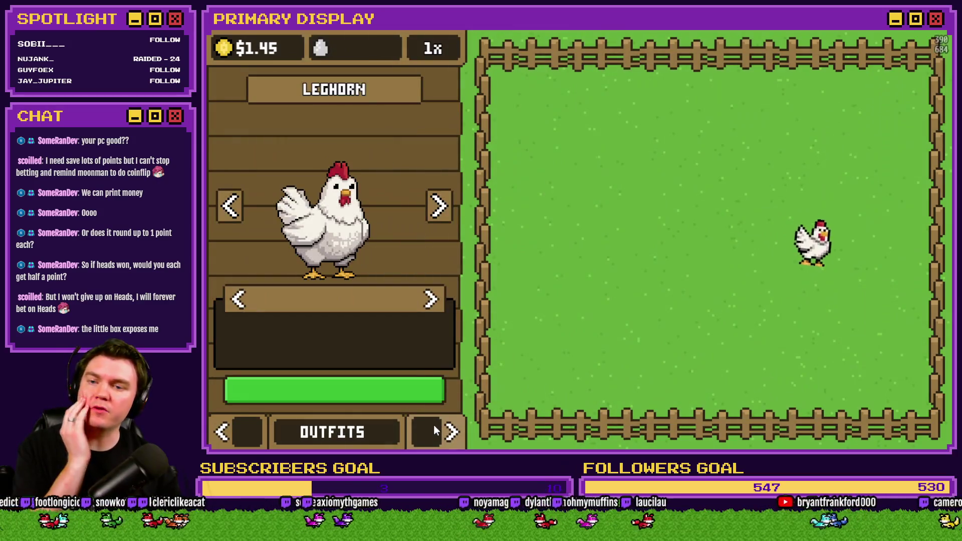
{"action": "left_click", "coordinate": [431, 300]}
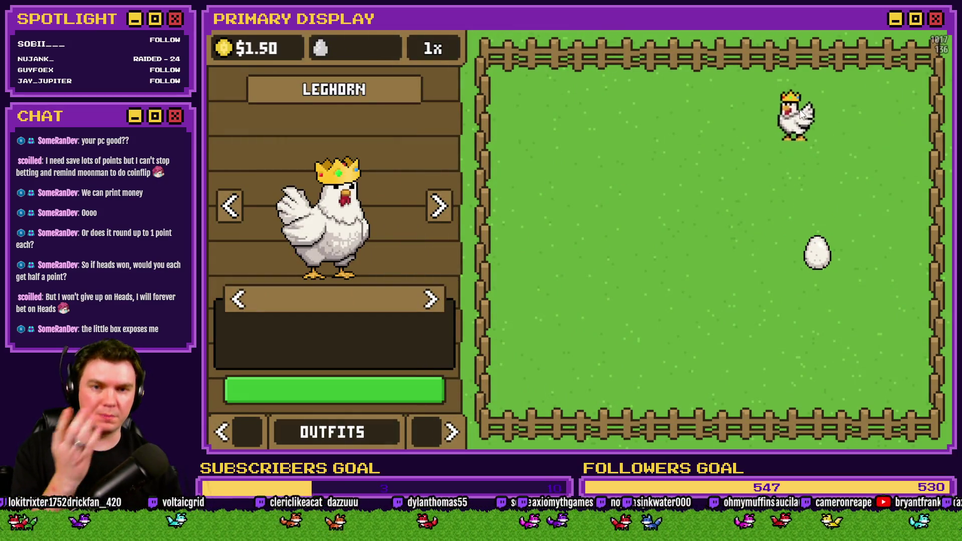
{"action": "left_click", "coordinate": [433, 300]}
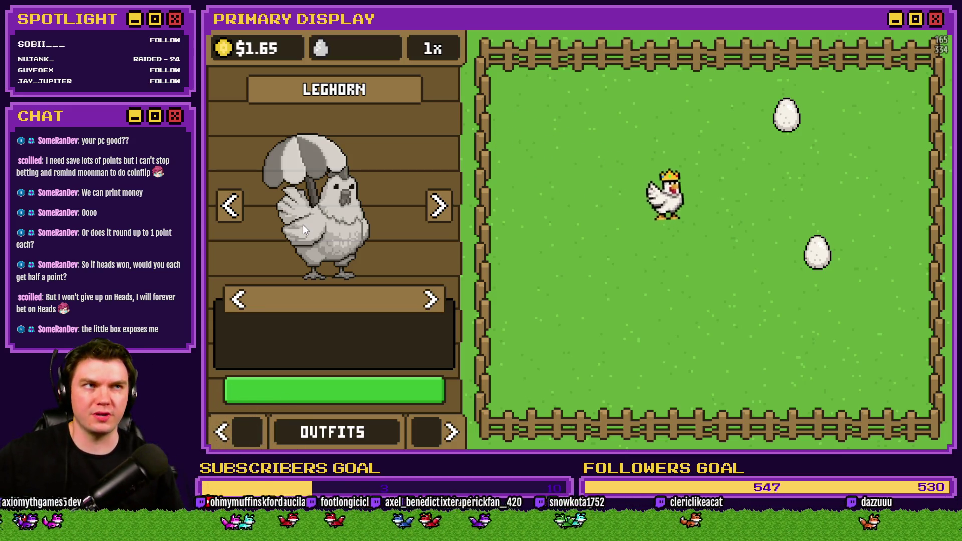
{"action": "left_click", "coordinate": [434, 300]}
{"action": "left_click", "coordinate": [434, 301]}
{"action": "left_click", "coordinate": [434, 300]}
{"action": "left_click", "coordinate": [433, 300]}
{"action": "left_click", "coordinate": [433, 300]}
{"action": "left_click", "coordinate": [434, 301]}
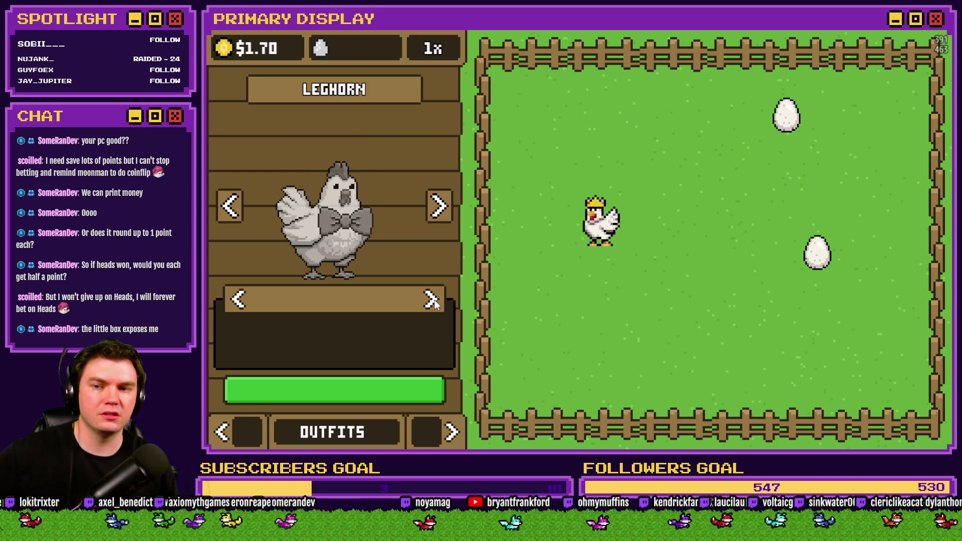
{"action": "left_click", "coordinate": [434, 301]}
{"action": "left_click", "coordinate": [434, 301]}
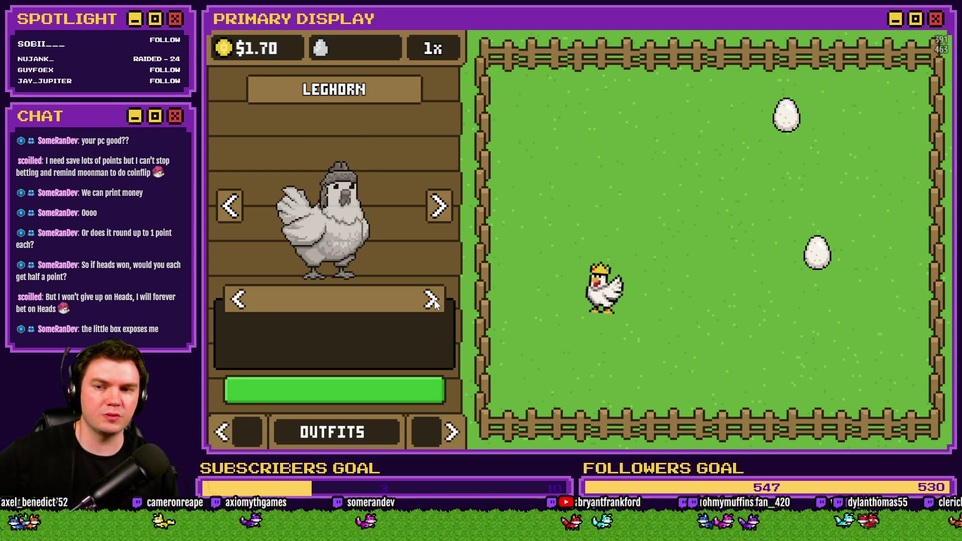
{"action": "left_click", "coordinate": [434, 301]}
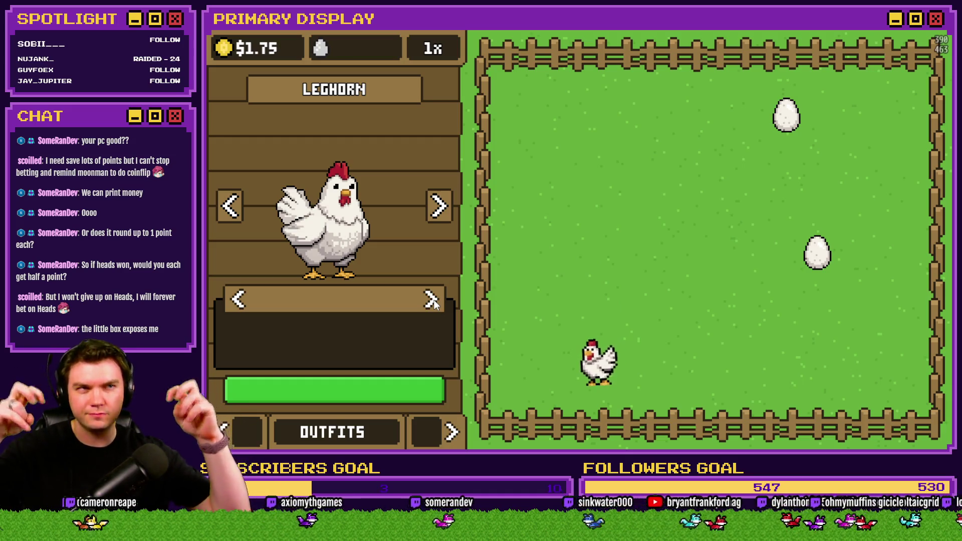
{"action": "left_click", "coordinate": [434, 301]}
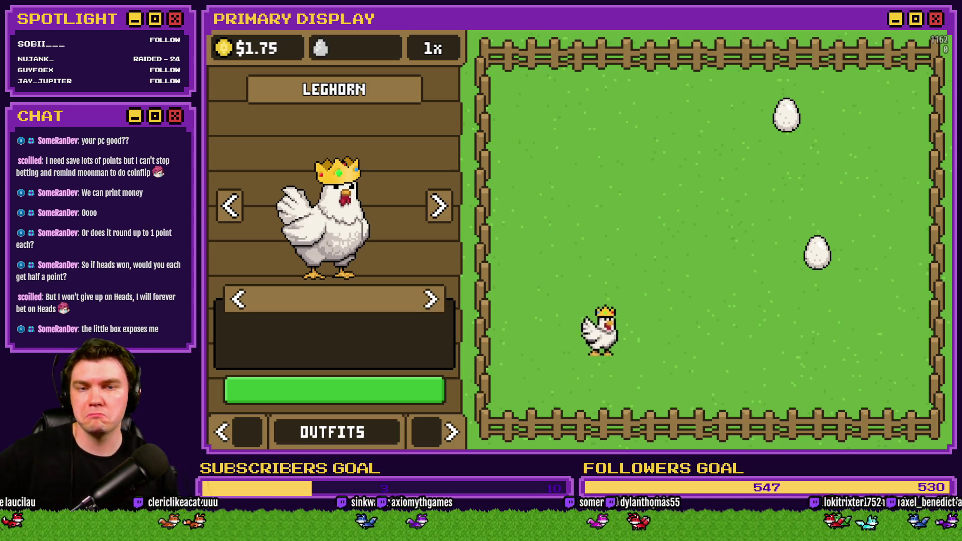
{"action": "key", "text": "alt+F4"}
Open Common Events in the Database and scroll up through CosmeticMenuInteractions' earlier commands
{"action": "left_click", "coordinate": [648, 49]}
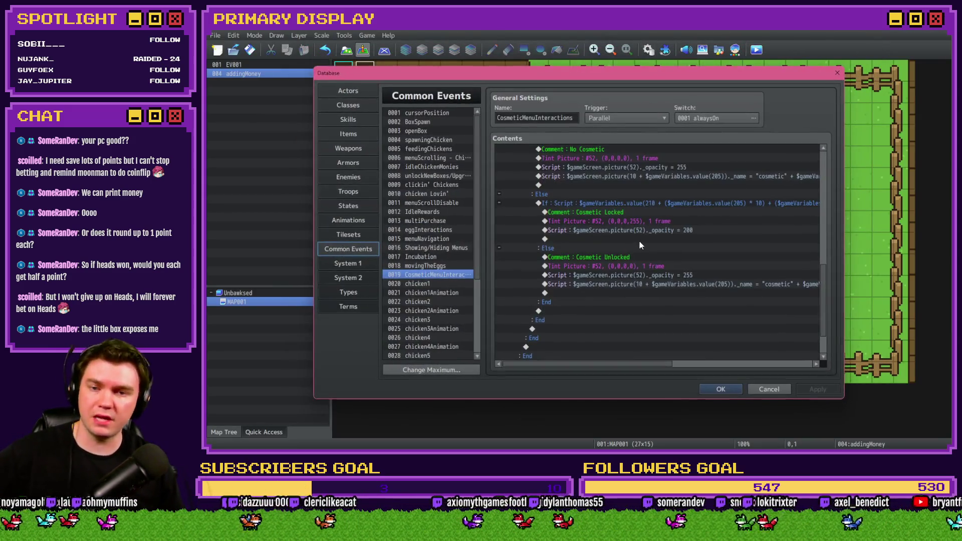
{"action": "scroll", "coordinate": [615, 280], "scroll_direction": "up", "scroll_amount": 4}
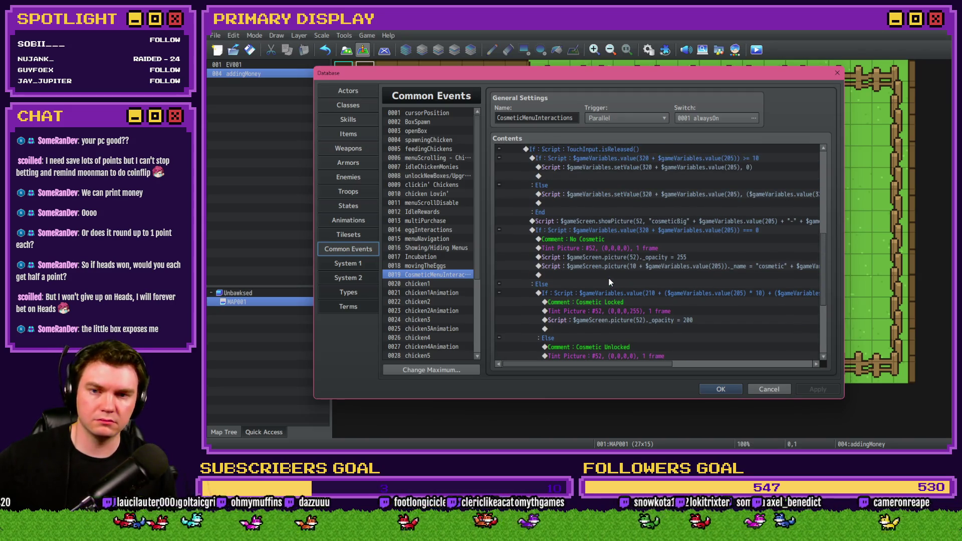
{"action": "scroll", "coordinate": [609, 278], "scroll_direction": "up", "scroll_amount": 2}
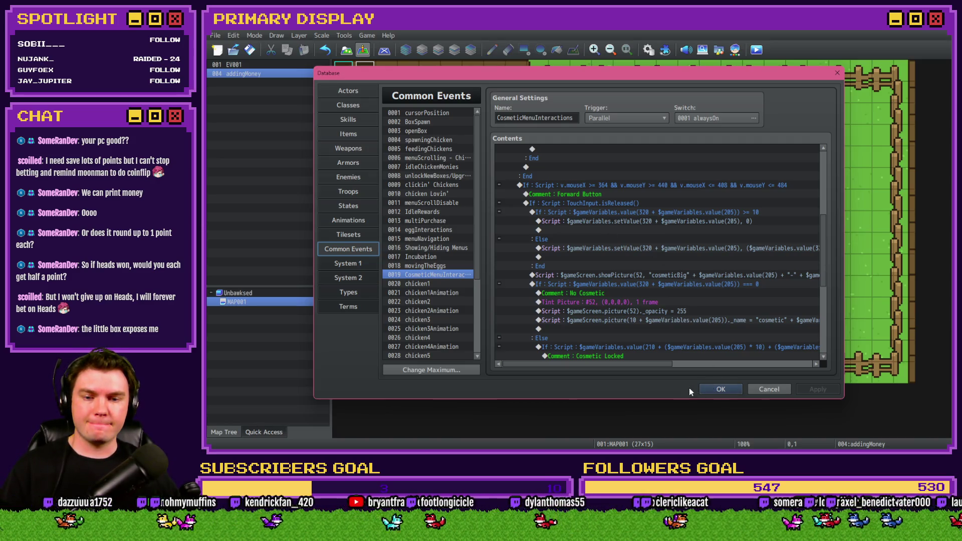
Confirm the Database window with OK to get back to the map
{"action": "left_click", "coordinate": [720, 389]}
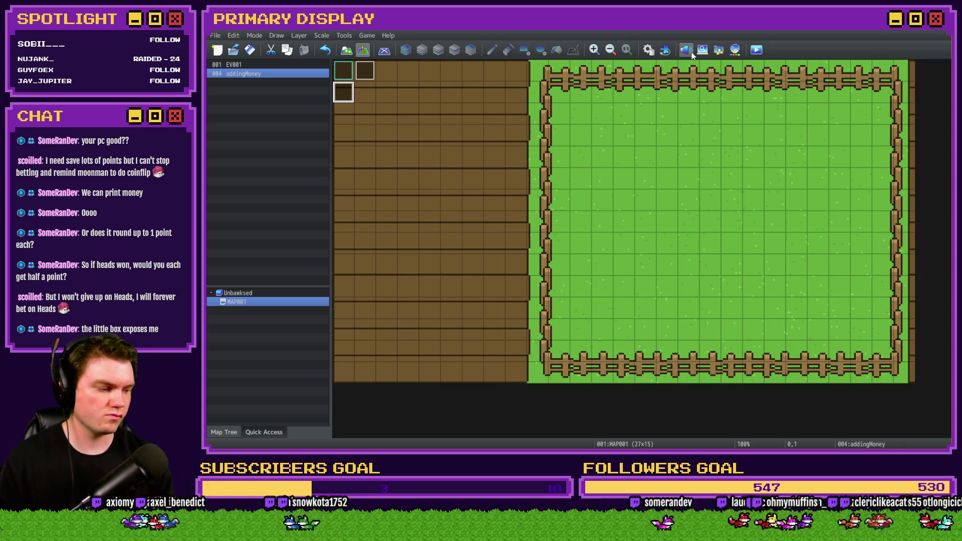
Wrap the Cosmetic Unlocked picture-name script in an if check that picture 10 + variable 205 exists
{"action": "left_click", "coordinate": [649, 50]}
{"action": "scroll", "coordinate": [597, 276], "scroll_direction": "down", "scroll_amount": 3}
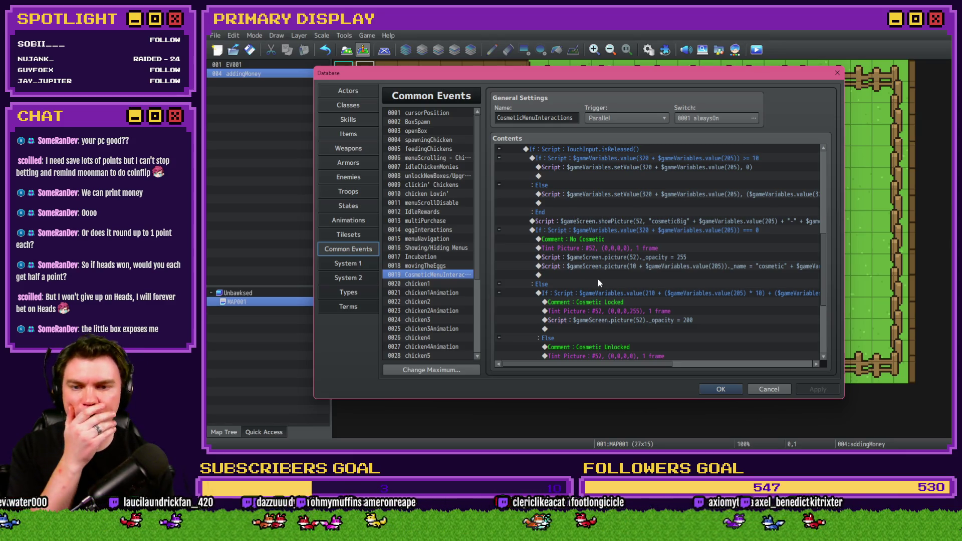
{"action": "scroll", "coordinate": [599, 283], "scroll_direction": "down", "scroll_amount": 4}
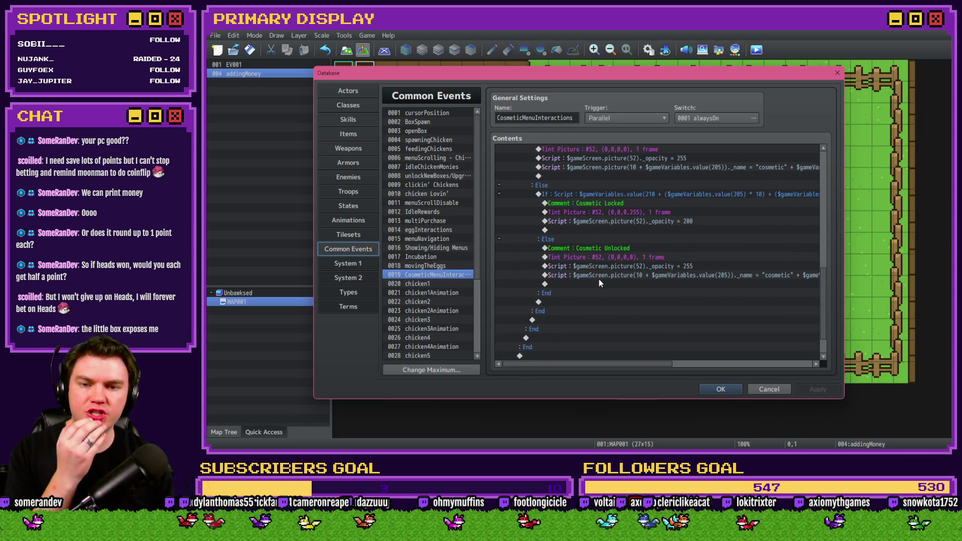
{"action": "left_click", "coordinate": [622, 276]}
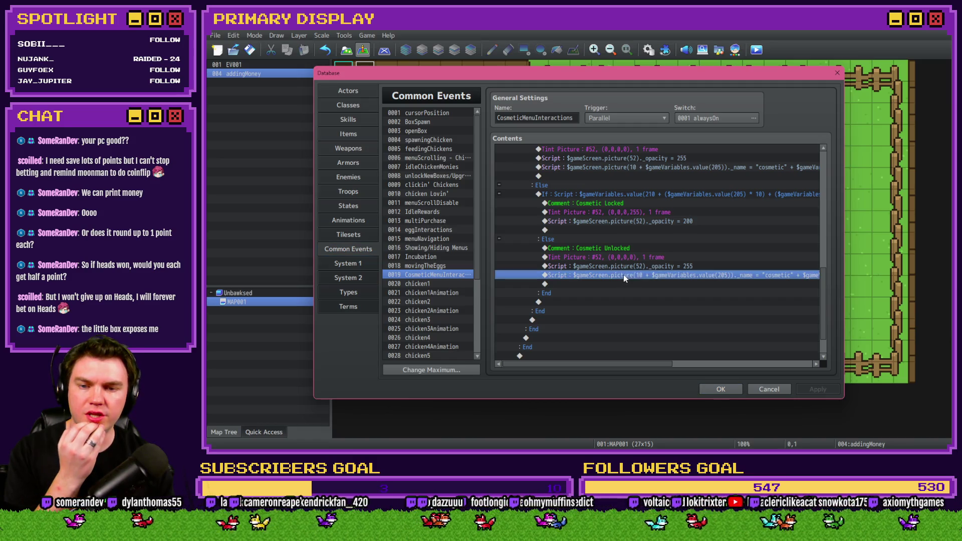
{"action": "double_click", "coordinate": [652, 275]}
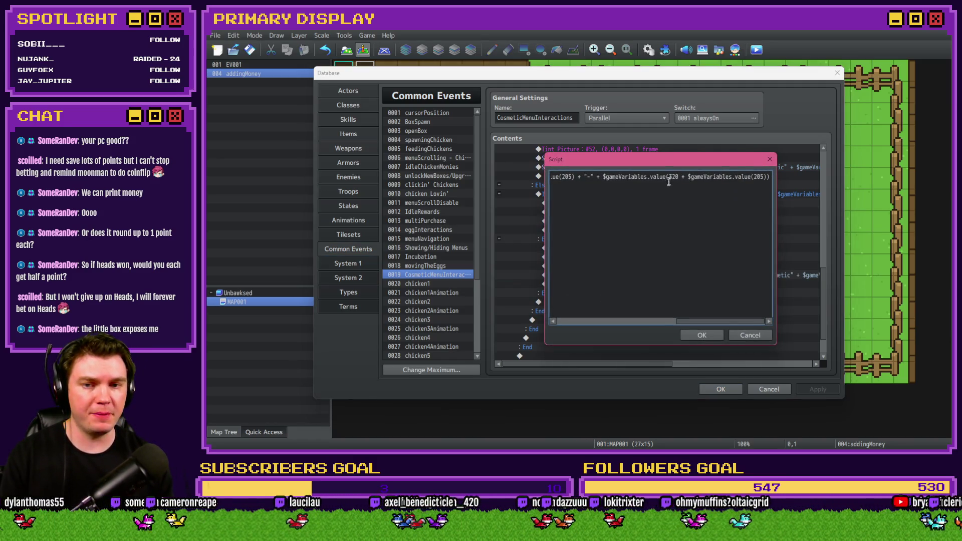
{"action": "key", "text": "Home"}
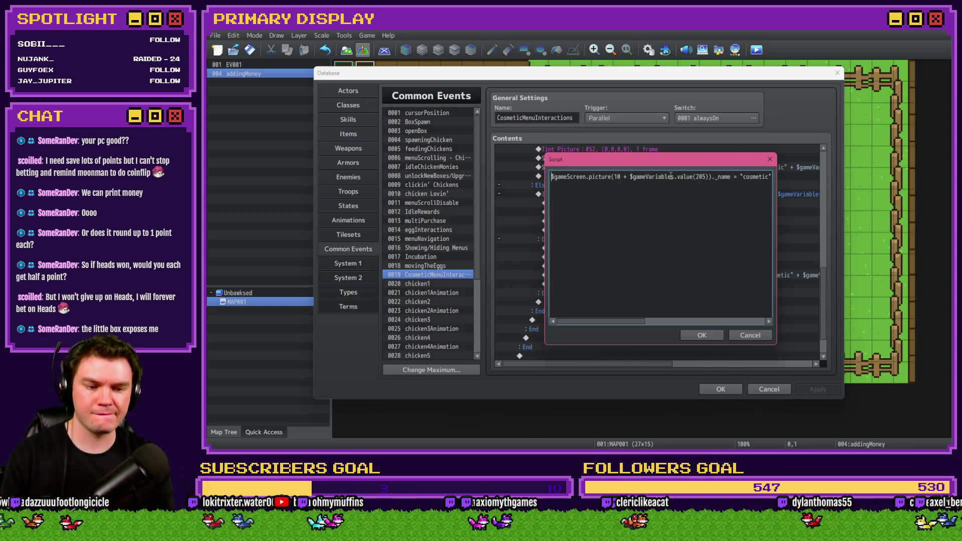
{"action": "type", "text": "if ()"}
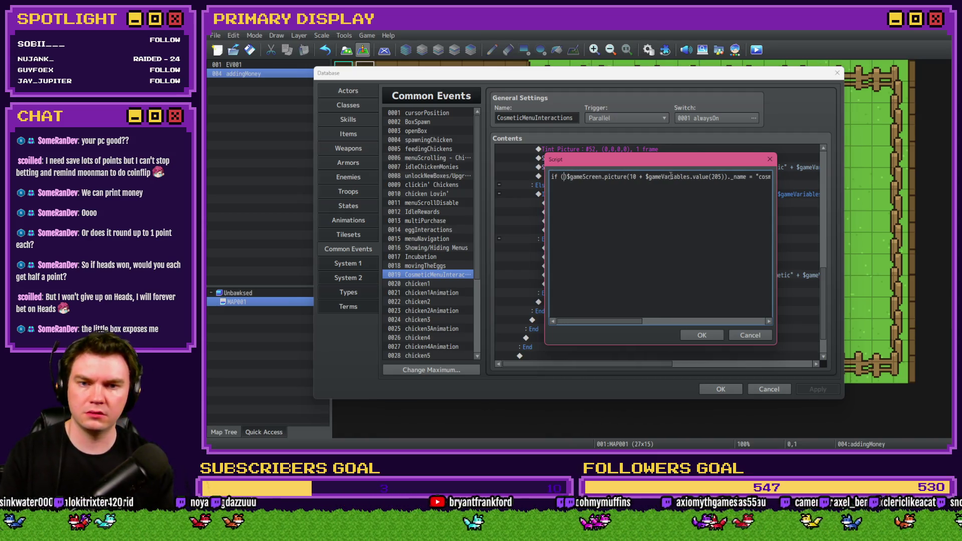
{"action": "left_click_drag", "start_coordinate": [568, 176], "coordinate": [592, 178]}
{"action": "key", "text": "ctrl+a"}
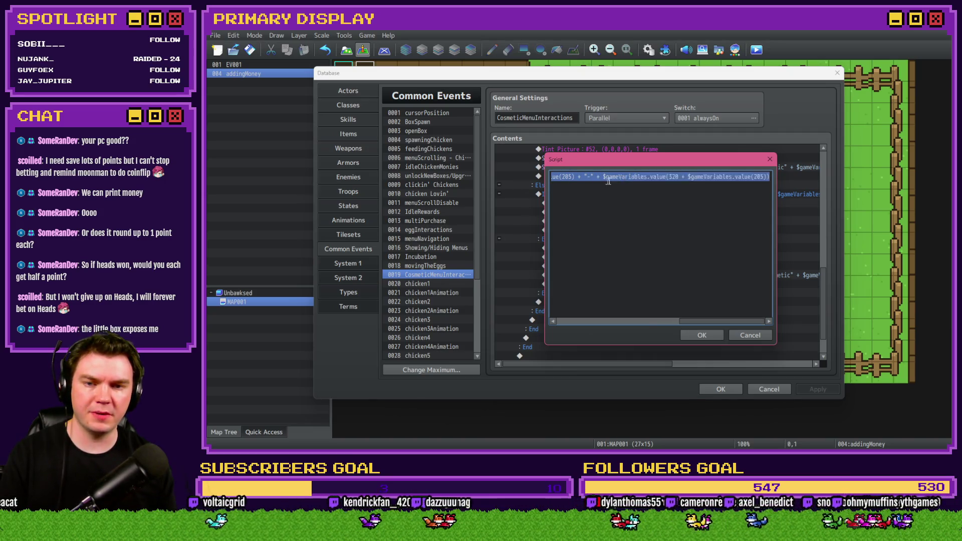
{"action": "left_click_drag", "start_coordinate": [567, 176], "coordinate": [727, 177]}
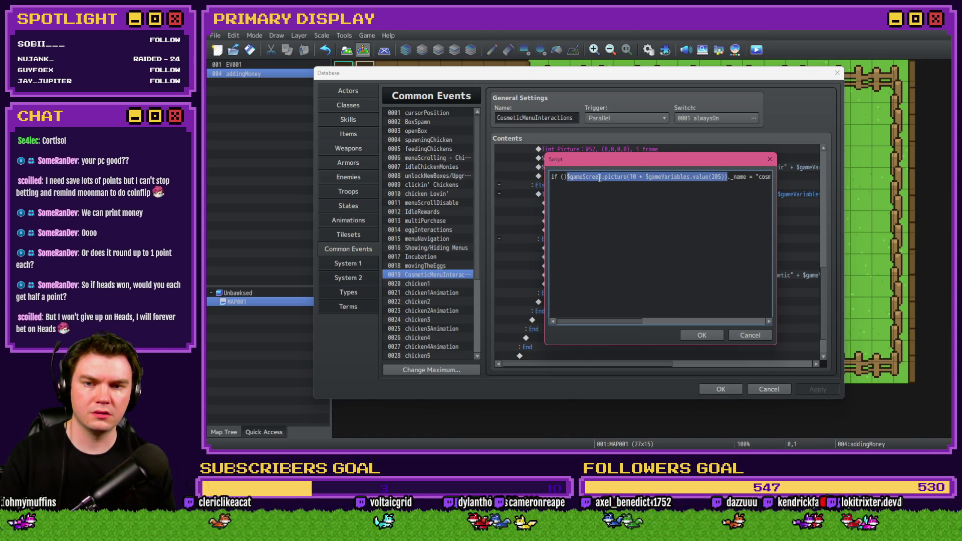
{"action": "left_click_drag", "start_coordinate": [600, 178], "coordinate": [565, 177]}
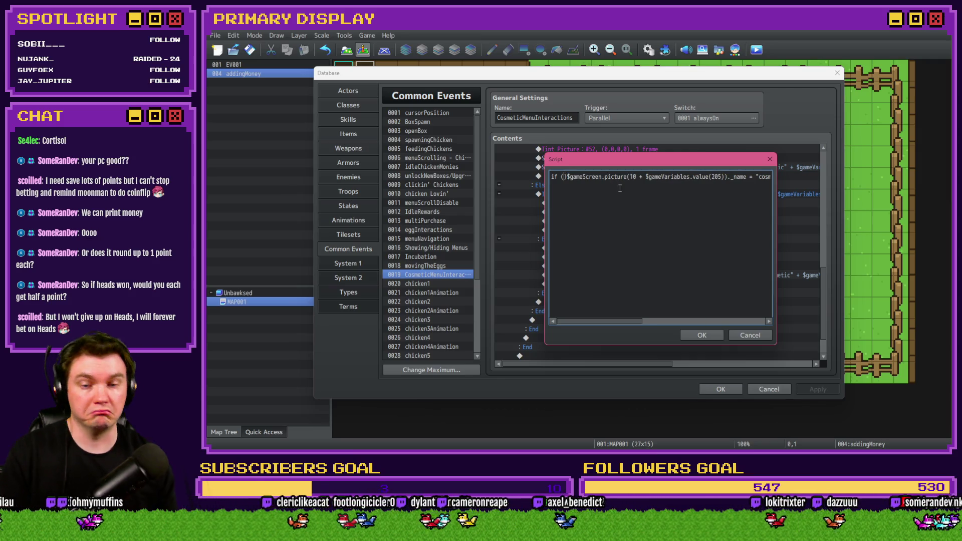
{"action": "type", "text": "$gameScreen.picture(10 + $gameVariables.value(205))"}
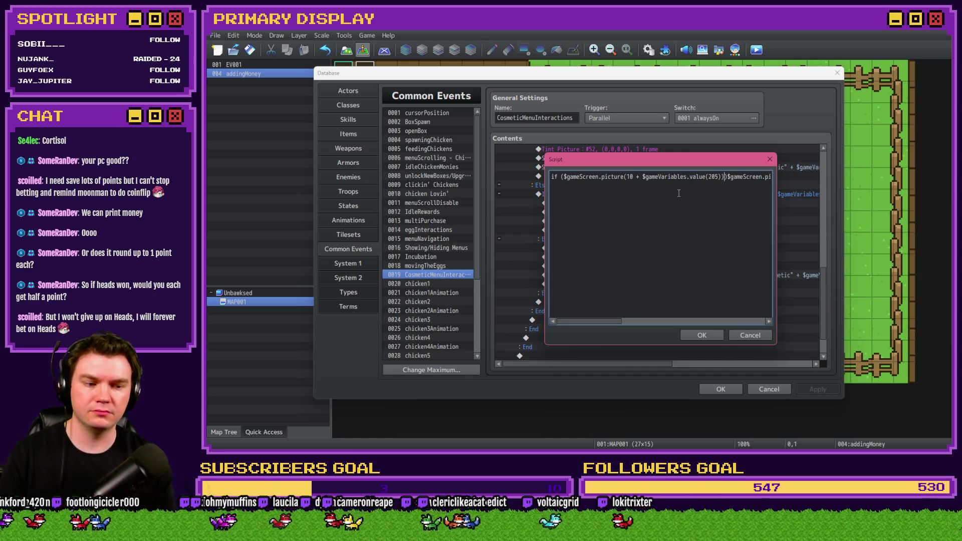
{"action": "type", "text": "{"}
{"action": "key", "text": "End"}
{"action": "type", "text": "}"}
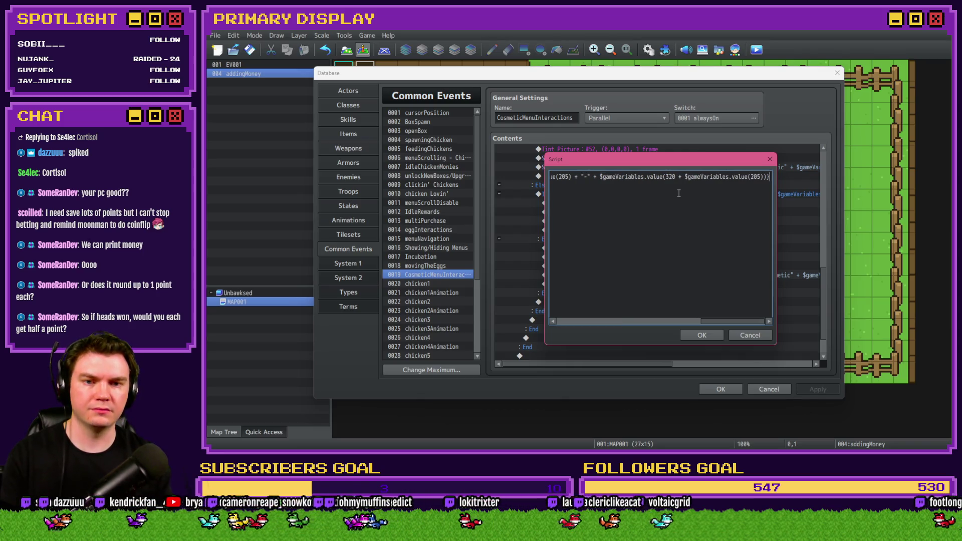
{"action": "left_click", "coordinate": [704, 336]}
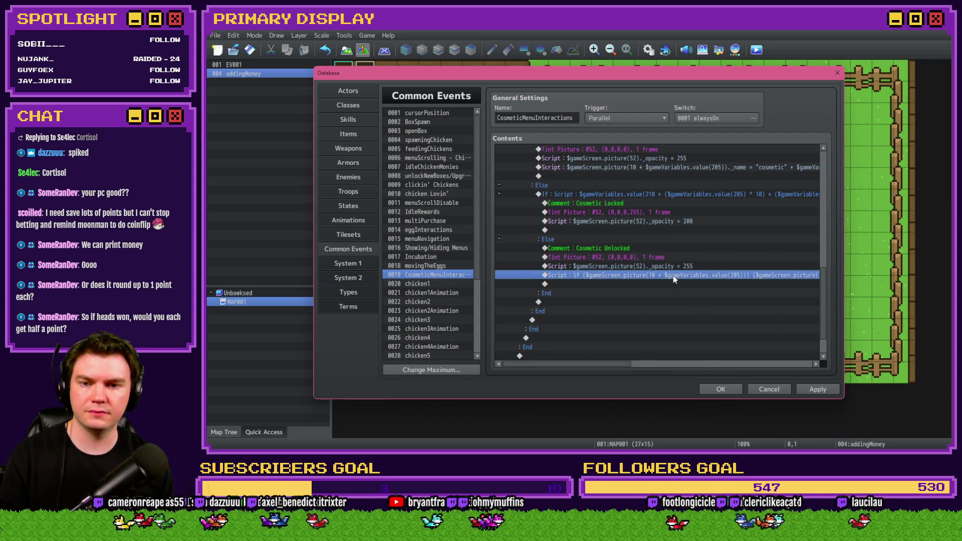
Wrap the No Cosmetic picture-name script in the same if ($gameScreen.picture(10 + $gameVariables.value(205))) guard
{"action": "scroll", "coordinate": [673, 278], "scroll_direction": "up", "scroll_amount": 2}
{"action": "double_click", "coordinate": [673, 212]}
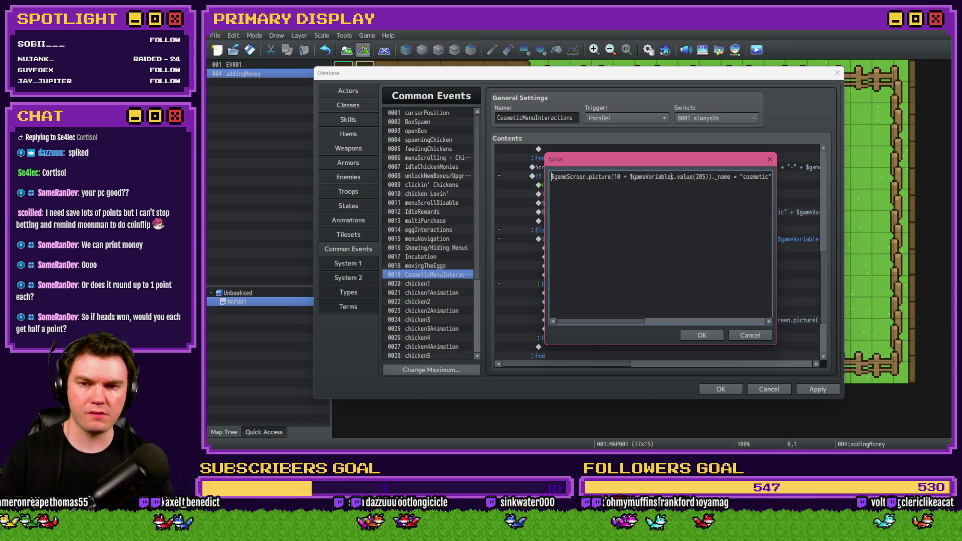
{"action": "type", "text": "if ($gameScreen.picture(10 + $gameVariables.value(205)))"}
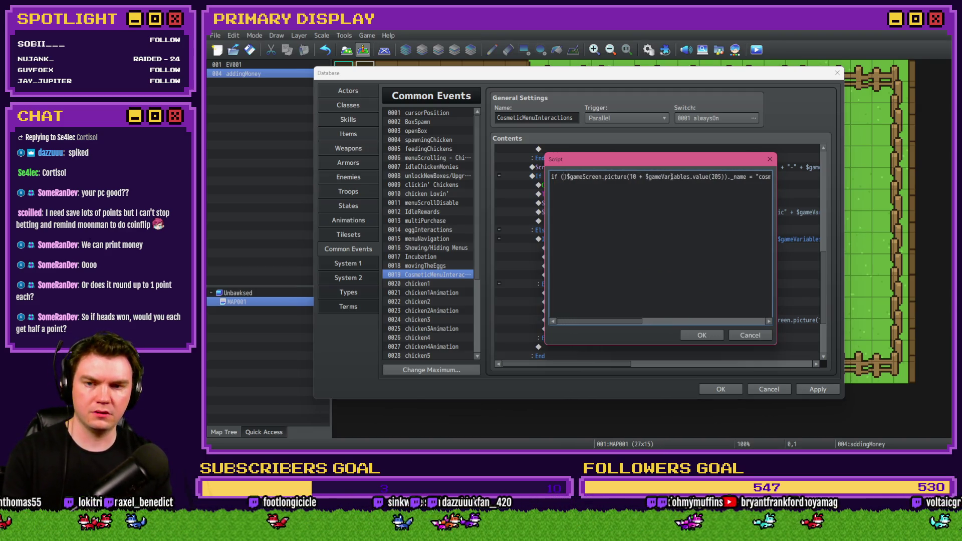
{"action": "type", "text": " {"}
{"action": "key", "text": "End"}
{"action": "type", "text": "}"}
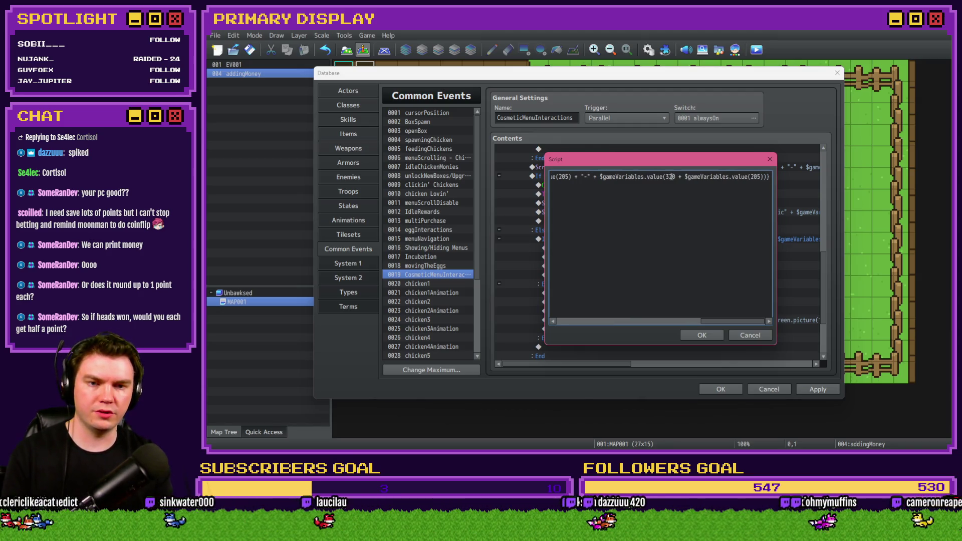
{"action": "key", "text": "ctrl+Return"}
{"action": "scroll", "coordinate": [609, 278], "scroll_direction": "up", "scroll_amount": 2}
{"action": "scroll", "coordinate": [609, 278], "scroll_direction": "up", "scroll_amount": 5}
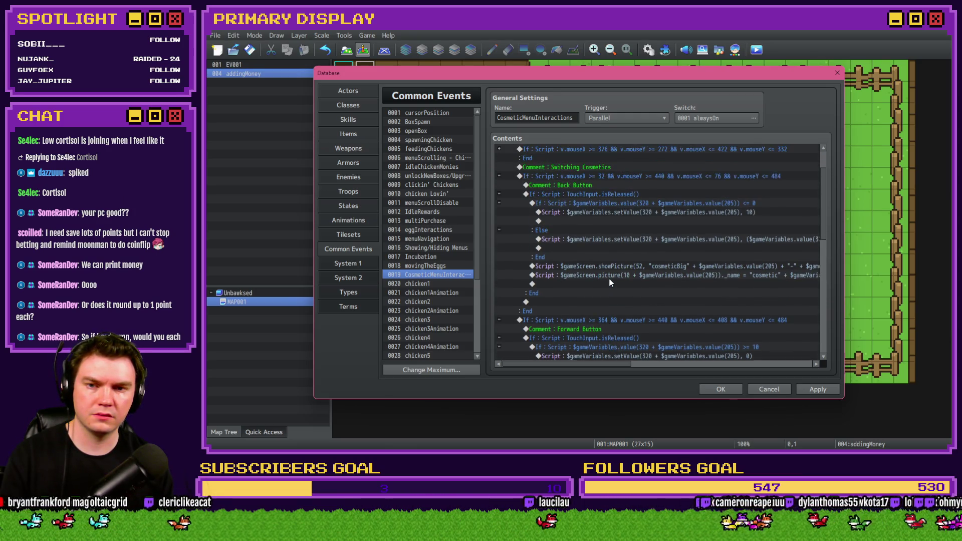
Expand and inspect the mouseX 16 and mouseX 376 If blocks in the event contents
{"action": "scroll", "coordinate": [613, 278], "scroll_direction": "down", "scroll_amount": 6}
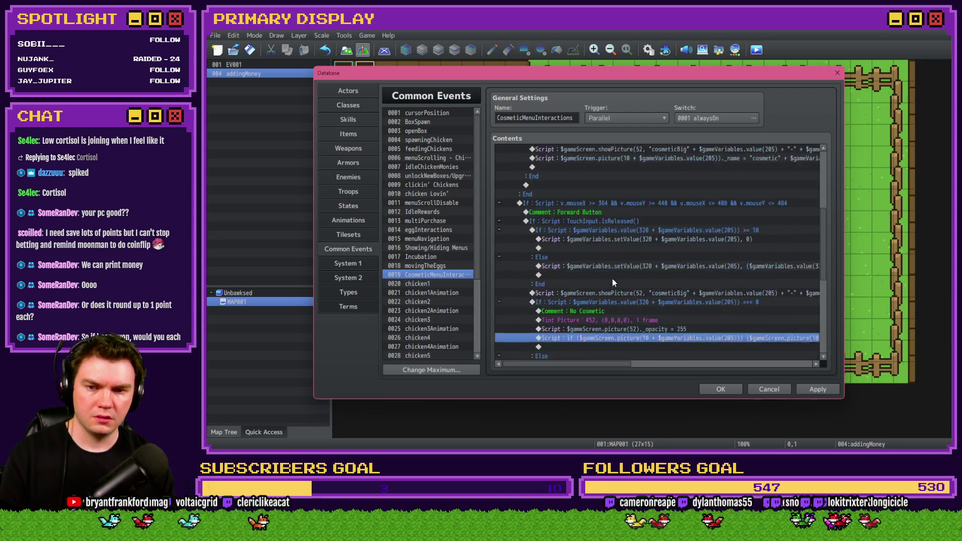
{"action": "scroll", "coordinate": [614, 281], "scroll_direction": "up", "scroll_amount": 3}
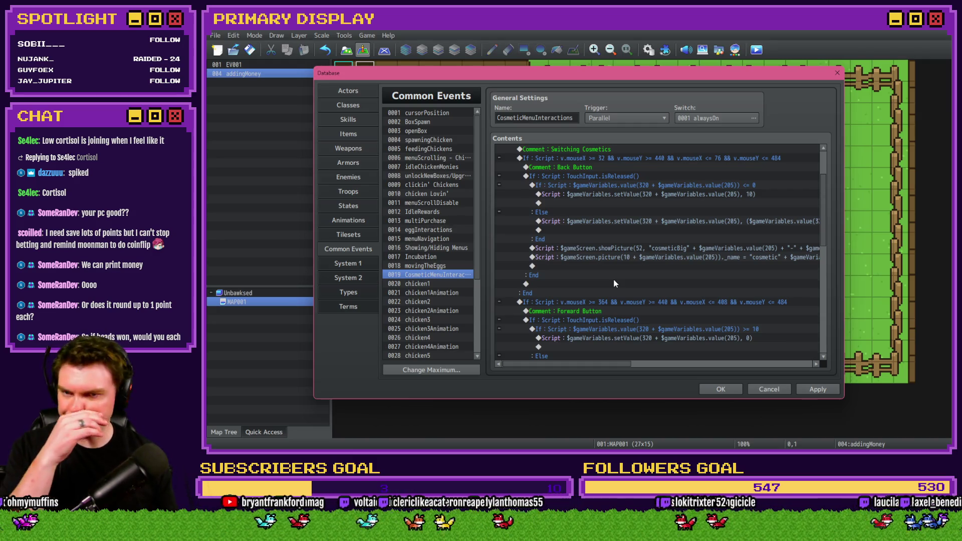
{"action": "scroll", "coordinate": [614, 283], "scroll_direction": "down", "scroll_amount": 2}
{"action": "scroll", "coordinate": [615, 284], "scroll_direction": "up", "scroll_amount": 4}
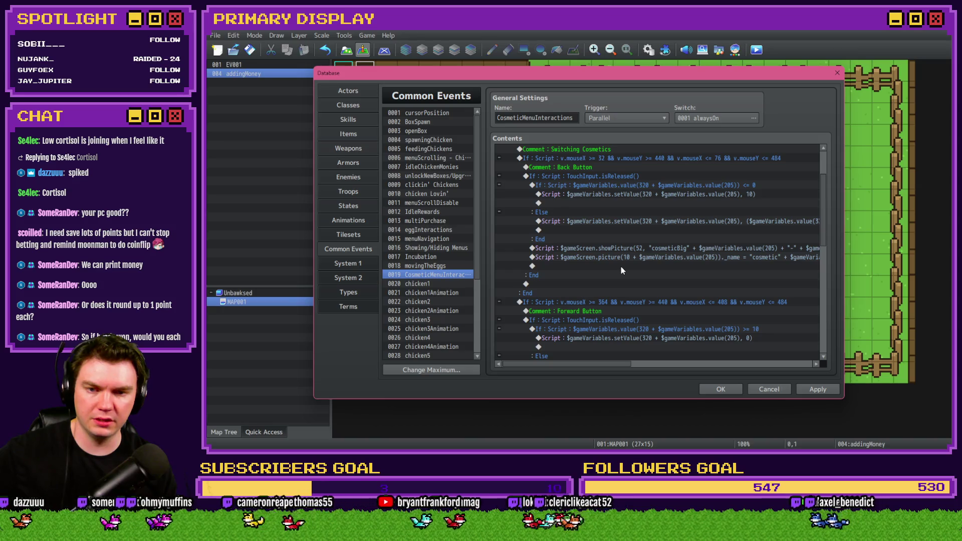
{"action": "scroll", "coordinate": [625, 262], "scroll_direction": "up", "scroll_amount": 2}
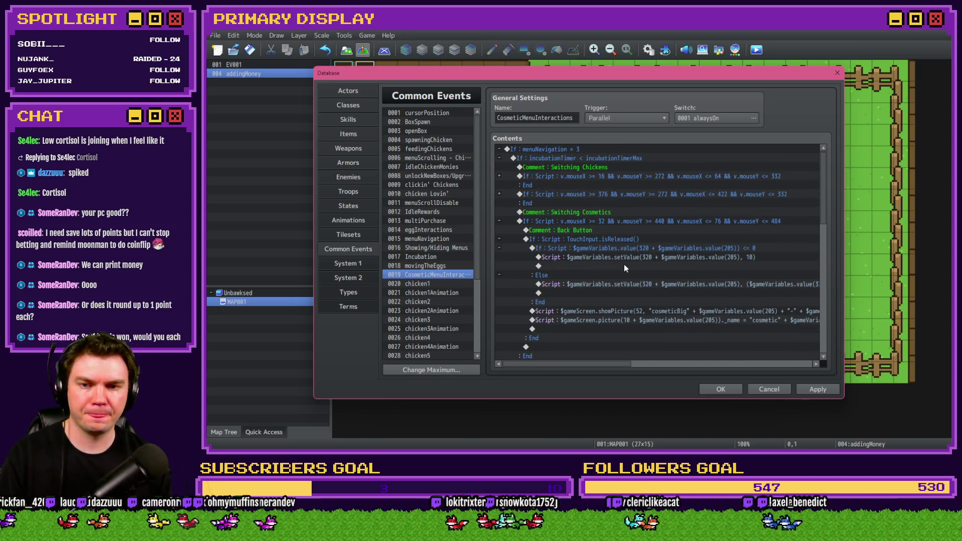
{"action": "left_click", "coordinate": [499, 176]}
{"action": "left_click", "coordinate": [567, 246]}
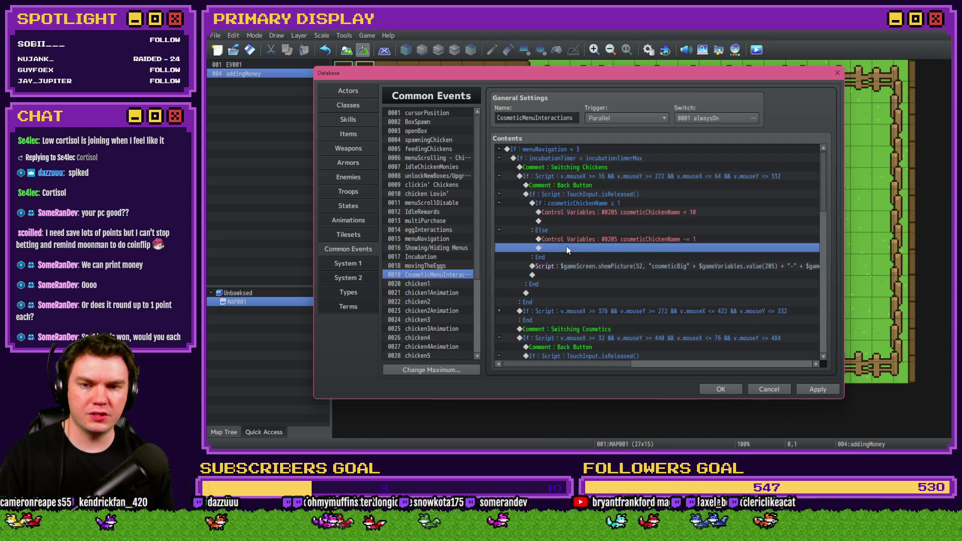
{"action": "left_click", "coordinate": [499, 177]}
{"action": "left_click", "coordinate": [499, 194]}
{"action": "left_click", "coordinate": [585, 204]}
{"action": "key", "text": "Down"}
{"action": "key", "text": "Down"}
{"action": "key", "text": "Down"}
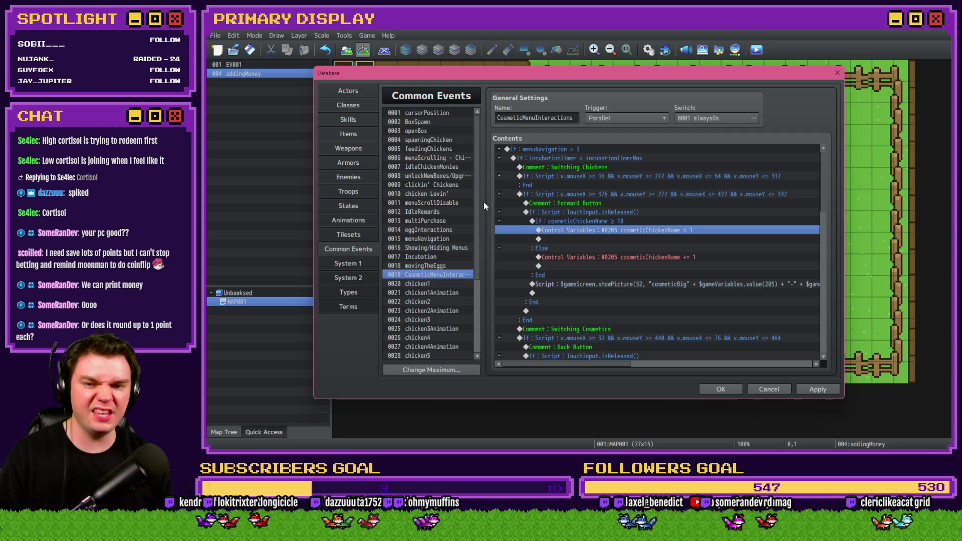
{"action": "left_click", "coordinate": [499, 194]}
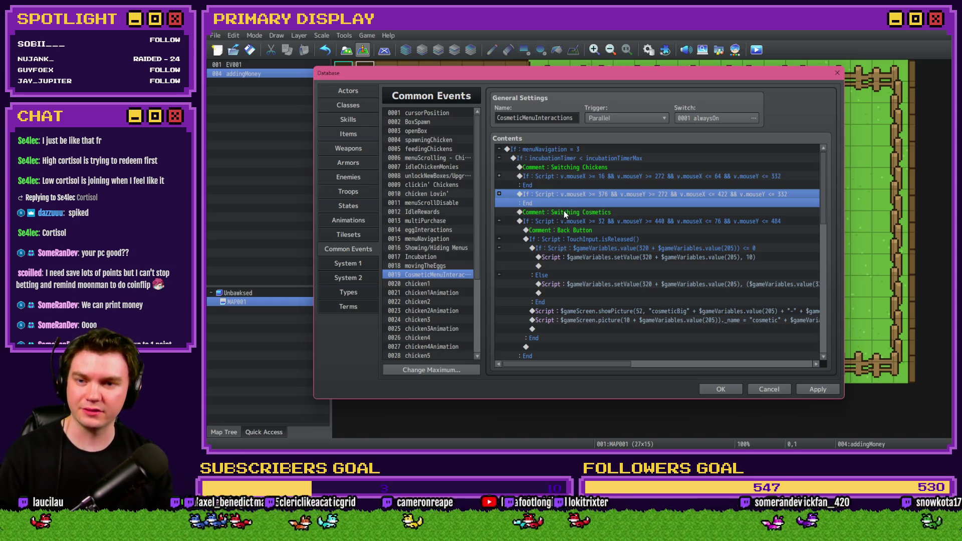
Review the remaining event contents and close the Database with OK, keeping the edits
{"action": "scroll", "coordinate": [564, 216], "scroll_direction": "down", "scroll_amount": 2}
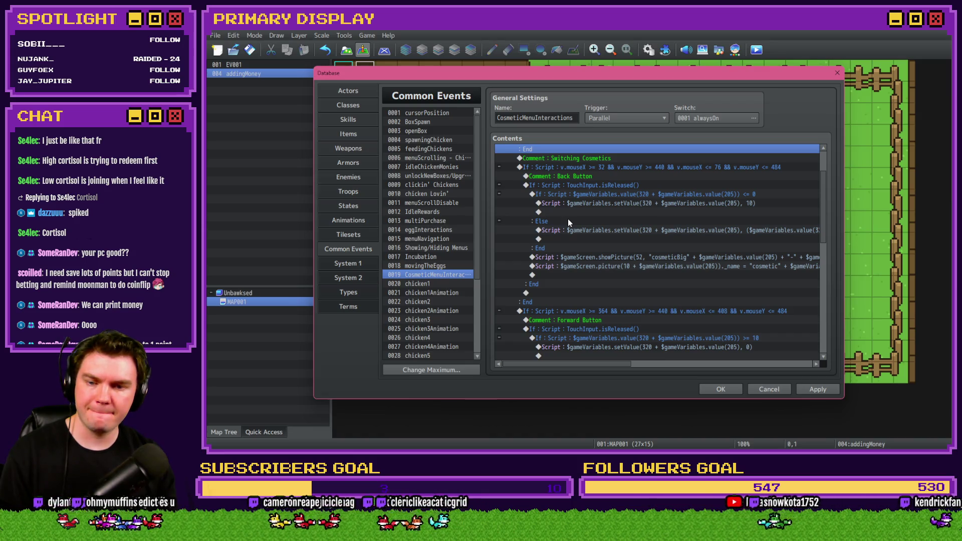
{"action": "scroll", "coordinate": [568, 220], "scroll_direction": "down", "scroll_amount": 1}
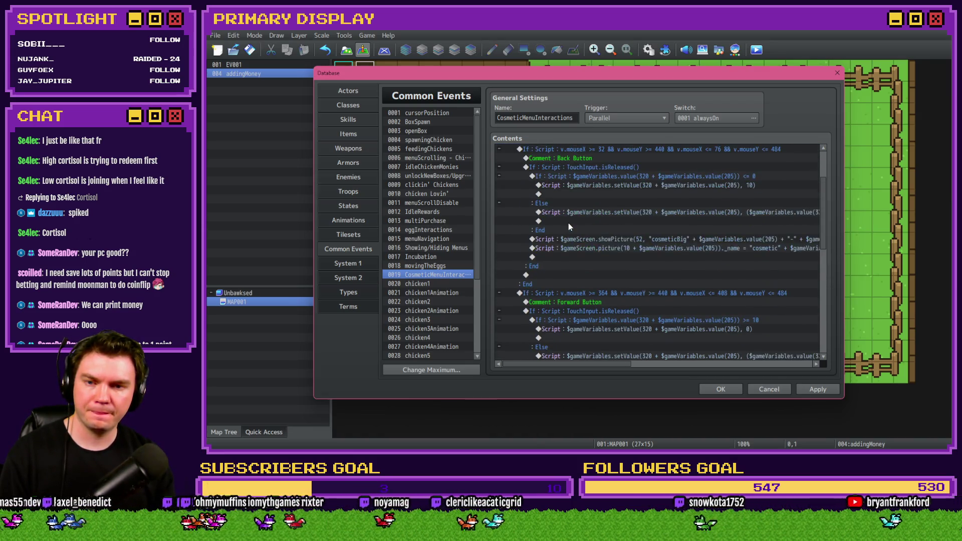
{"action": "scroll", "coordinate": [569, 224], "scroll_direction": "down", "scroll_amount": 10}
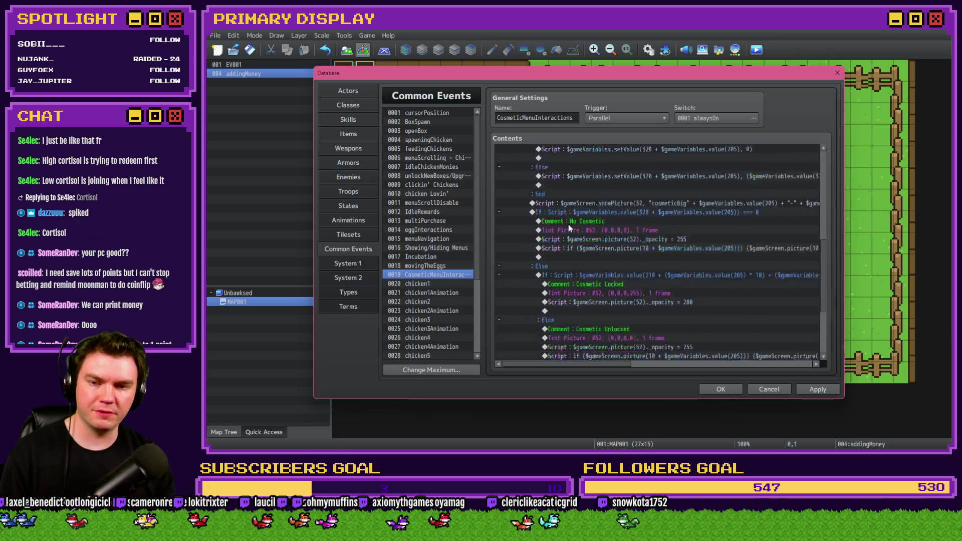
{"action": "scroll", "coordinate": [570, 224], "scroll_direction": "up", "scroll_amount": 5}
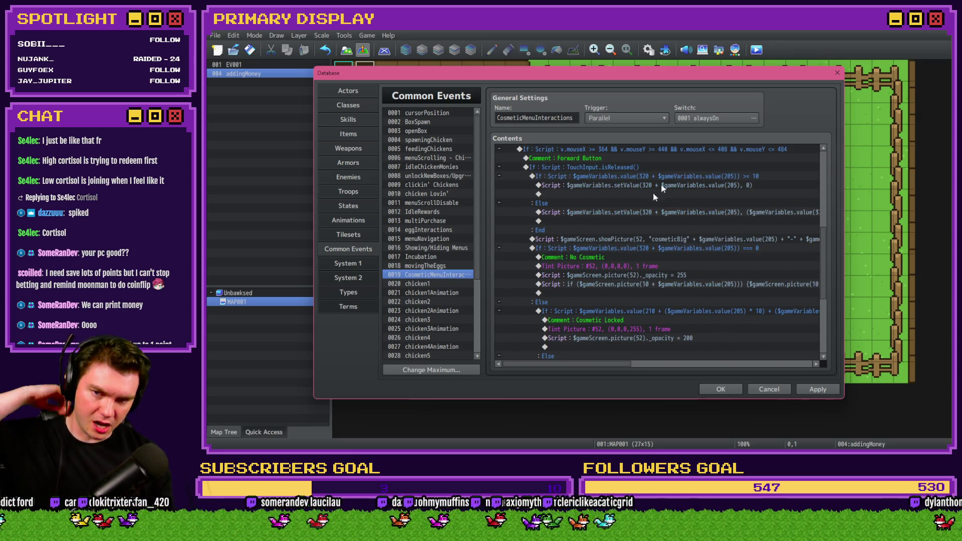
{"action": "scroll", "coordinate": [615, 244], "scroll_direction": "up", "scroll_amount": 6}
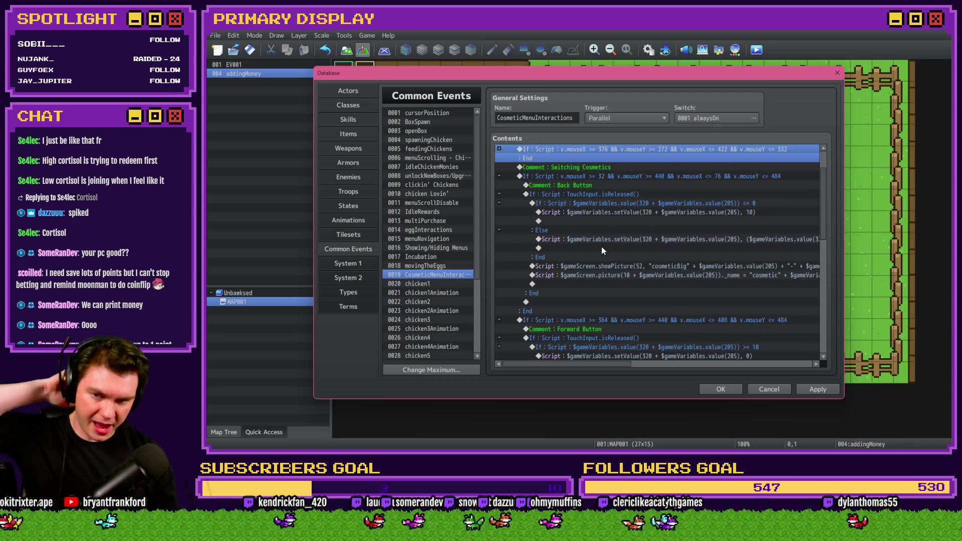
{"action": "scroll", "coordinate": [603, 250], "scroll_direction": "down", "scroll_amount": 4}
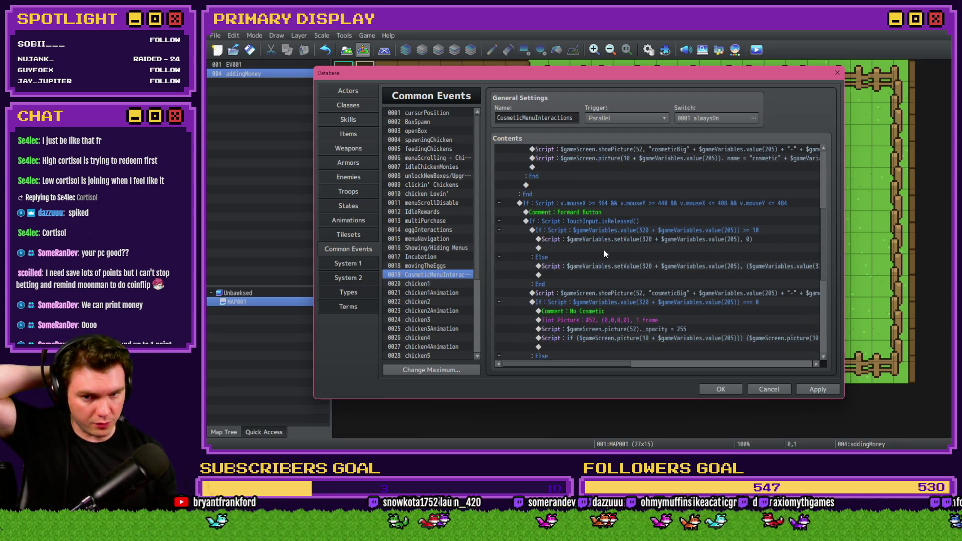
{"action": "left_click", "coordinate": [721, 391]}
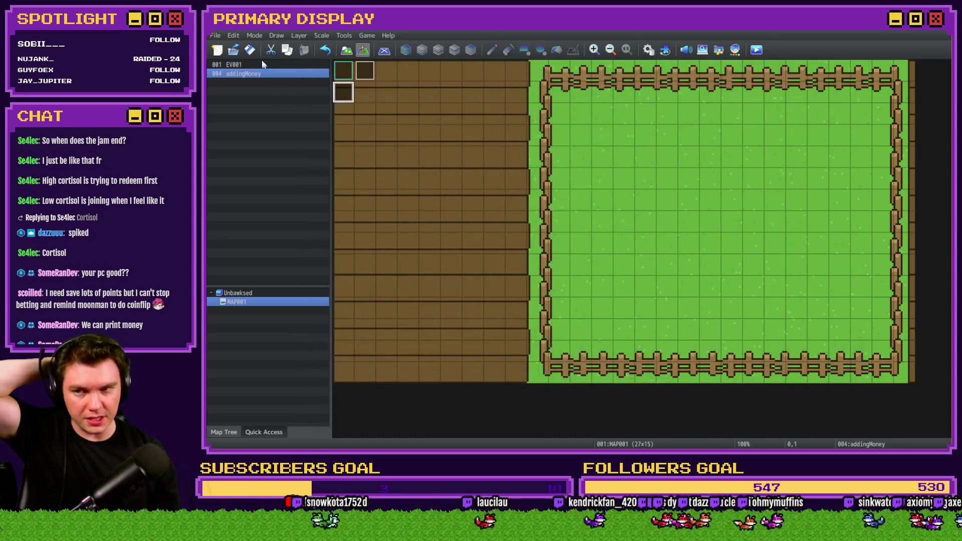
Start a playtest, switch to OUTFITS, and cycle through the chickens back to the Leghorn
{"action": "left_click", "coordinate": [757, 50]}
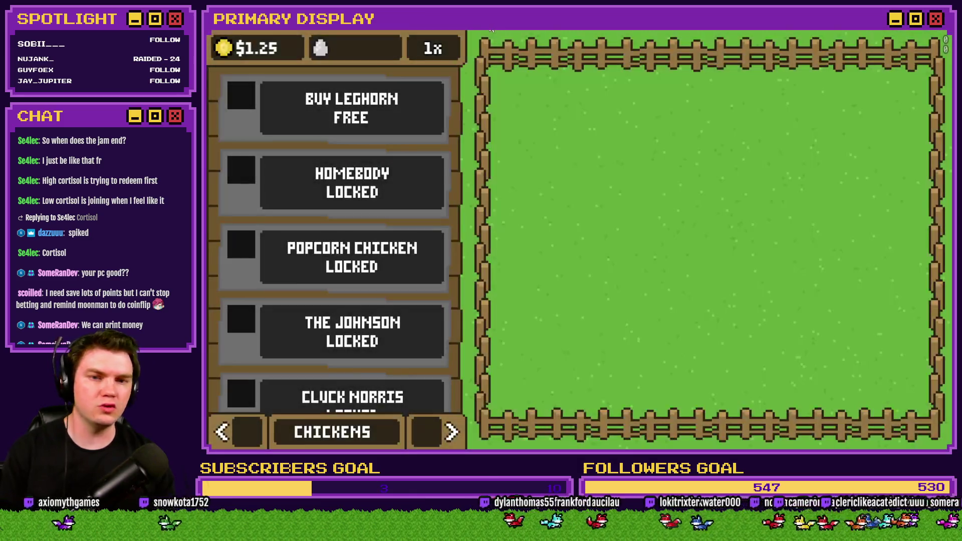
{"action": "left_click", "coordinate": [450, 432]}
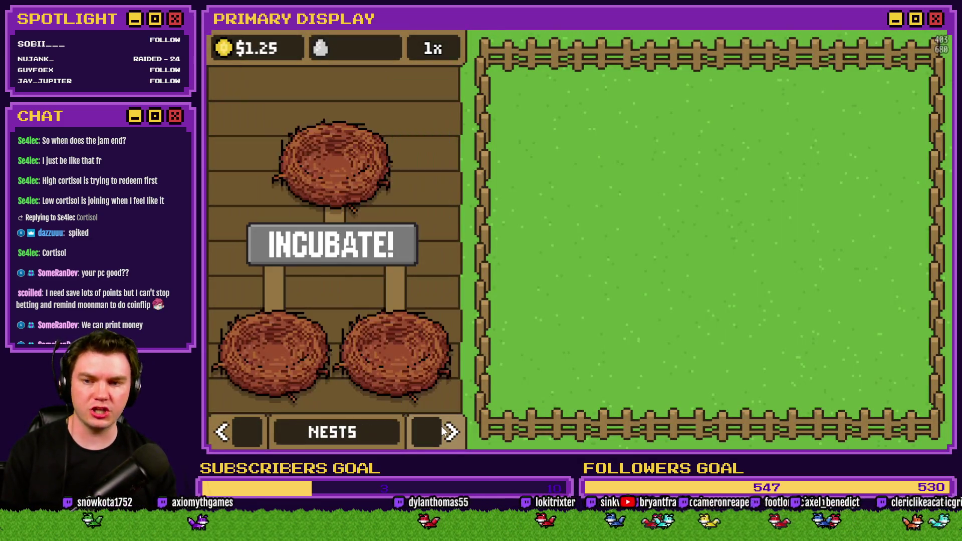
{"action": "left_click", "coordinate": [448, 433]}
{"action": "left_click", "coordinate": [439, 208]}
{"action": "left_click", "coordinate": [438, 210]}
{"action": "left_click", "coordinate": [438, 210]}
{"action": "left_click", "coordinate": [437, 210]}
{"action": "left_click", "coordinate": [437, 210]}
{"action": "left_click", "coordinate": [437, 210]}
{"action": "left_click", "coordinate": [437, 211]}
{"action": "left_click", "coordinate": [438, 212]}
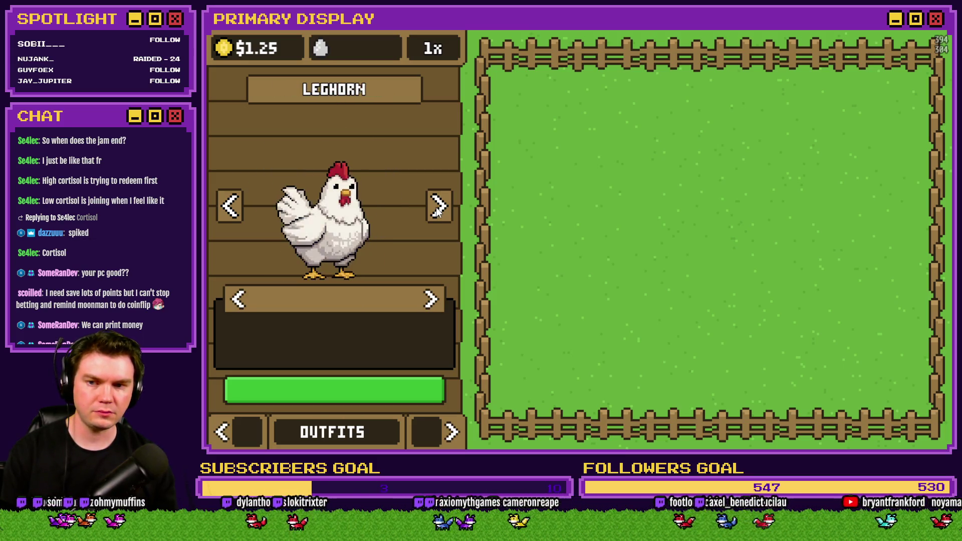
Cycle the Leghorn's outfits to the locked grey crown until the TypeError appears, then close the game
{"action": "left_click", "coordinate": [434, 302]}
{"action": "left_click", "coordinate": [434, 303]}
{"action": "left_click", "coordinate": [434, 303]}
{"action": "left_click", "coordinate": [434, 302]}
{"action": "left_click", "coordinate": [434, 303]}
{"action": "left_click", "coordinate": [434, 302]}
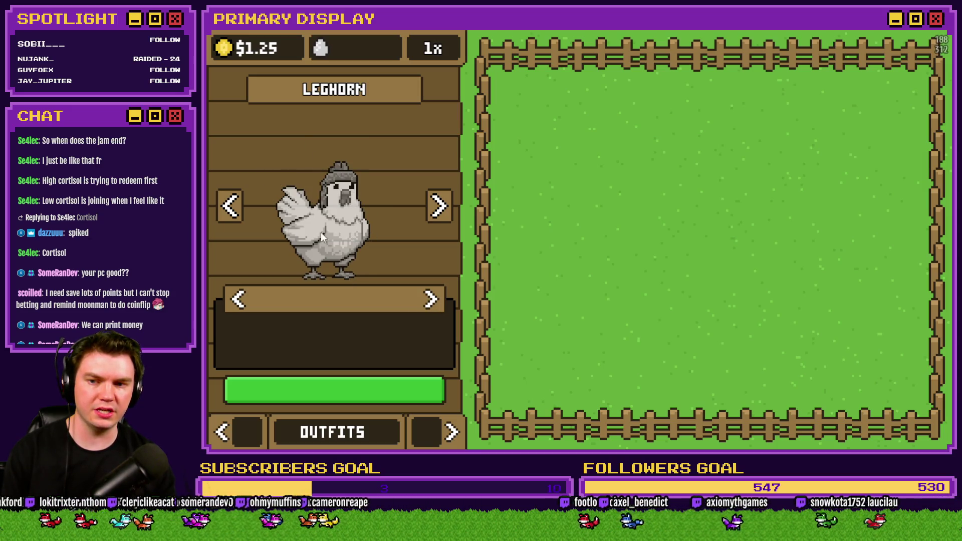
{"action": "left_click", "coordinate": [432, 300]}
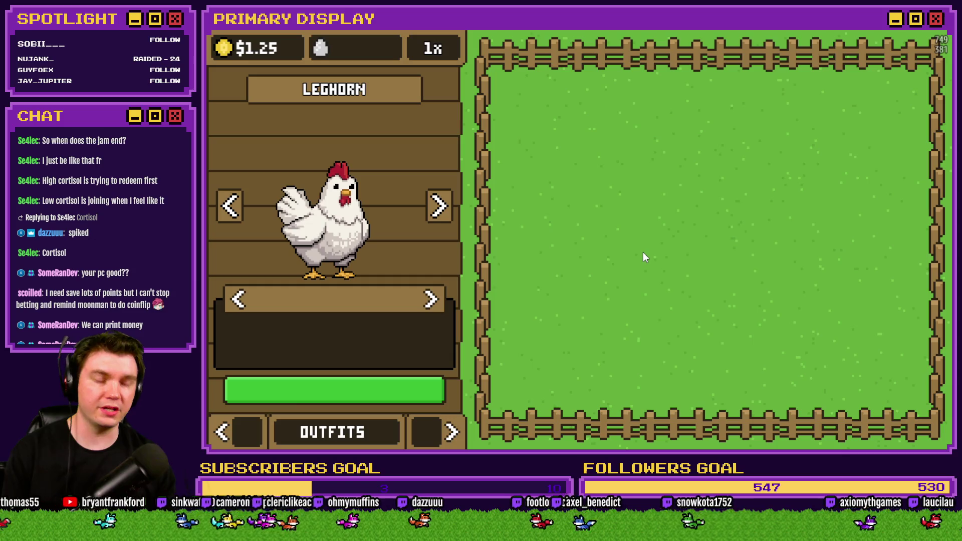
{"action": "left_click", "coordinate": [434, 306]}
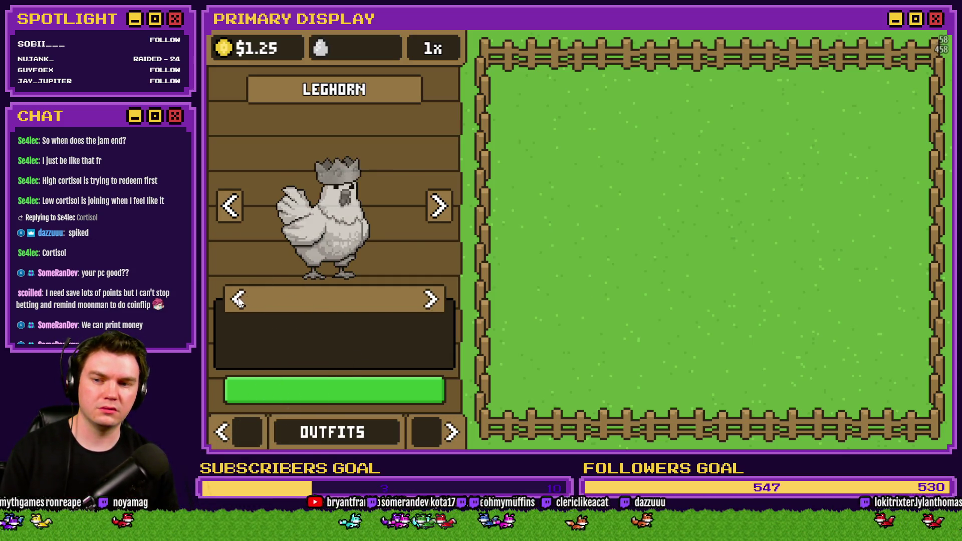
{"action": "left_click", "coordinate": [237, 300]}
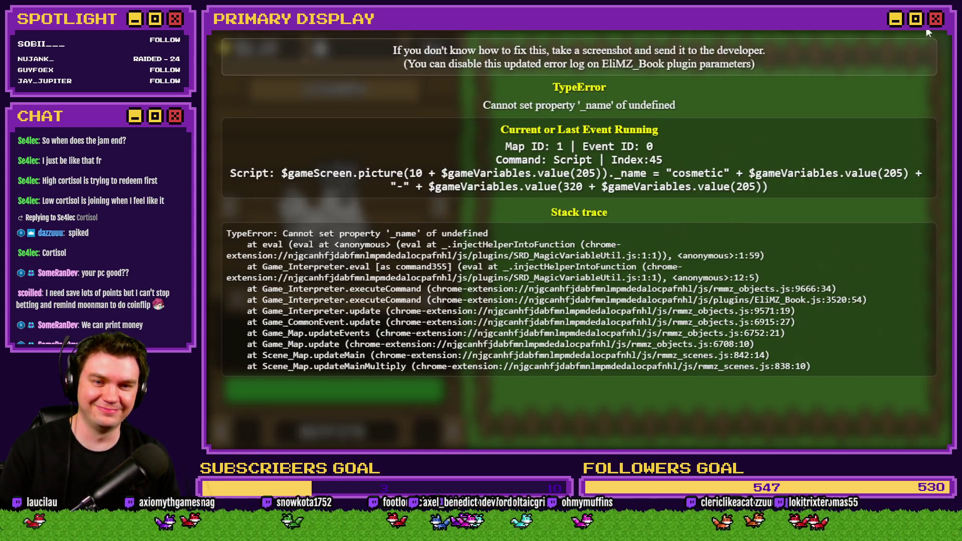
{"action": "left_click", "coordinate": [927, 29]}
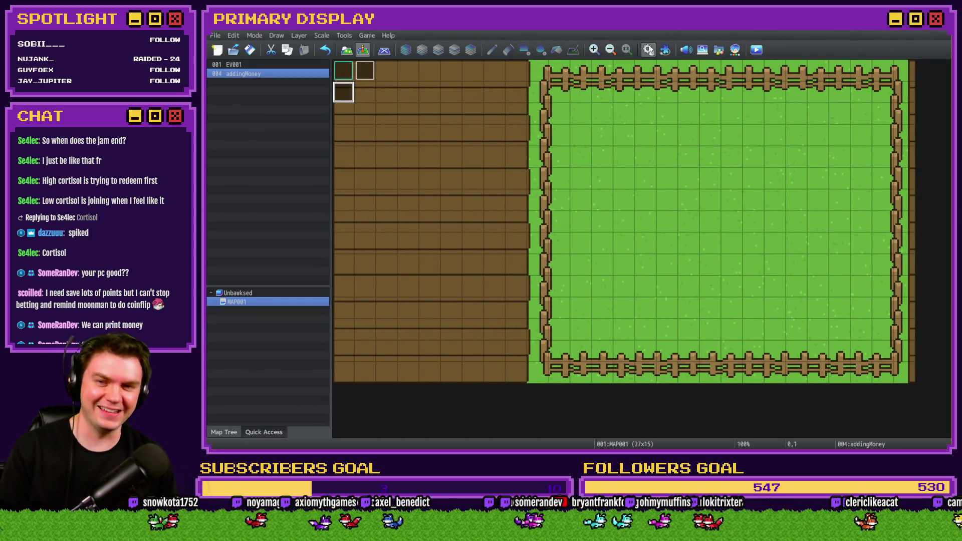
Open the Database, scroll through CosmeticMenuInteractions' script contents, then close it
{"action": "left_click", "coordinate": [649, 50]}
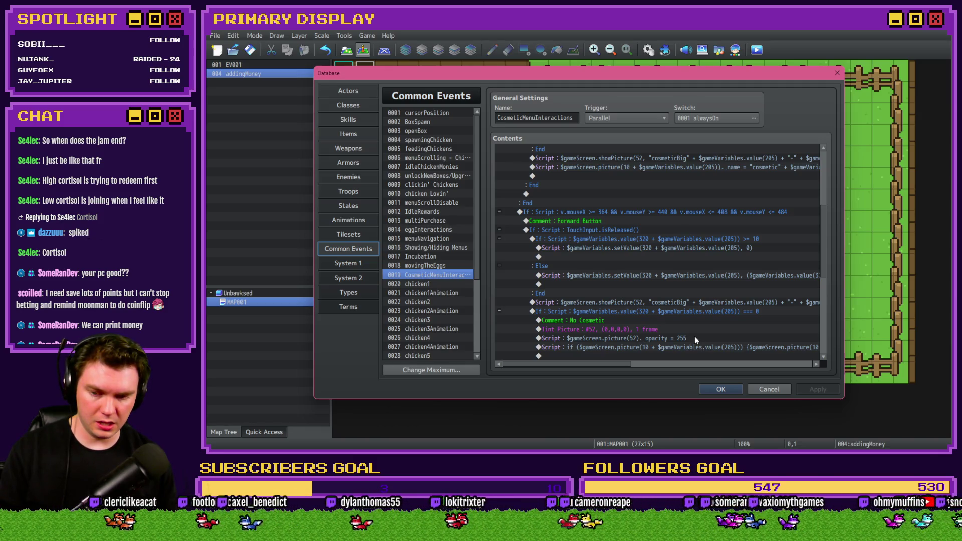
{"action": "scroll", "coordinate": [695, 339], "scroll_direction": "down", "scroll_amount": 2}
{"action": "scroll", "coordinate": [648, 307], "scroll_direction": "down", "scroll_amount": 2}
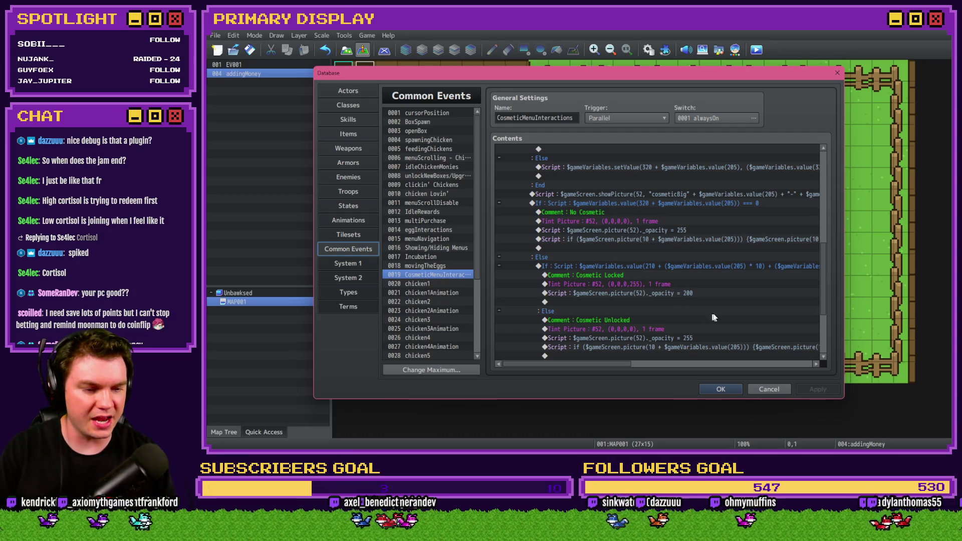
{"action": "left_click", "coordinate": [721, 390]}
Inspect the EliMZ_Book plugin entry, then launch a playtest, saving the project first
{"action": "left_click", "coordinate": [649, 49]}
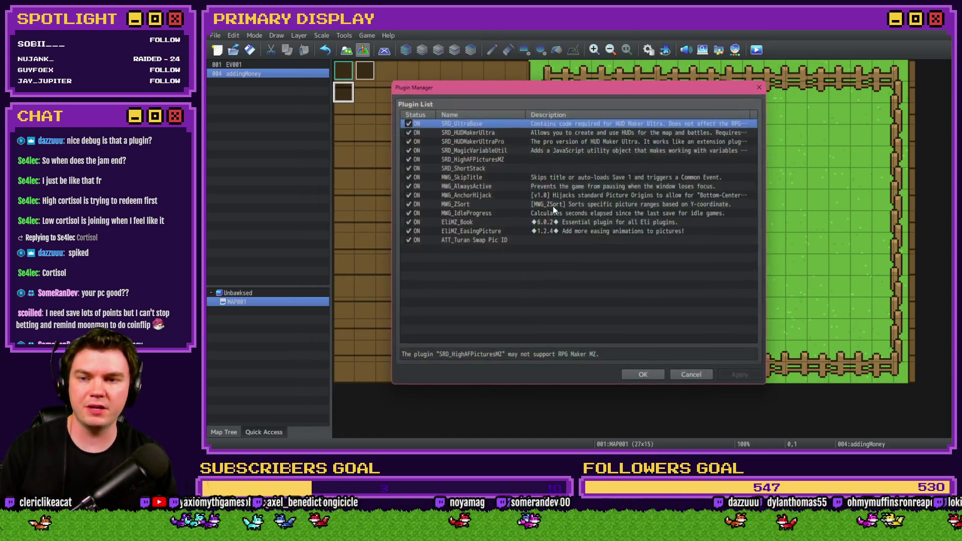
{"action": "left_click", "coordinate": [474, 223]}
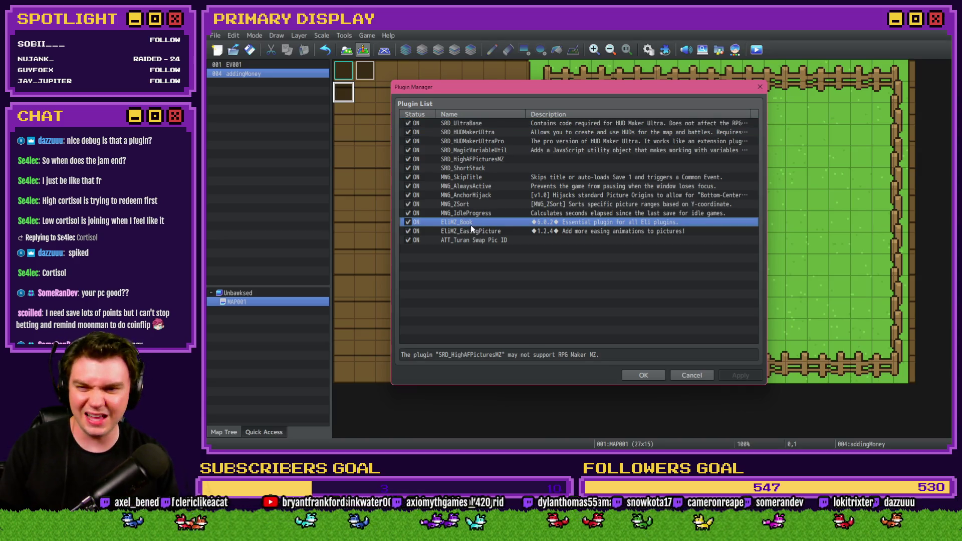
{"action": "left_click", "coordinate": [644, 375]}
{"action": "left_click", "coordinate": [756, 50]}
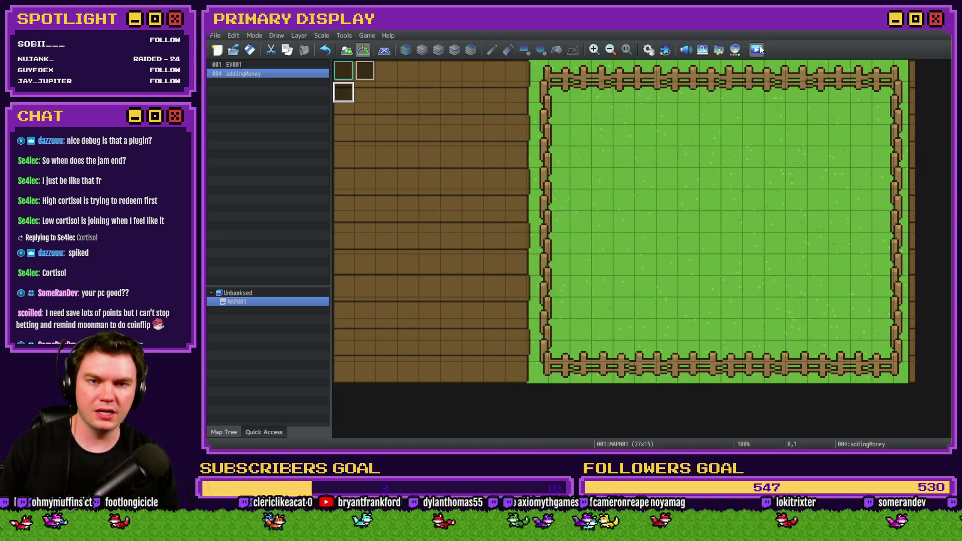
{"action": "left_click", "coordinate": [573, 254]}
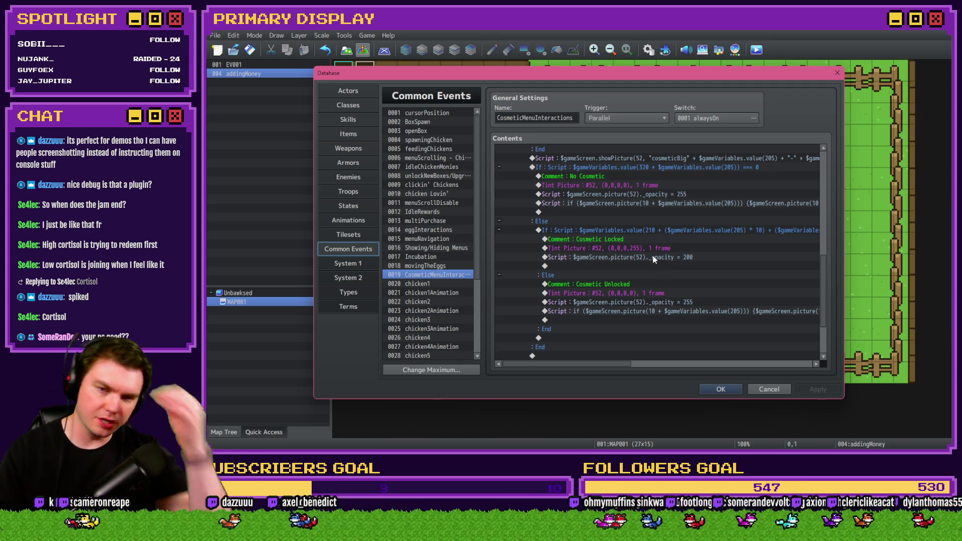
{"action": "left_click", "coordinate": [655, 267]}
{"action": "double_click", "coordinate": [654, 267]}
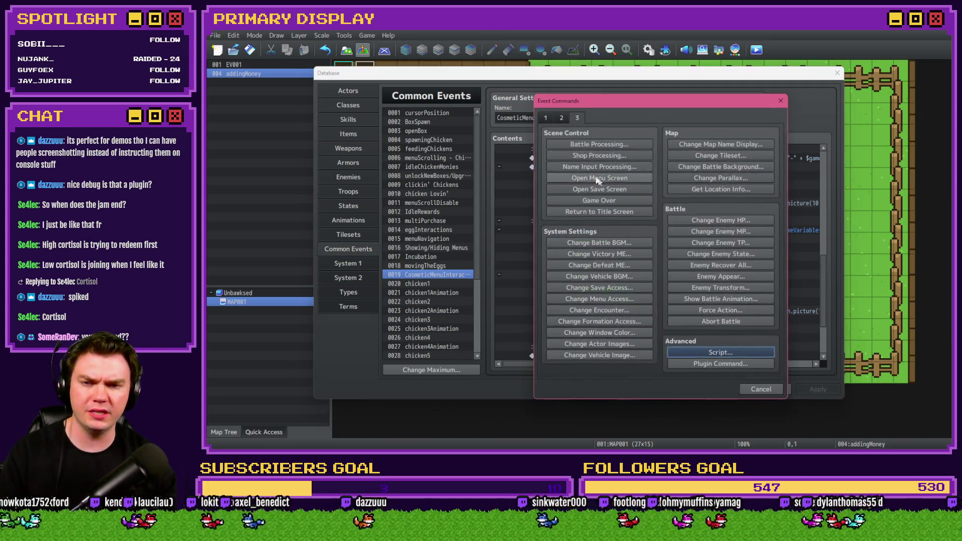
{"action": "left_click", "coordinate": [605, 286]}
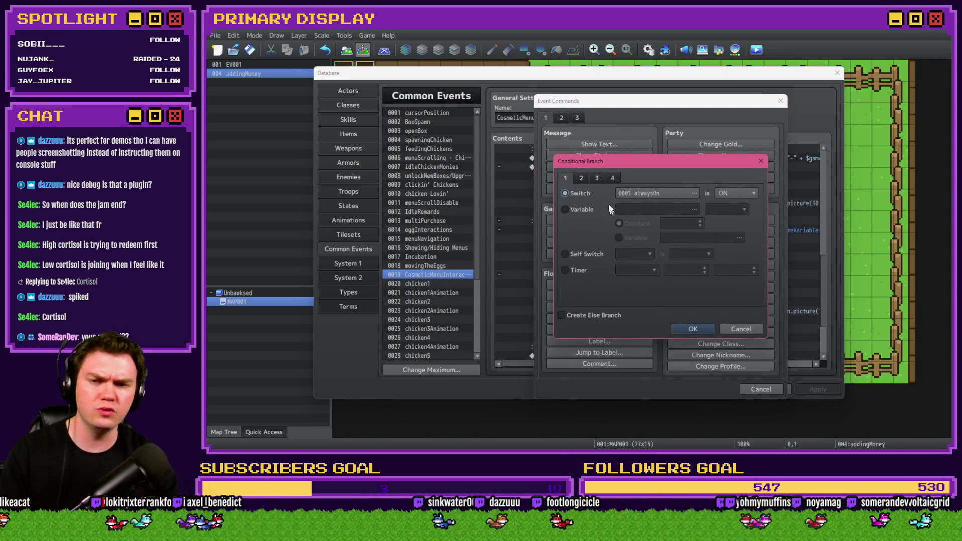
{"action": "left_click", "coordinate": [582, 209]}
{"action": "left_click", "coordinate": [640, 209]}
{"action": "key", "text": "Up"}
{"action": "key", "text": "Up"}
{"action": "key", "text": "Up"}
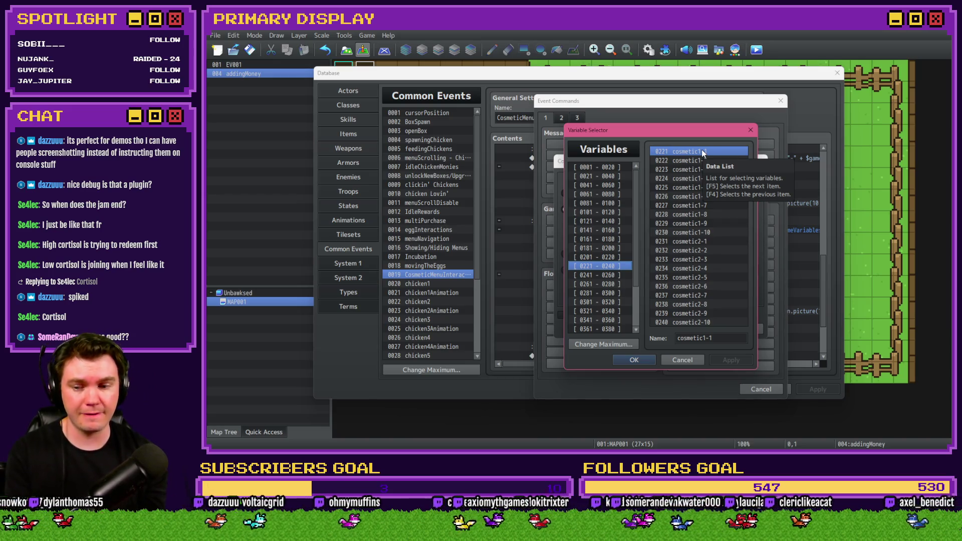
{"action": "key", "text": "Escape"}
{"action": "key", "text": "Escape"}
{"action": "key", "text": "Escape"}
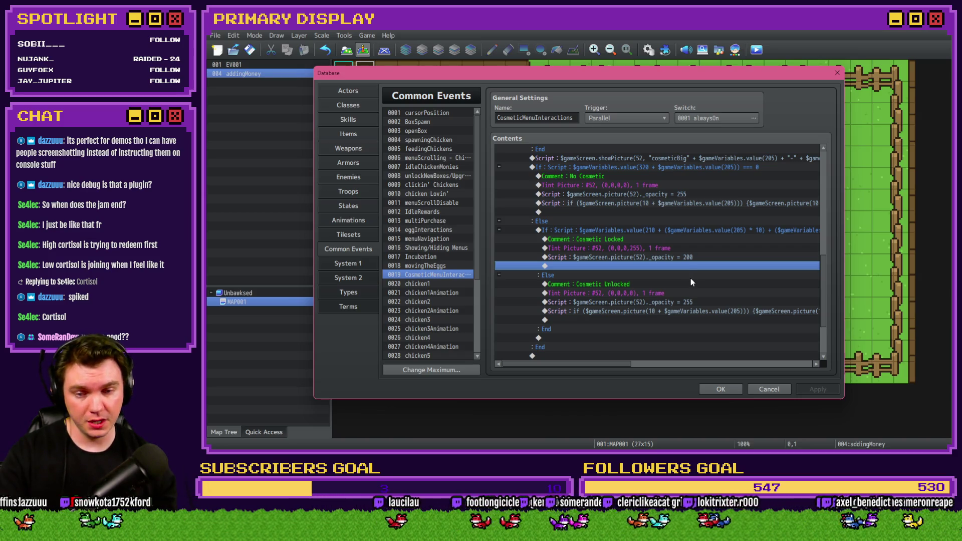
{"action": "key", "text": "alt+Tab"}
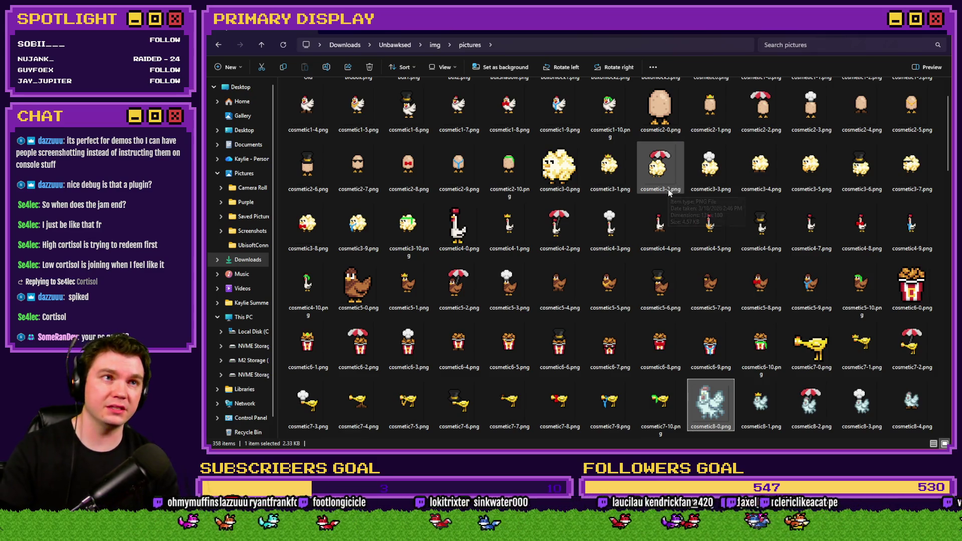
{"action": "mouse_move", "coordinate": [669, 189]}
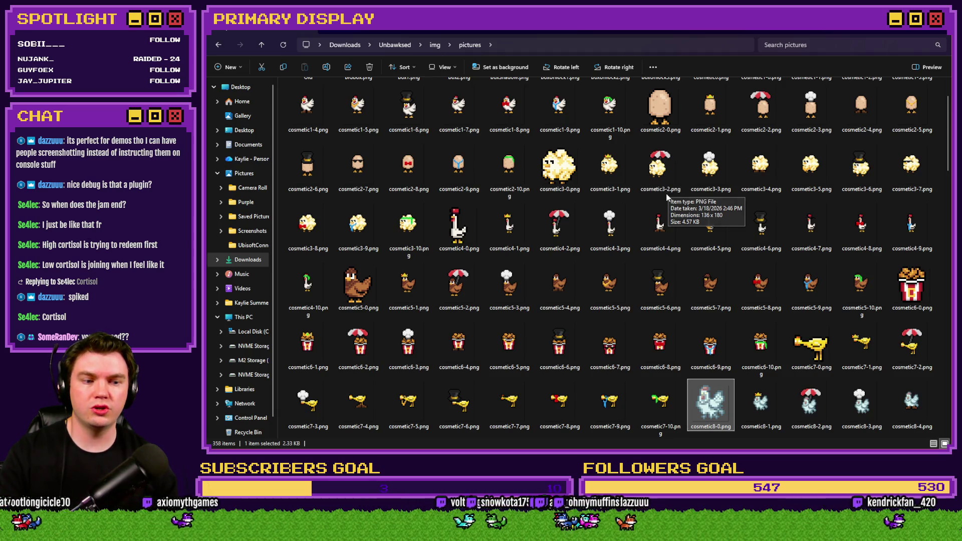
{"action": "left_click", "coordinate": [662, 190]}
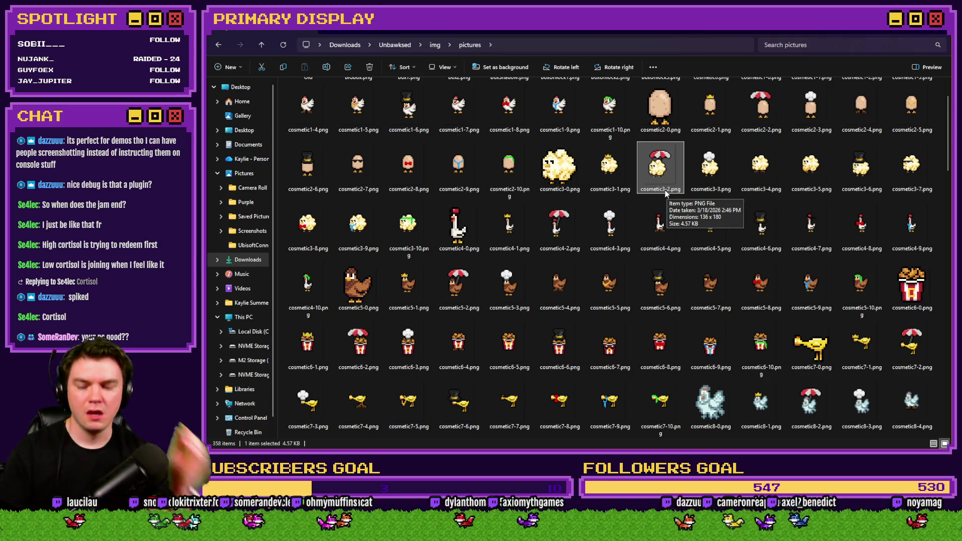
{"action": "key", "text": "alt+Tab"}
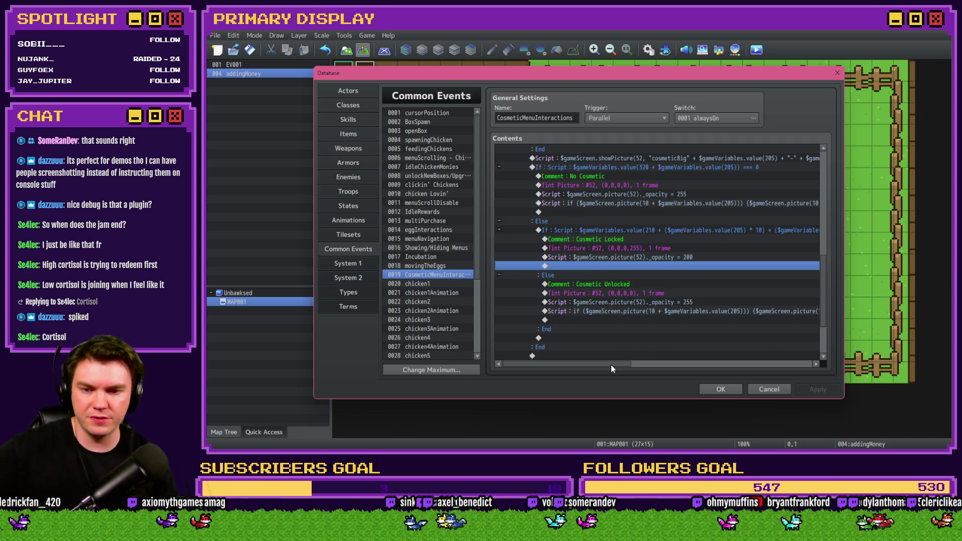
{"action": "left_click_drag", "start_coordinate": [612, 365], "coordinate": [639, 365]}
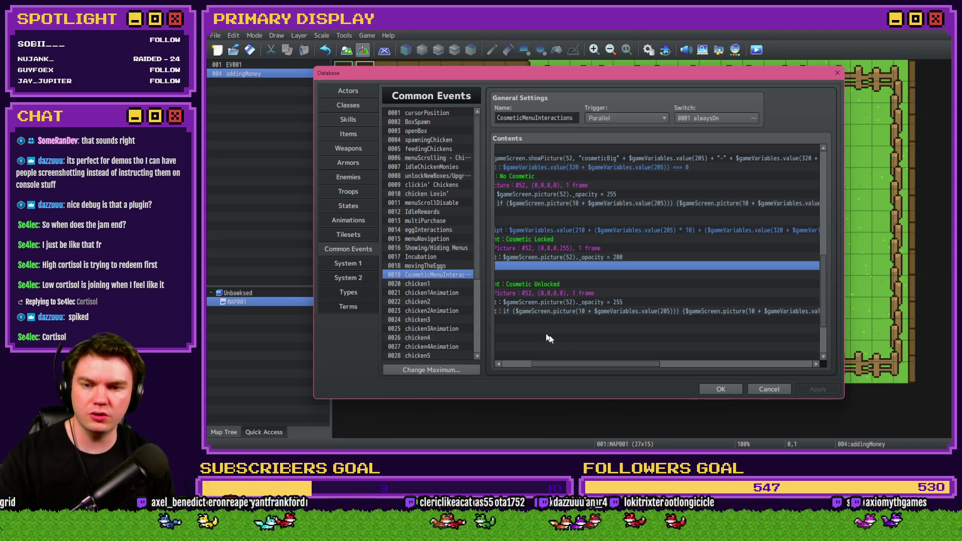
{"action": "left_click_drag", "start_coordinate": [585, 368], "coordinate": [525, 354]}
{"action": "scroll", "coordinate": [592, 320], "scroll_direction": "up", "scroll_amount": 4}
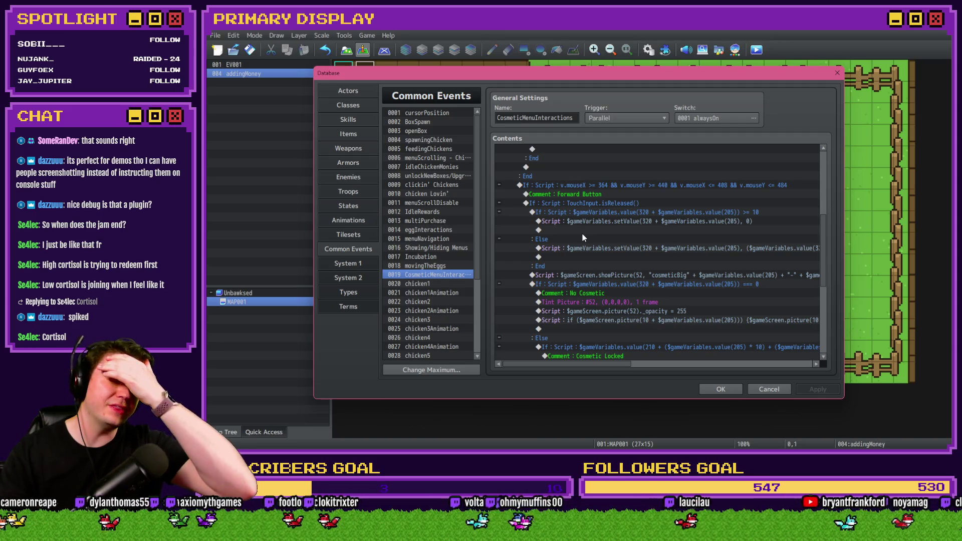
{"action": "double_click", "coordinate": [583, 231]}
{"action": "left_click", "coordinate": [584, 230]}
{"action": "left_click", "coordinate": [671, 180]}
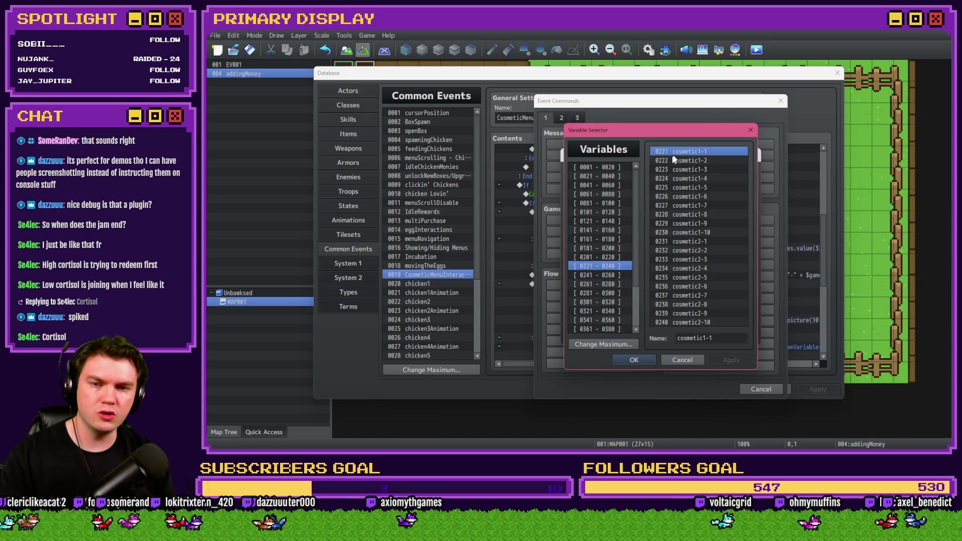
{"action": "left_click", "coordinate": [616, 285]}
{"action": "left_click", "coordinate": [617, 301]}
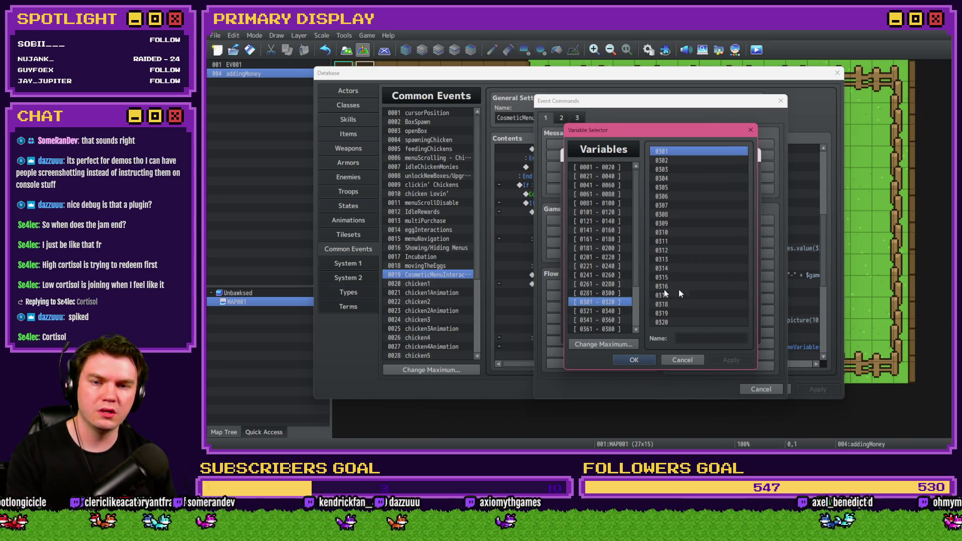
{"action": "key", "text": "Up"}
{"action": "key", "text": "Up"}
{"action": "key", "text": "Up"}
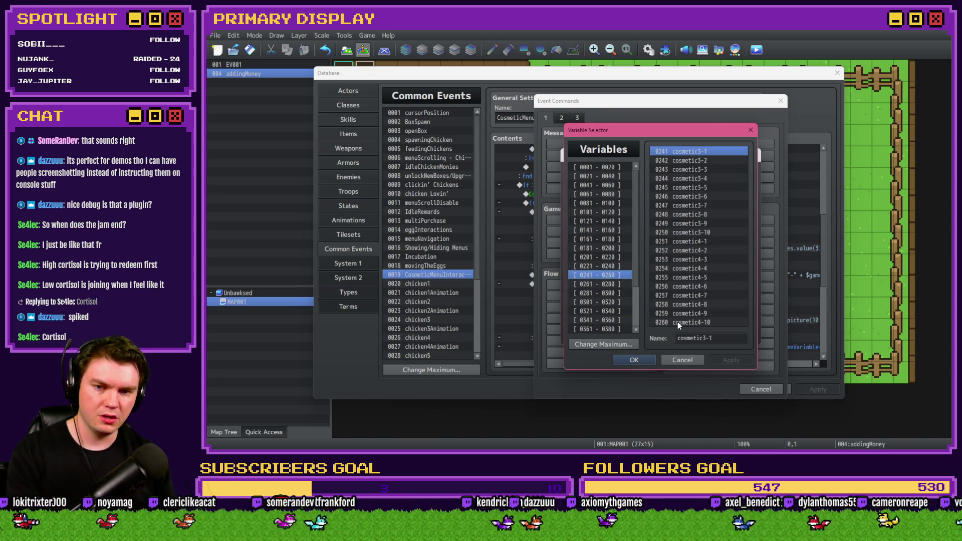
{"action": "key", "text": "Up"}
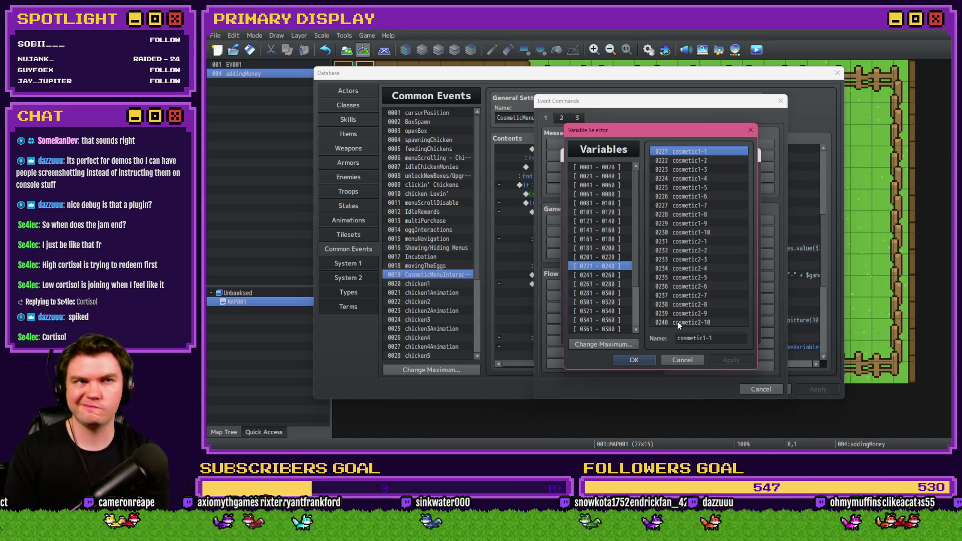
{"action": "key", "text": "Escape"}
{"action": "key", "text": "Escape"}
{"action": "key", "text": "Escape"}
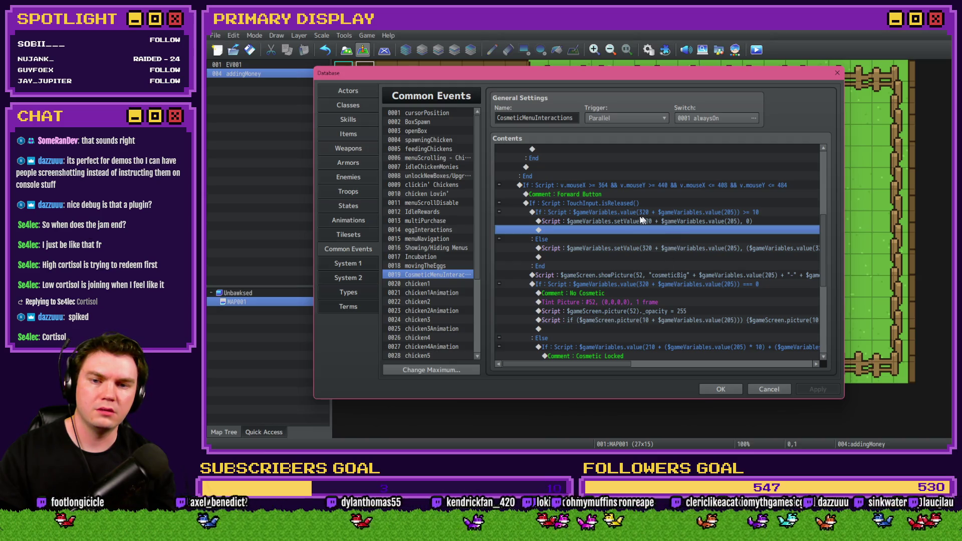
Inspect the Forward Button's value check, If block and showPicture script lines
{"action": "scroll", "coordinate": [627, 261], "scroll_direction": "down", "scroll_amount": 2}
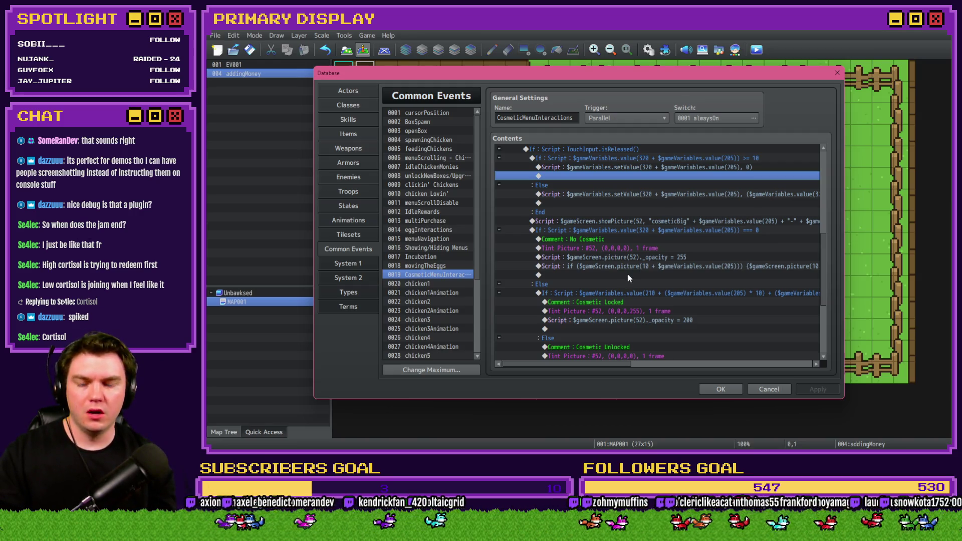
{"action": "scroll", "coordinate": [633, 249], "scroll_direction": "down", "scroll_amount": 2}
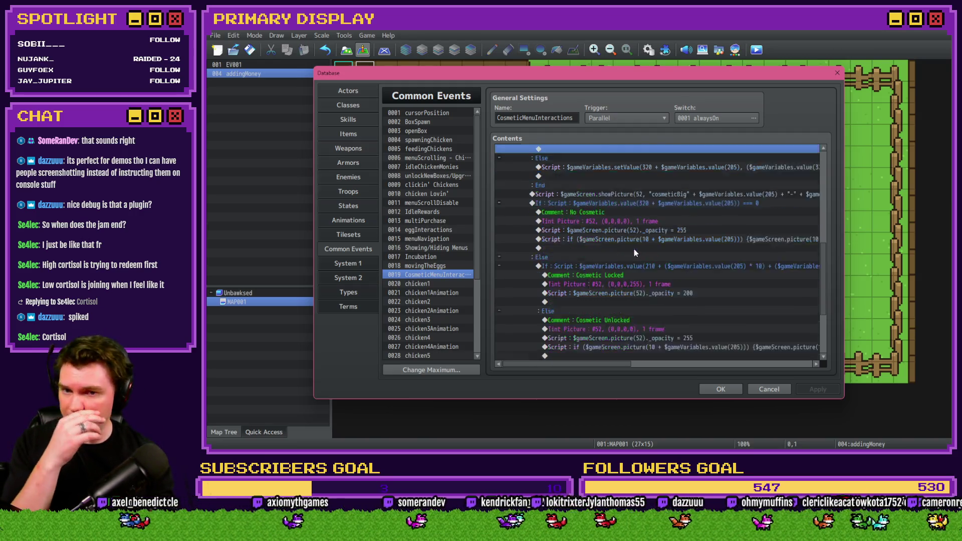
{"action": "scroll", "coordinate": [595, 281], "scroll_direction": "up", "scroll_amount": 2}
{"action": "scroll", "coordinate": [596, 281], "scroll_direction": "up", "scroll_amount": 2}
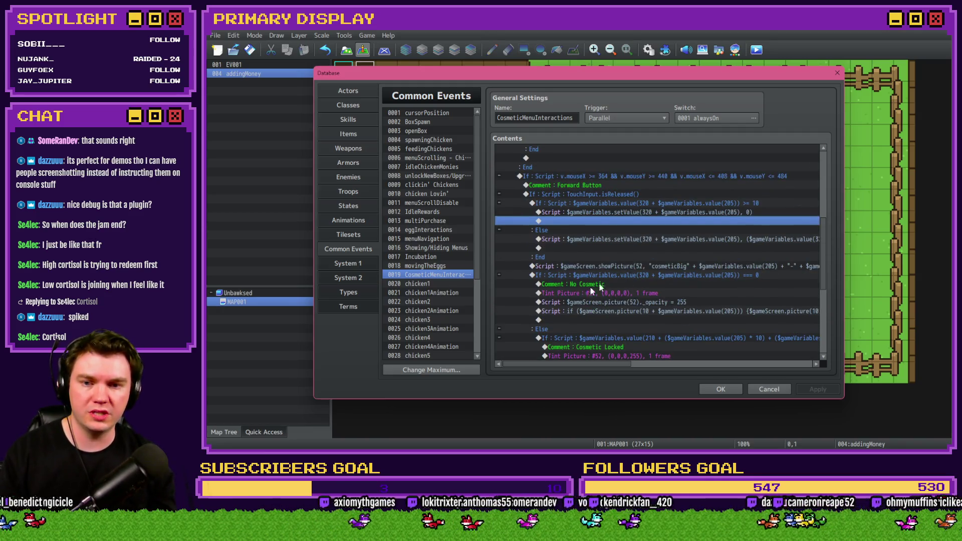
{"action": "scroll", "coordinate": [614, 286], "scroll_direction": "up", "scroll_amount": 4}
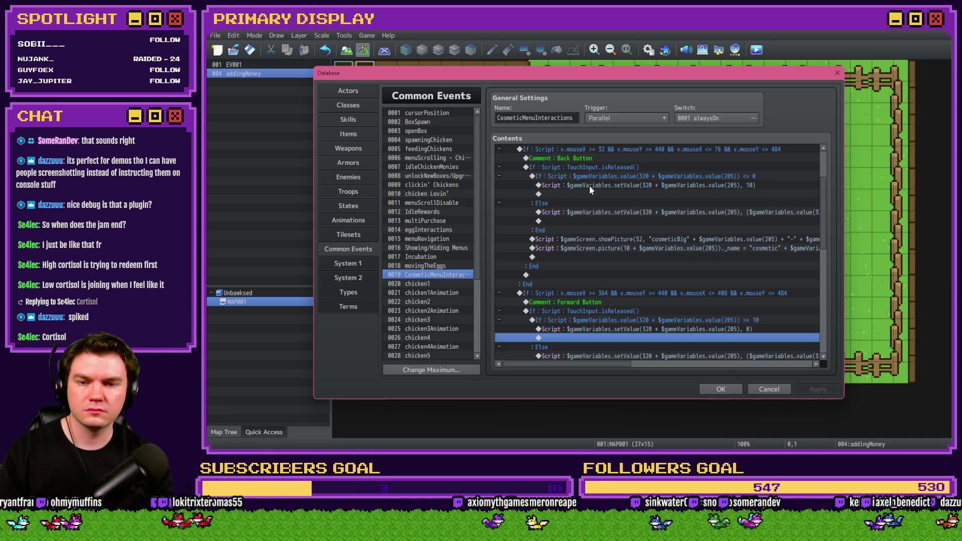
{"action": "left_click", "coordinate": [600, 176]}
{"action": "scroll", "coordinate": [593, 194], "scroll_direction": "down", "scroll_amount": 1}
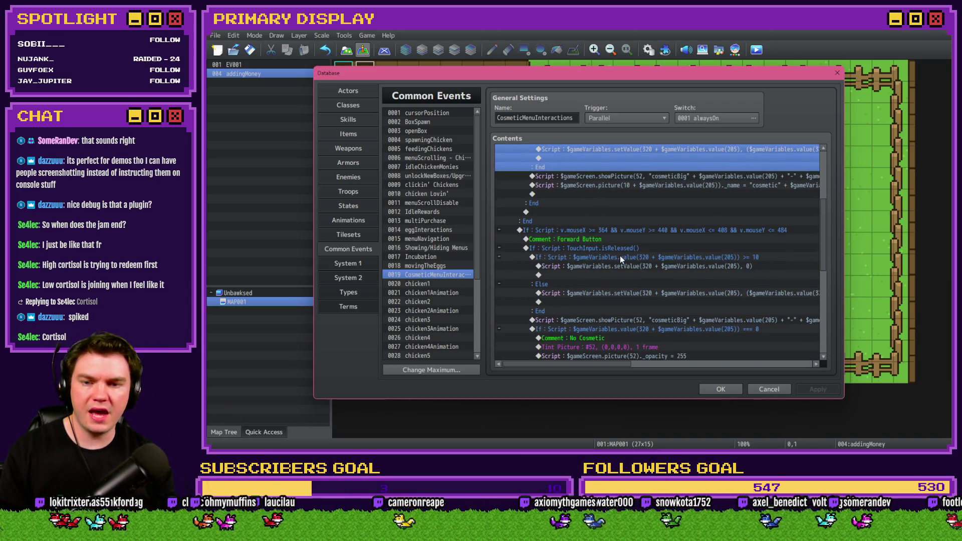
{"action": "left_click", "coordinate": [621, 258]}
{"action": "scroll", "coordinate": [621, 258], "scroll_direction": "down", "scroll_amount": 2}
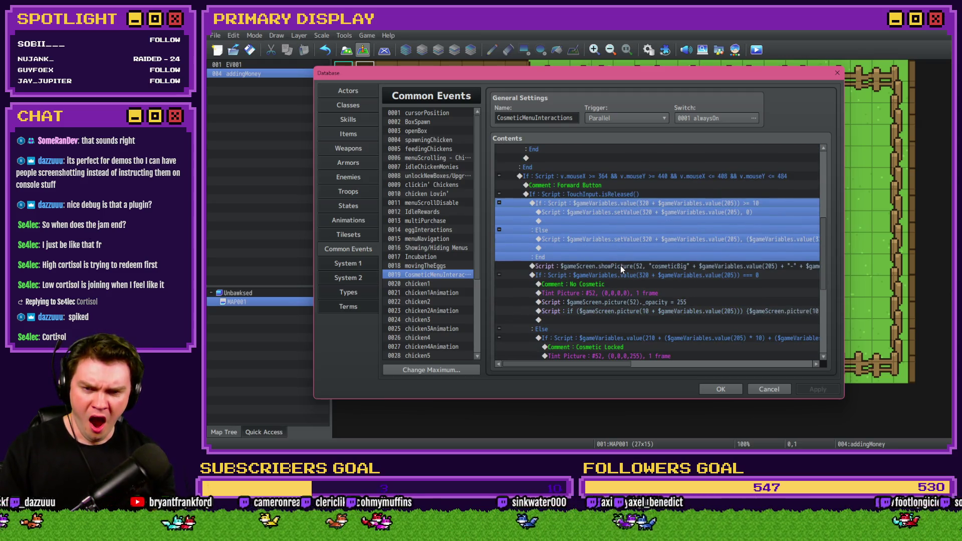
{"action": "left_click", "coordinate": [621, 267]}
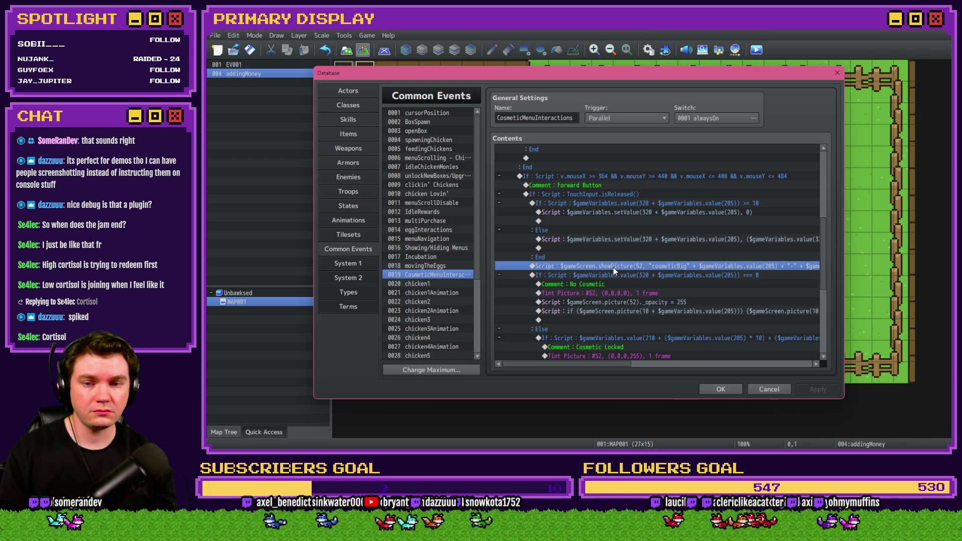
{"action": "scroll", "coordinate": [614, 270], "scroll_direction": "up", "scroll_amount": 4}
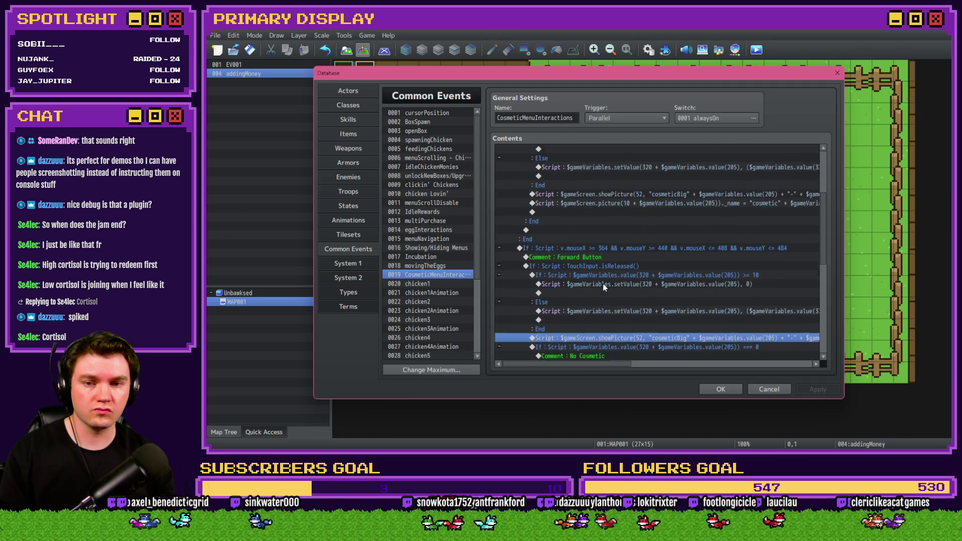
Delete the Back Button's showPicture and picture-name script lines
{"action": "left_click", "coordinate": [597, 214]}
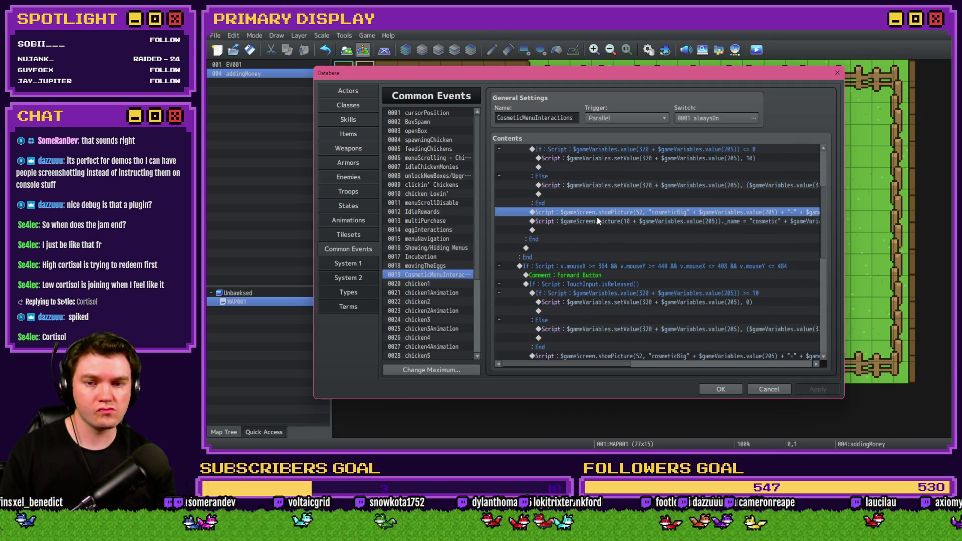
{"action": "left_click", "coordinate": [599, 220], "text": "shift"}
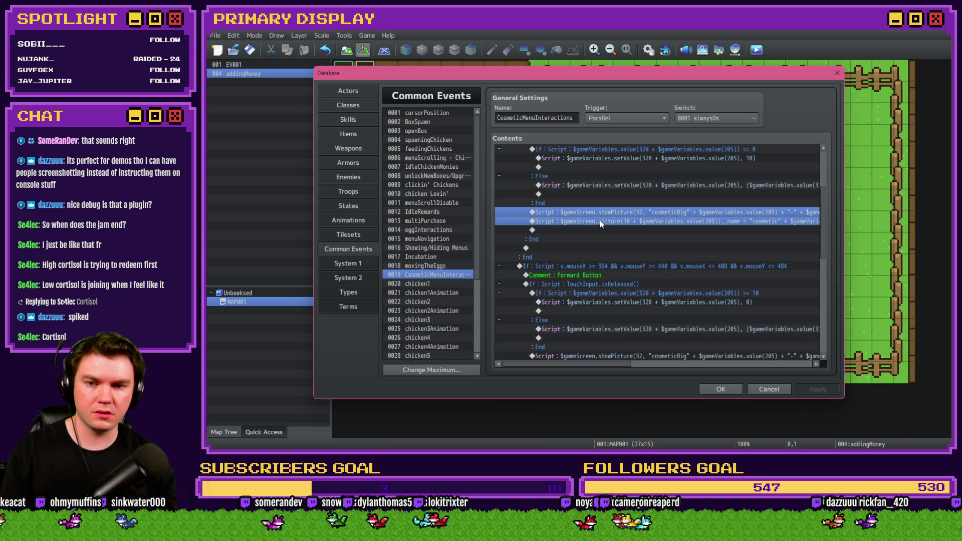
{"action": "key", "text": "Delete"}
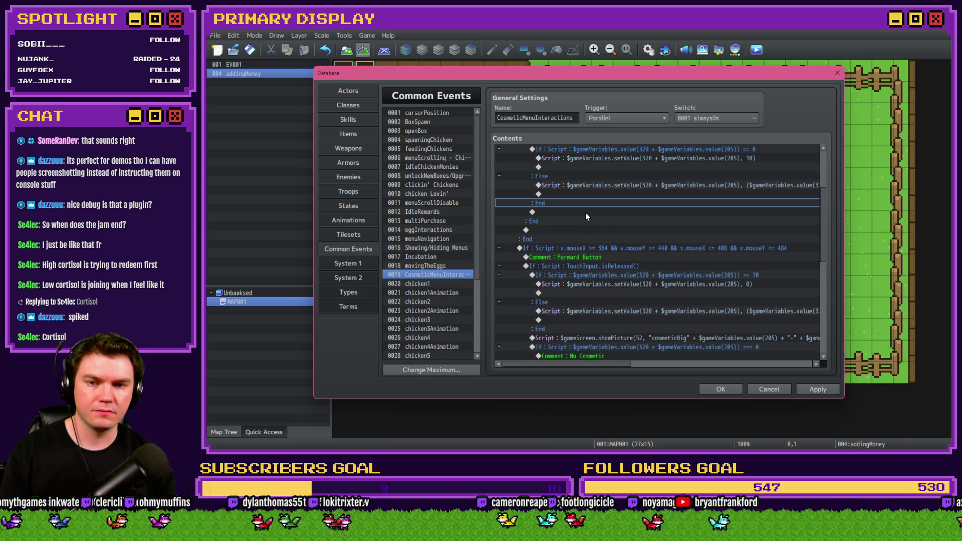
Select the Back Button's <= 0 check and Else branch, and add a new command there
{"action": "scroll", "coordinate": [586, 216], "scroll_direction": "up", "scroll_amount": 2}
{"action": "left_click", "coordinate": [593, 197]}
{"action": "left_click", "coordinate": [596, 231]}
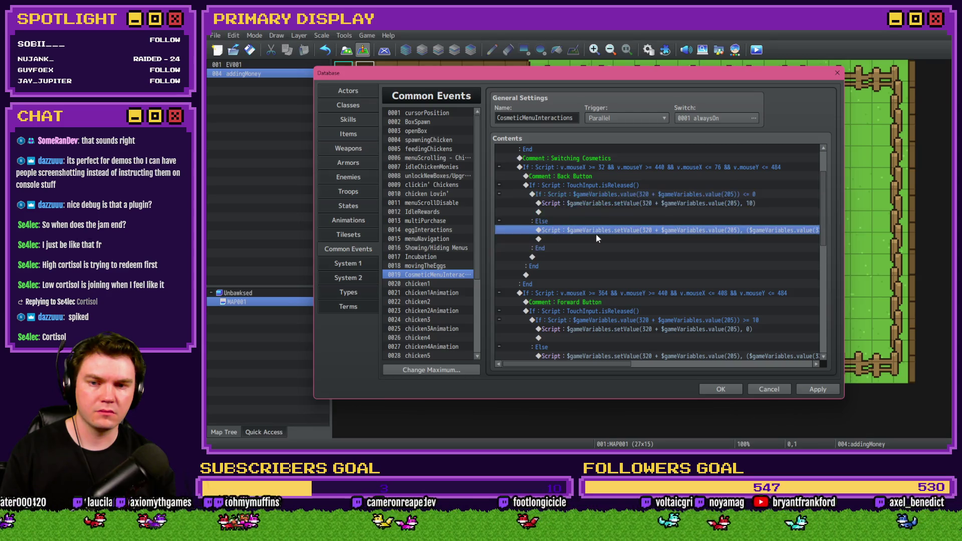
{"action": "scroll", "coordinate": [593, 257], "scroll_direction": "down", "scroll_amount": 3}
{"action": "scroll", "coordinate": [593, 258], "scroll_direction": "up", "scroll_amount": 3}
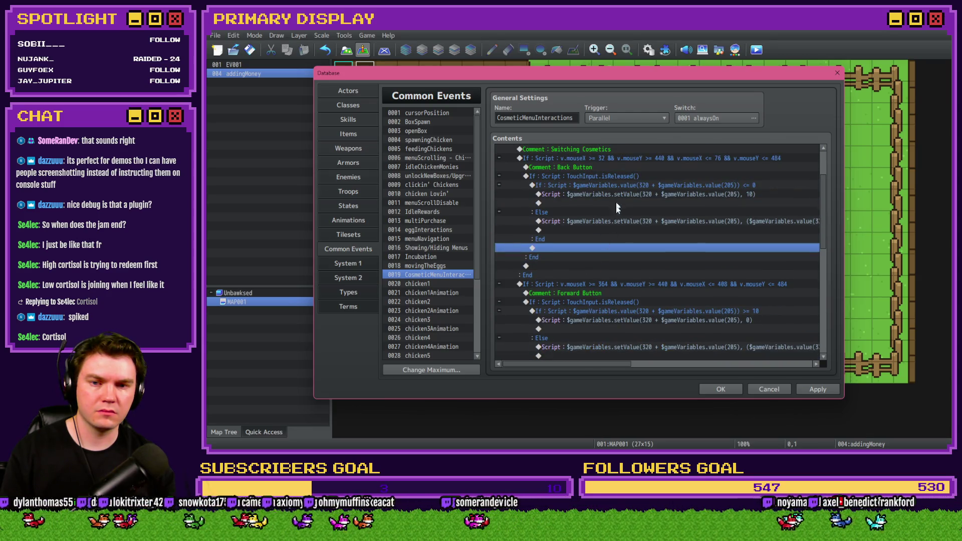
{"action": "scroll", "coordinate": [615, 211], "scroll_direction": "down", "scroll_amount": 3}
{"action": "scroll", "coordinate": [589, 310], "scroll_direction": "up", "scroll_amount": 2}
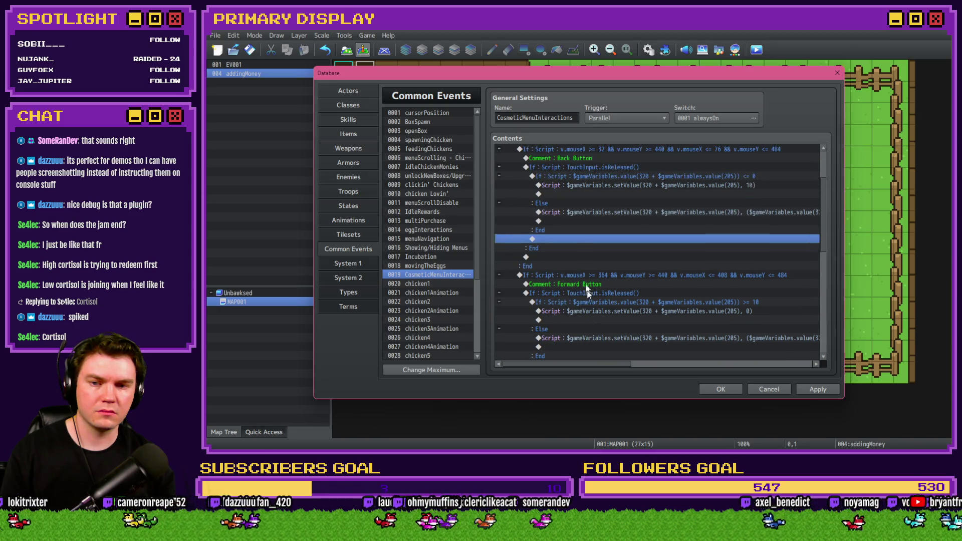
{"action": "double_click", "coordinate": [567, 238]}
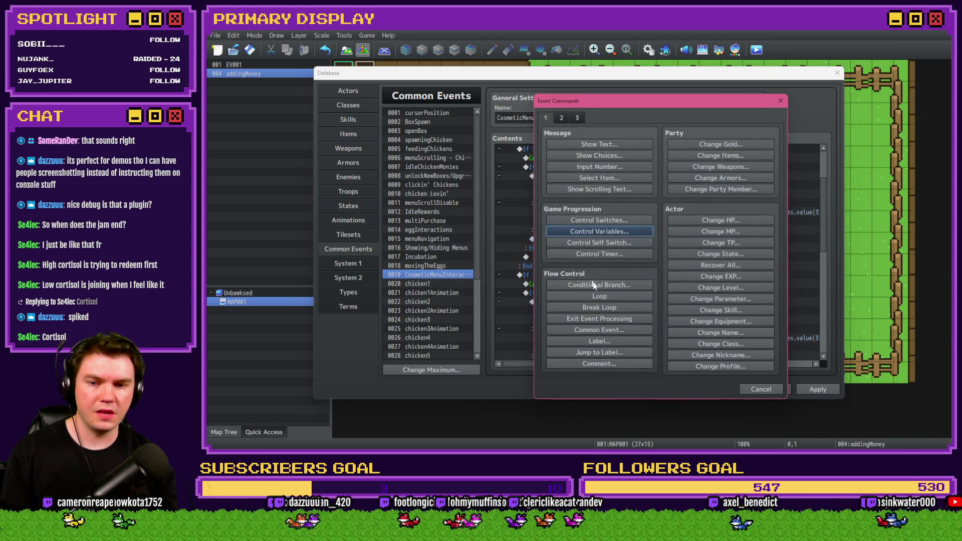
Add a Jump to Label updatePictures command in the Back Button branch
{"action": "left_click", "coordinate": [615, 354]}
{"action": "type", "text": "updatePictures"}
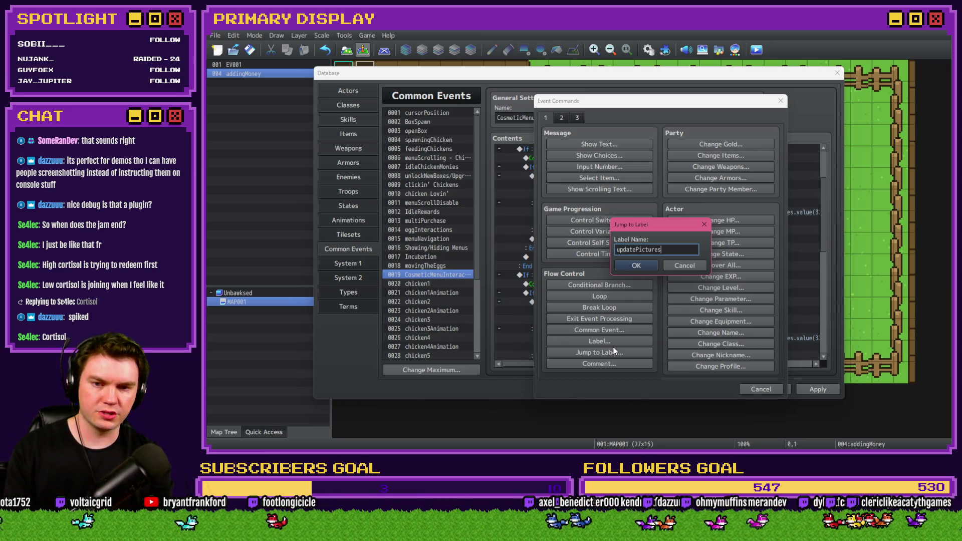
{"action": "key", "text": "Return"}
{"action": "scroll", "coordinate": [593, 256], "scroll_direction": "down", "scroll_amount": 3}
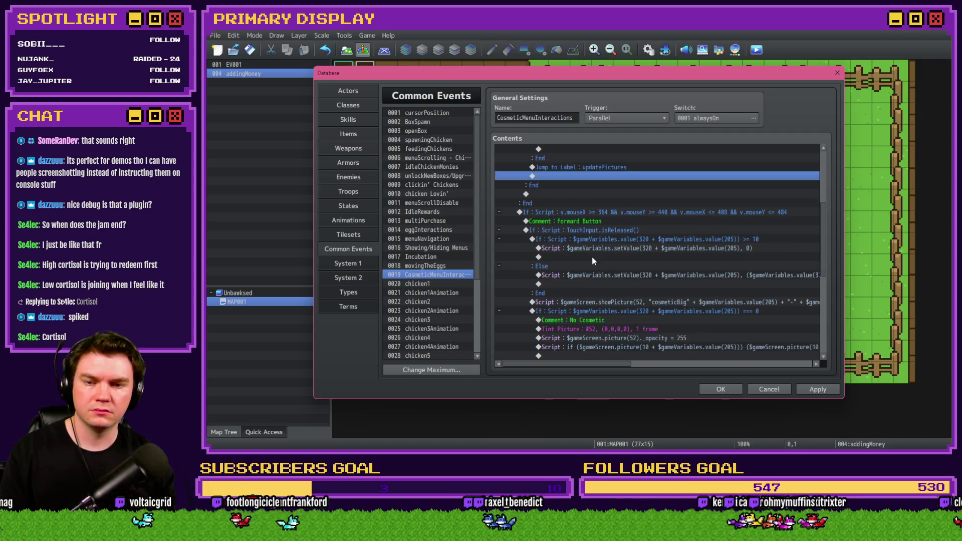
Insert an updatePictures label above the Forward Button's showPicture line and close the Database
{"action": "key", "text": "Return"}
{"action": "left_click", "coordinate": [612, 345]}
{"action": "type", "text": "updatePictures"}
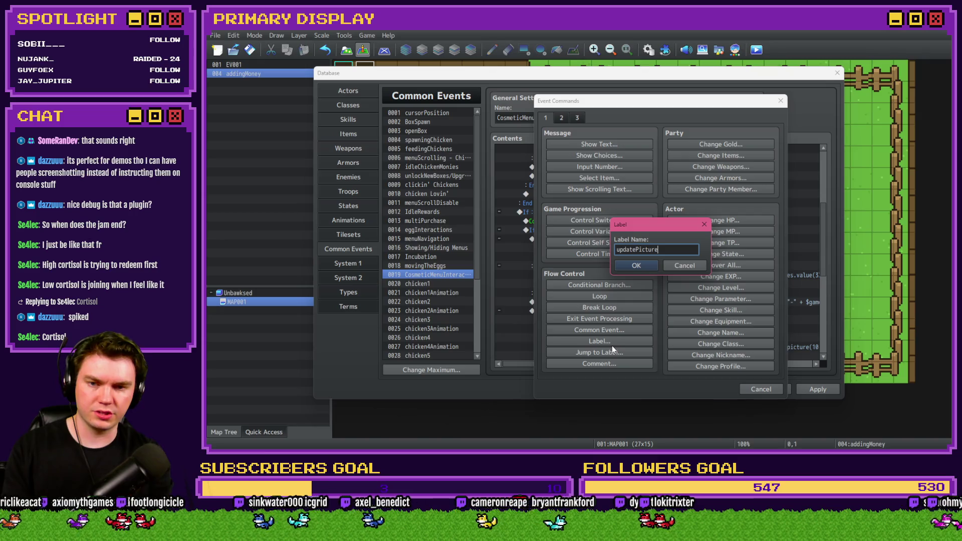
{"action": "key", "text": "Return"}
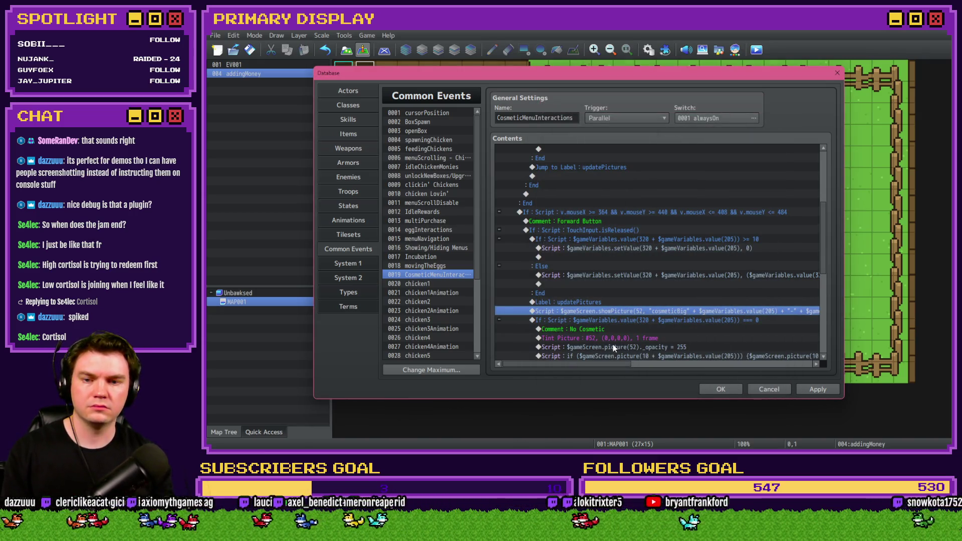
{"action": "scroll", "coordinate": [689, 317], "scroll_direction": "down", "scroll_amount": 5}
{"action": "scroll", "coordinate": [662, 202], "scroll_direction": "down", "scroll_amount": 1}
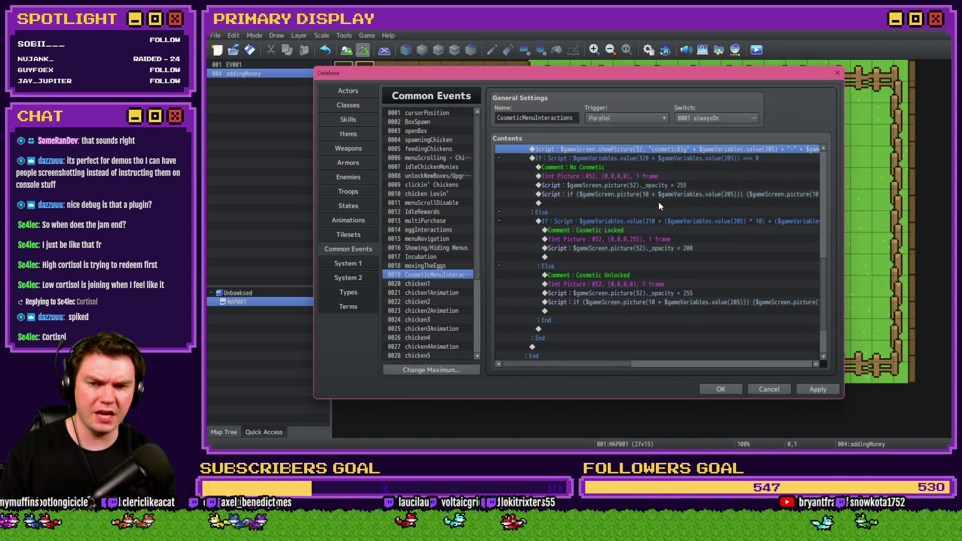
{"action": "left_click", "coordinate": [721, 390]}
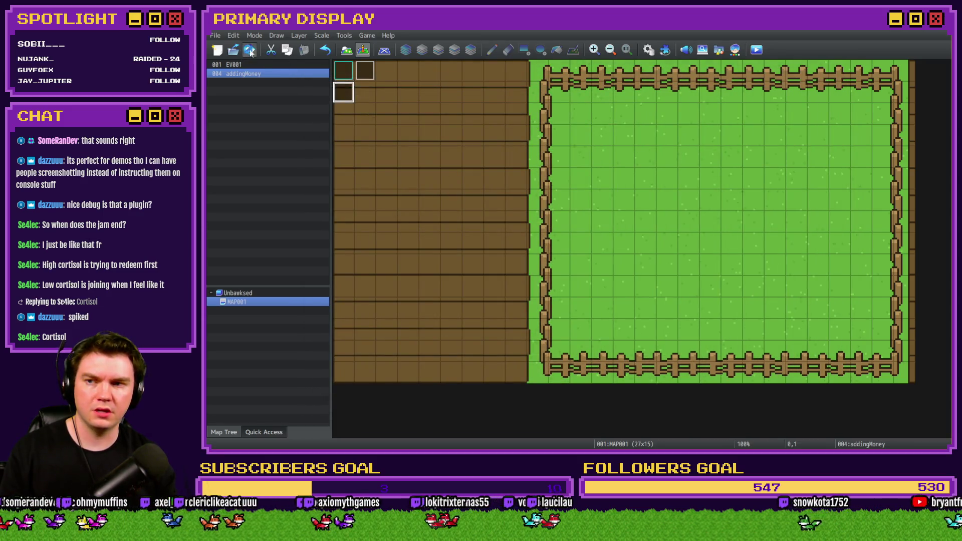
Start a playtest, add debug money, and go to the shop's outfits page
{"action": "left_click", "coordinate": [755, 51]}
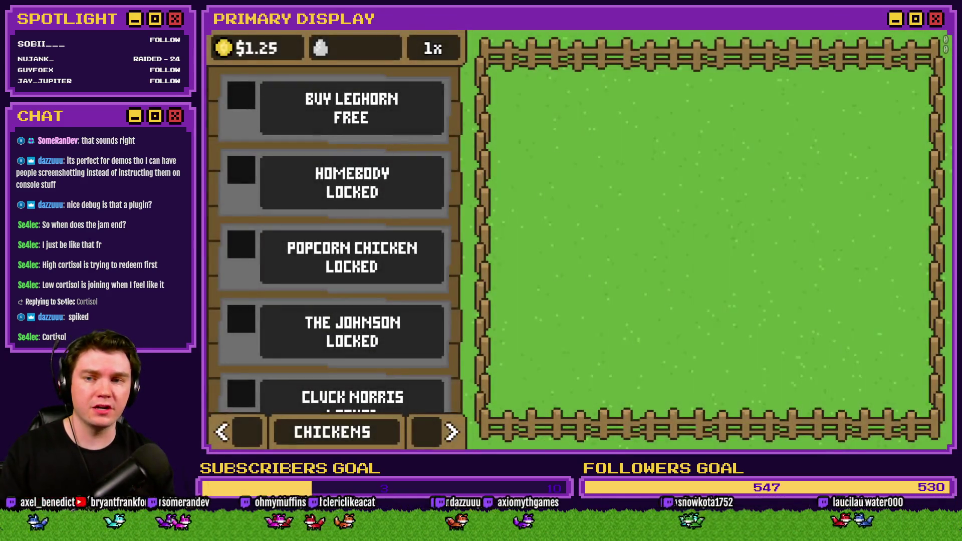
{"action": "left_click", "coordinate": [221, 49]}
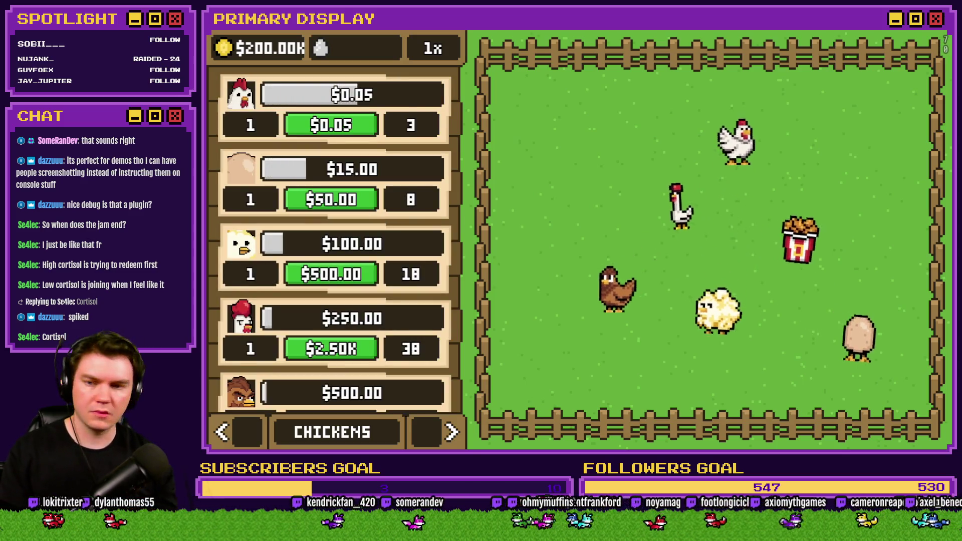
{"action": "left_click", "coordinate": [444, 434]}
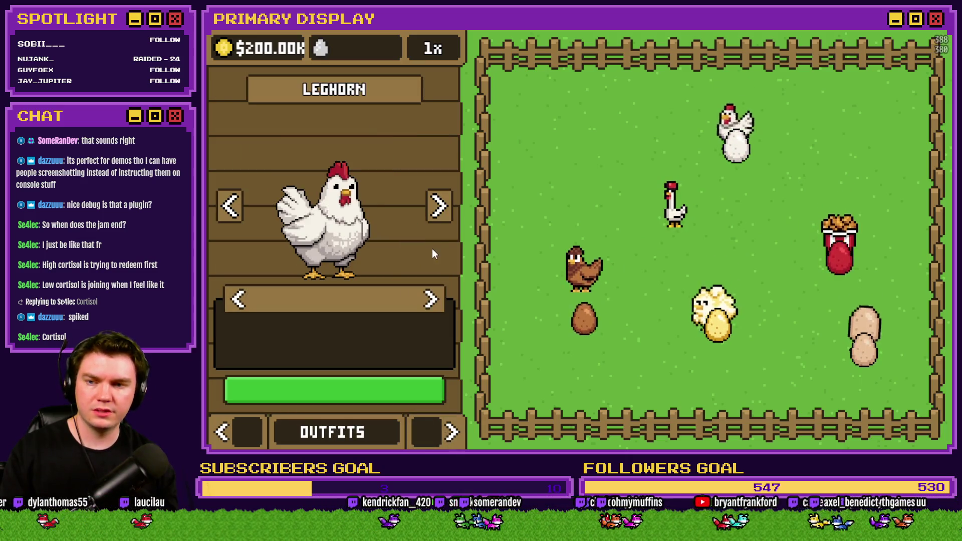
Step to Cluck Norris and cycle its outfits back to the default look
{"action": "left_click", "coordinate": [438, 207]}
{"action": "left_click", "coordinate": [437, 206]}
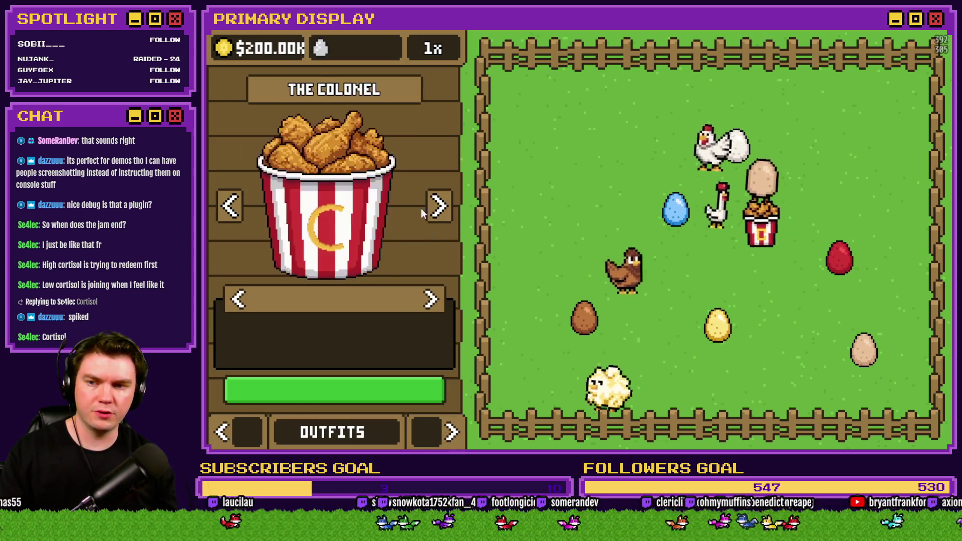
{"action": "left_click", "coordinate": [437, 206]}
{"action": "left_click", "coordinate": [239, 300]}
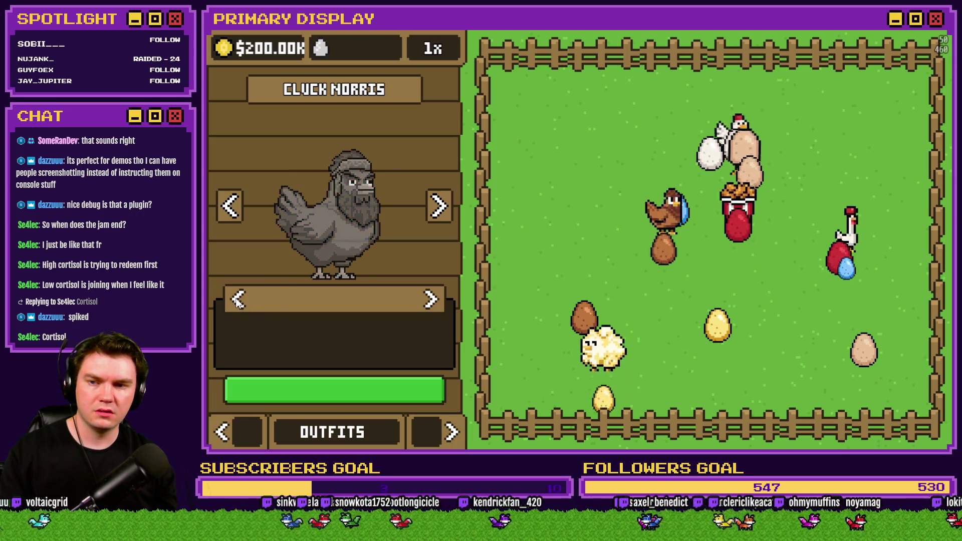
{"action": "left_click", "coordinate": [239, 299]}
{"action": "left_click", "coordinate": [238, 300]}
Step to Poultrygeist and cycle its outfits, ending on the crown
{"action": "left_click", "coordinate": [439, 210]}
{"action": "left_click", "coordinate": [440, 209]}
{"action": "left_click", "coordinate": [430, 300]}
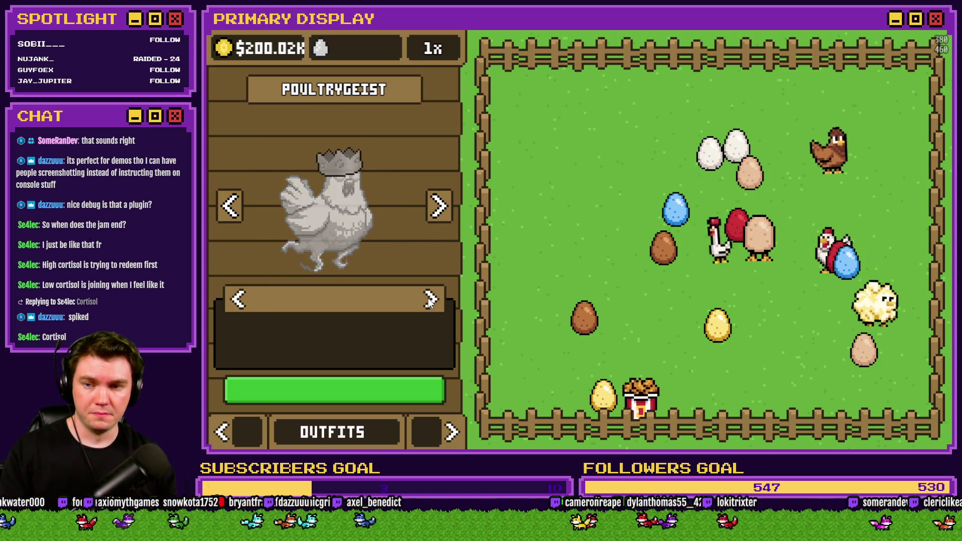
{"action": "left_click", "coordinate": [430, 300]}
{"action": "left_click", "coordinate": [430, 300]}
{"action": "left_click", "coordinate": [239, 301]}
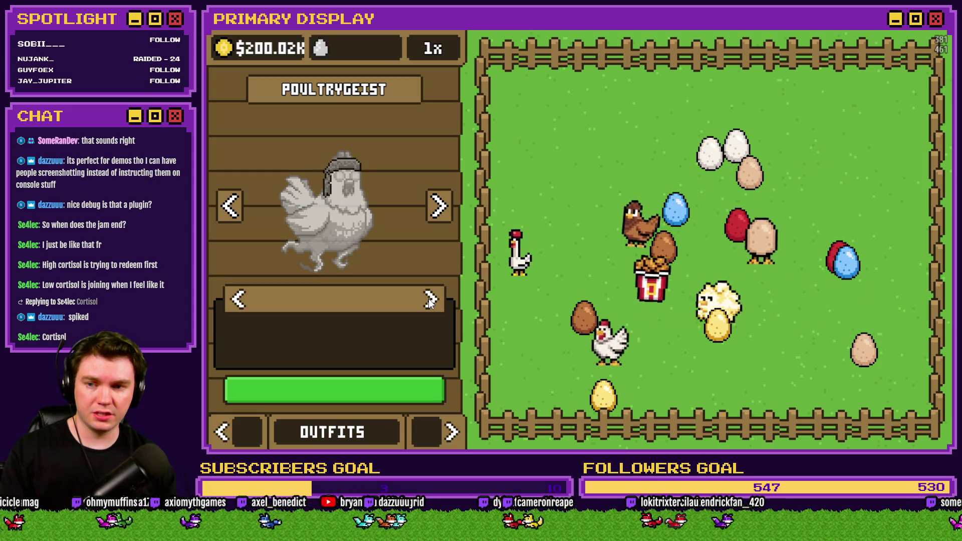
{"action": "left_click", "coordinate": [239, 301]}
Step back to The Johnson preview, then switch to the nests page
{"action": "left_click", "coordinate": [223, 217]}
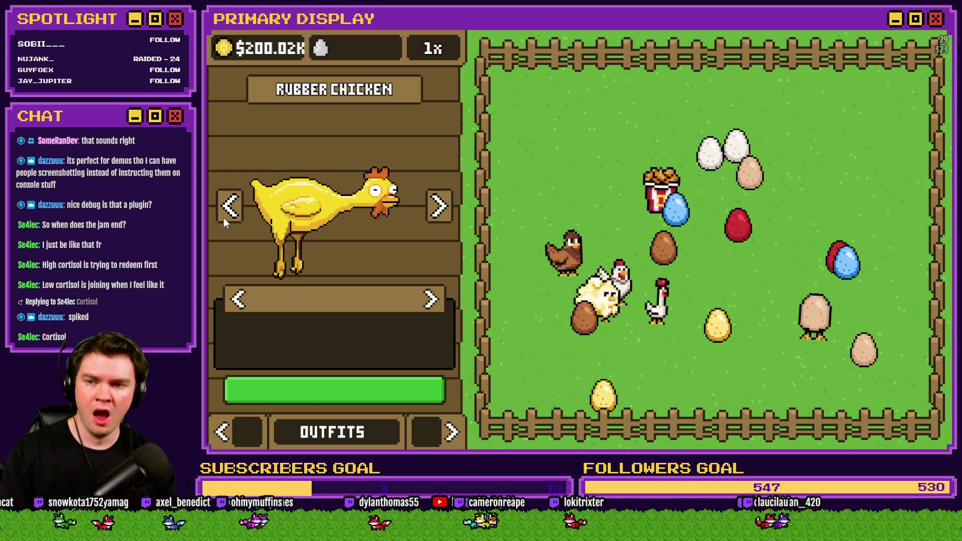
{"action": "left_click", "coordinate": [224, 218]}
{"action": "left_click", "coordinate": [224, 217]}
{"action": "left_click", "coordinate": [224, 218]}
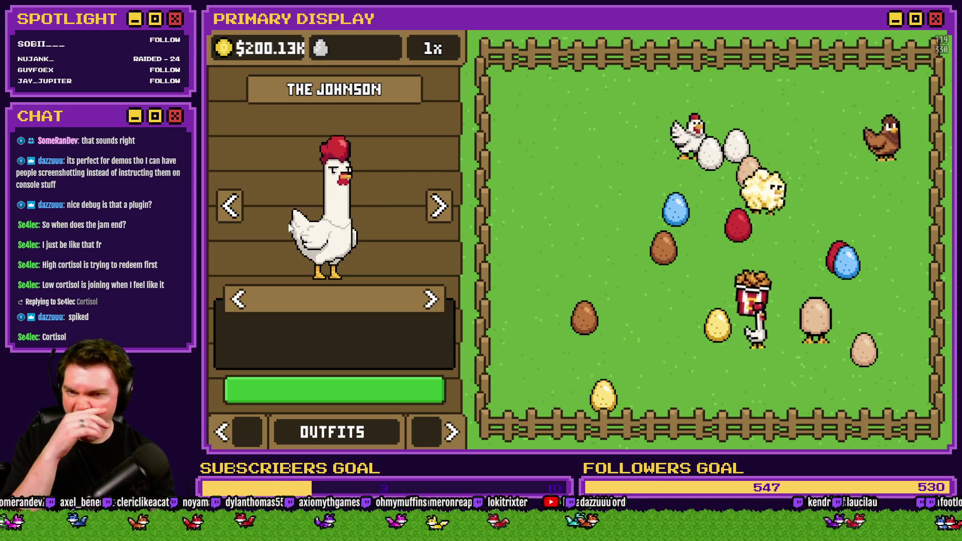
{"action": "left_click", "coordinate": [235, 438]}
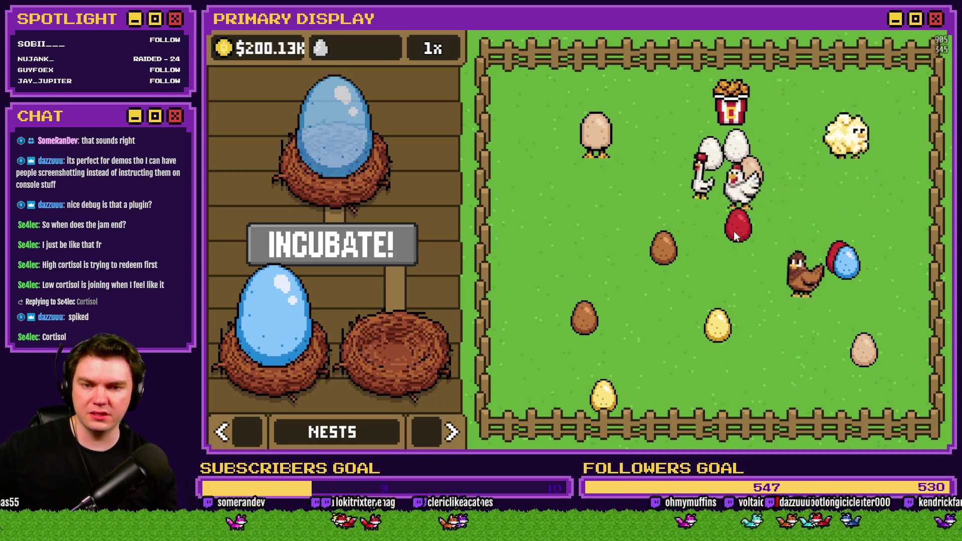
Nest the red egg, incubate, and hatch the blue egg into a chick
{"action": "left_click_drag", "start_coordinate": [738, 225], "coordinate": [415, 338]}
{"action": "left_click", "coordinate": [379, 262]}
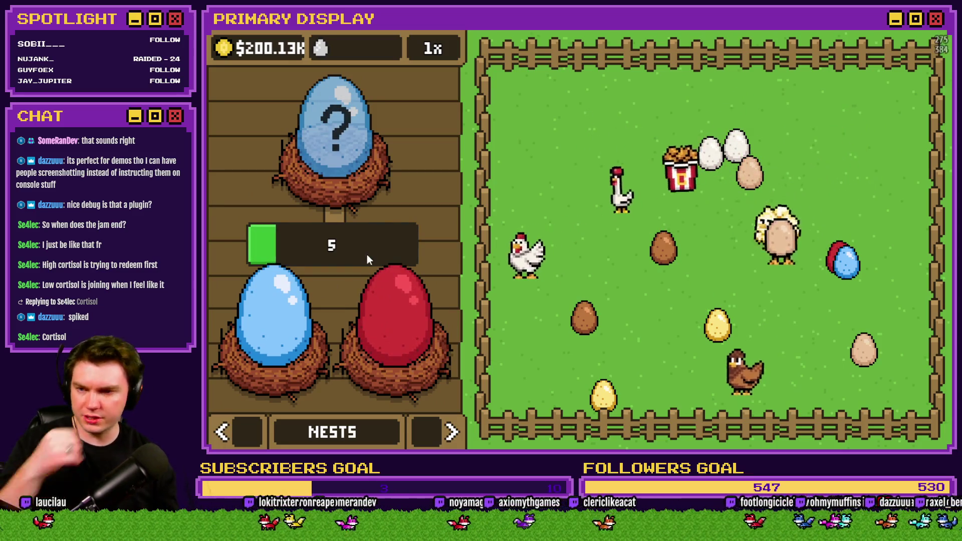
{"action": "left_click", "coordinate": [453, 432]}
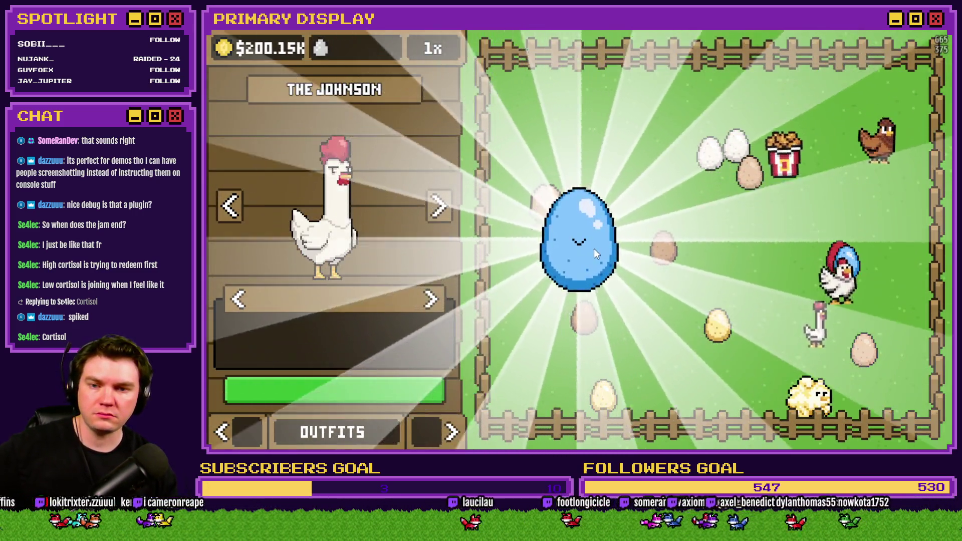
{"action": "left_click", "coordinate": [580, 248]}
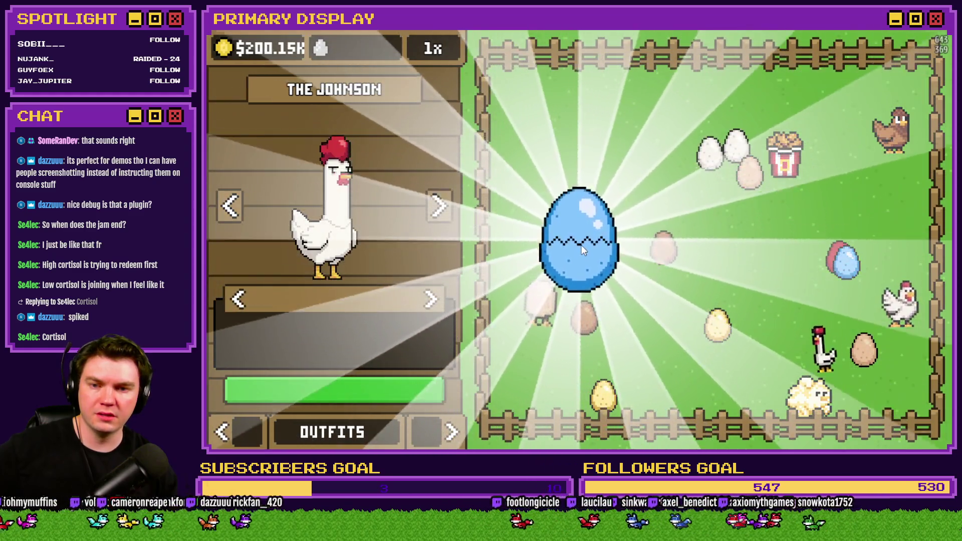
{"action": "left_click", "coordinate": [582, 245]}
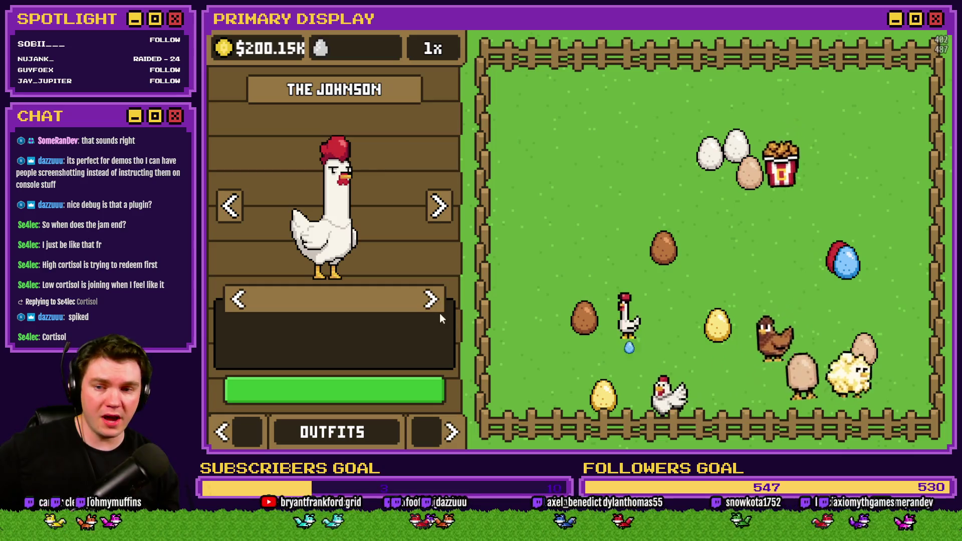
Cycle the chicken through its outfits, including the top hat, back to its plain look
{"action": "left_click", "coordinate": [432, 302]}
{"action": "left_click", "coordinate": [431, 301]}
{"action": "left_click", "coordinate": [432, 302]}
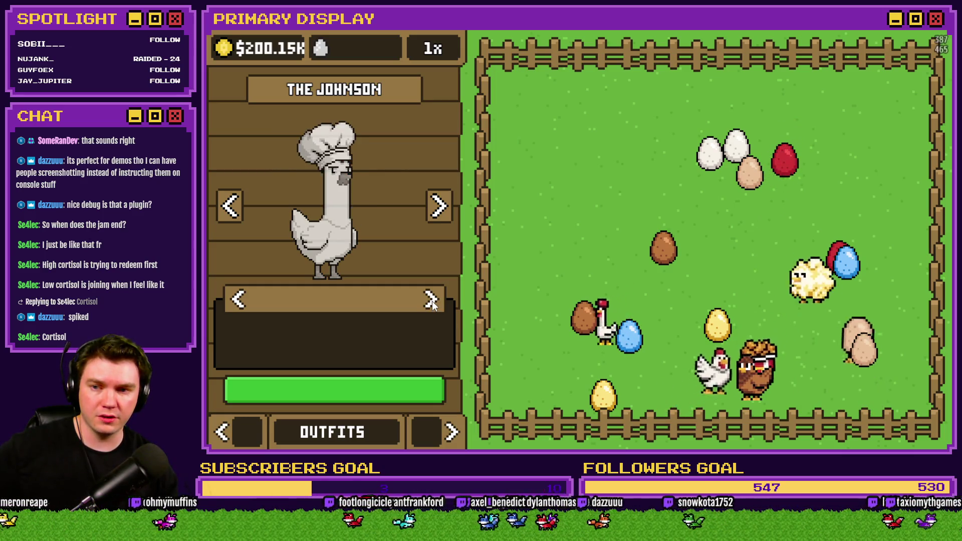
{"action": "left_click", "coordinate": [431, 302]}
{"action": "left_click", "coordinate": [431, 302]}
{"action": "left_click", "coordinate": [432, 302]}
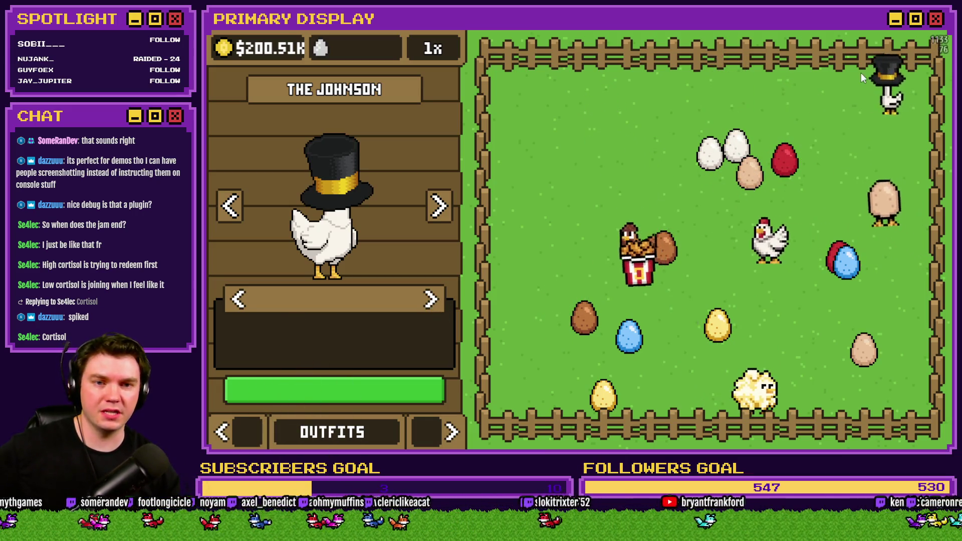
{"action": "left_click", "coordinate": [432, 302]}
{"action": "left_click", "coordinate": [432, 302]}
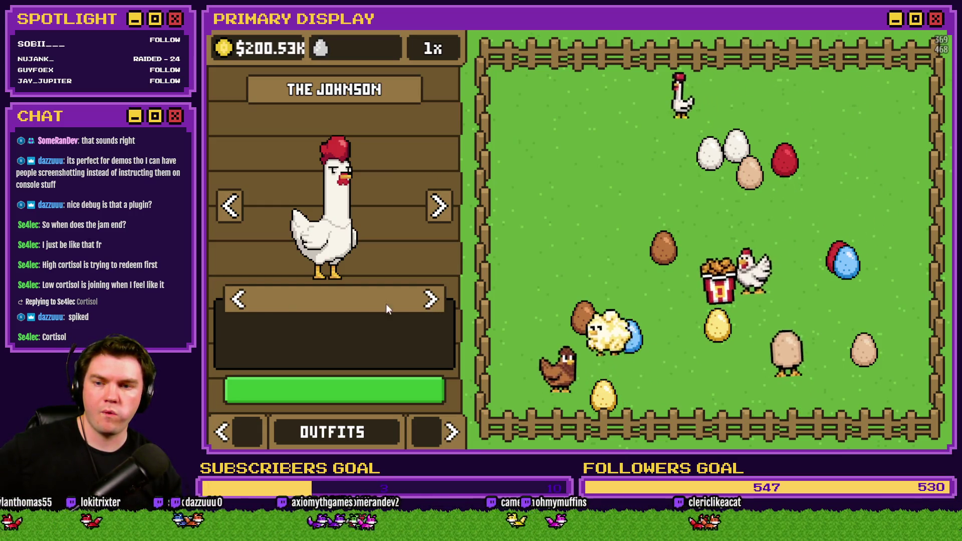
{"action": "left_click", "coordinate": [232, 304]}
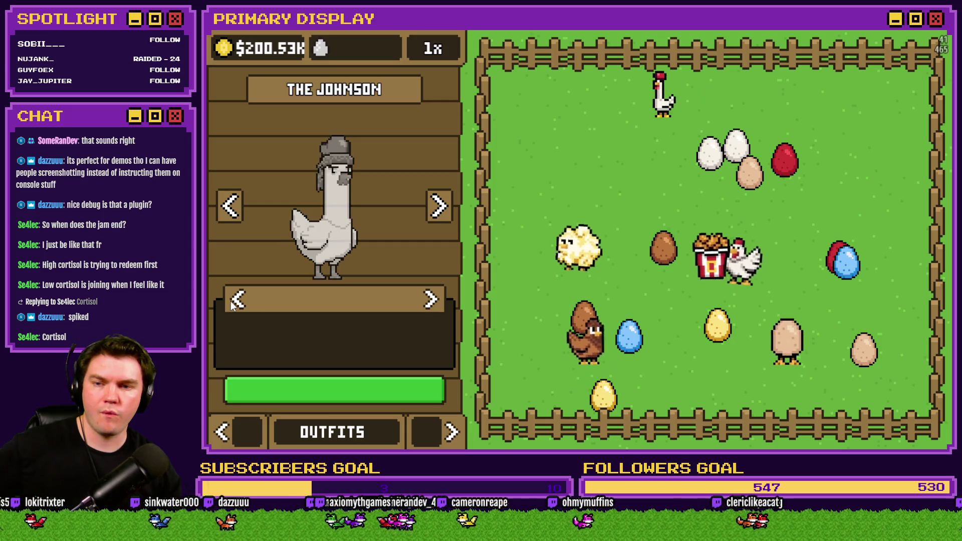
{"action": "left_click", "coordinate": [430, 300]}
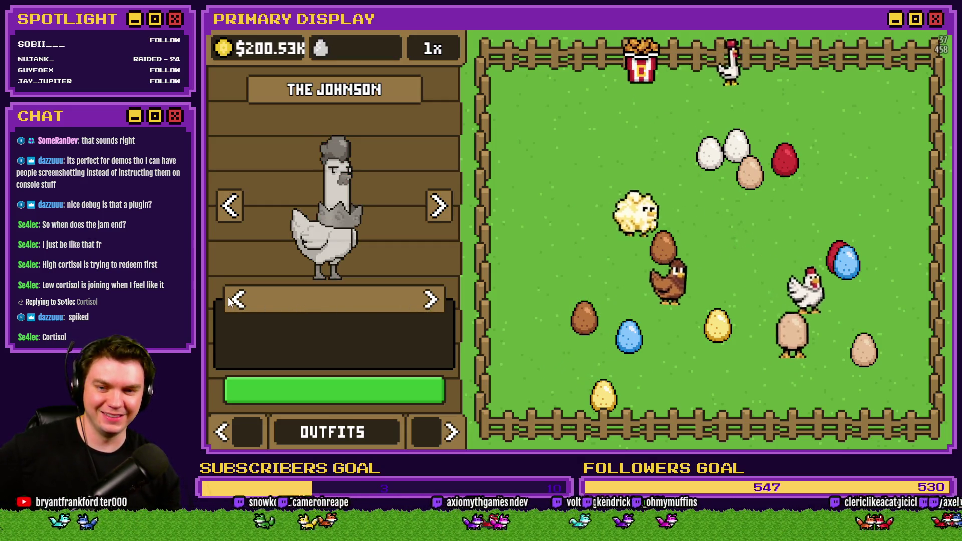
{"action": "left_click", "coordinate": [230, 298]}
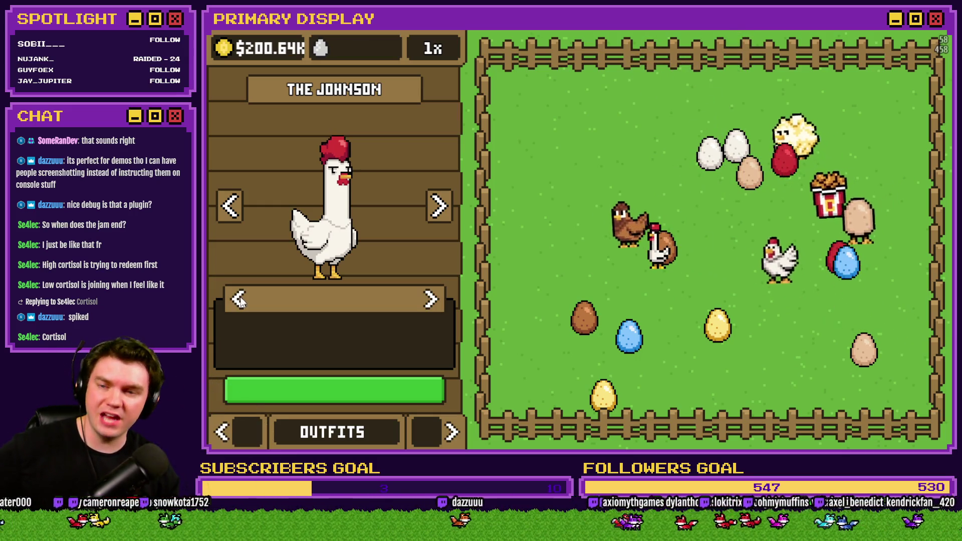
Place a blue and a white egg in the bottom nests, incubate, and hatch the big egg
{"action": "left_click", "coordinate": [224, 428]}
{"action": "left_click_drag", "start_coordinate": [423, 350], "coordinate": [283, 335]}
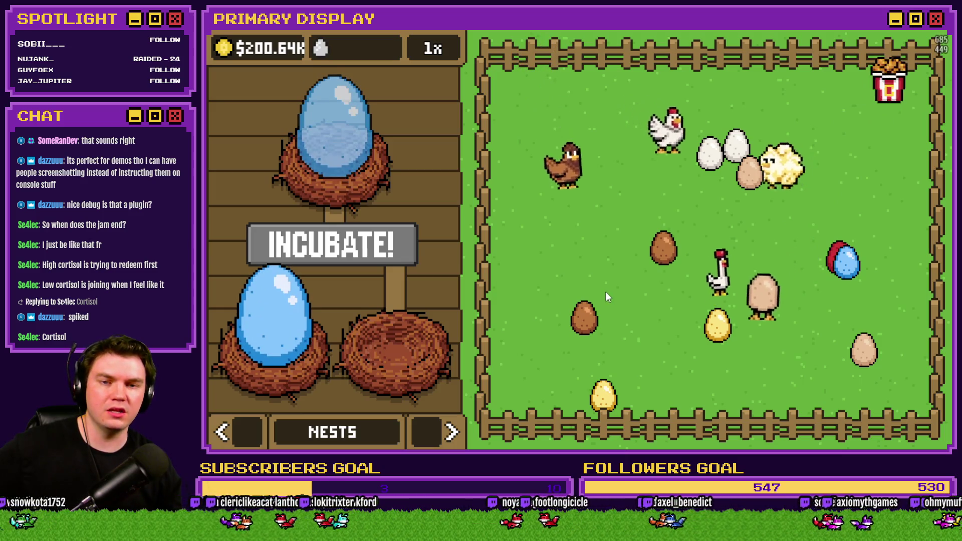
{"action": "mouse_move", "coordinate": [710, 153]}
{"action": "left_mouse_down"}
{"action": "mouse_move", "coordinate": [533, 268]}
{"action": "mouse_move", "coordinate": [407, 335]}
{"action": "left_mouse_up"}
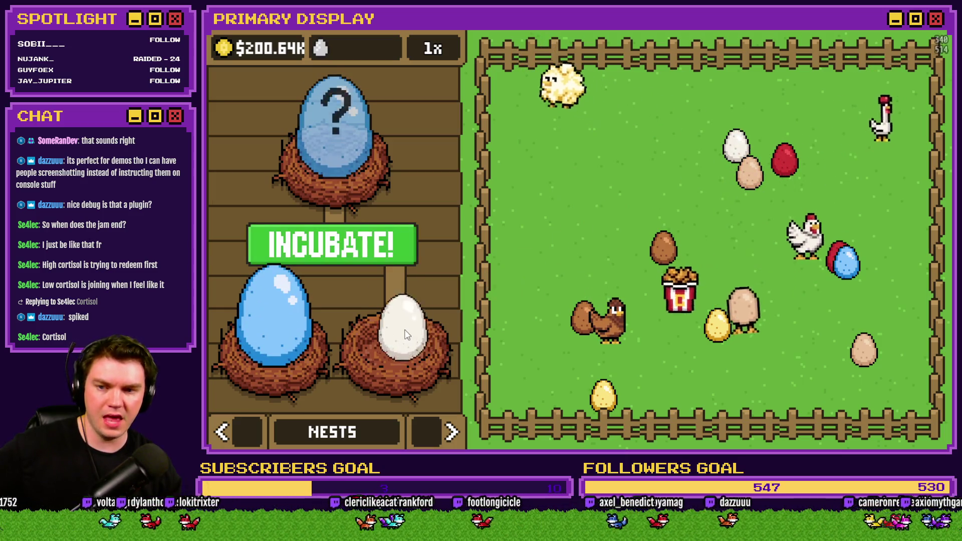
{"action": "left_click", "coordinate": [353, 248]}
{"action": "left_click", "coordinate": [450, 431]}
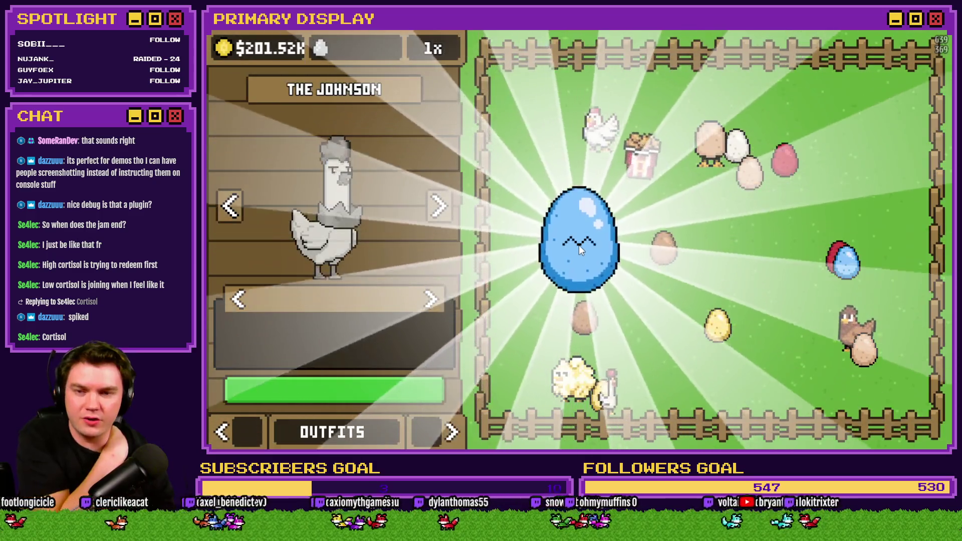
{"action": "left_click", "coordinate": [579, 245]}
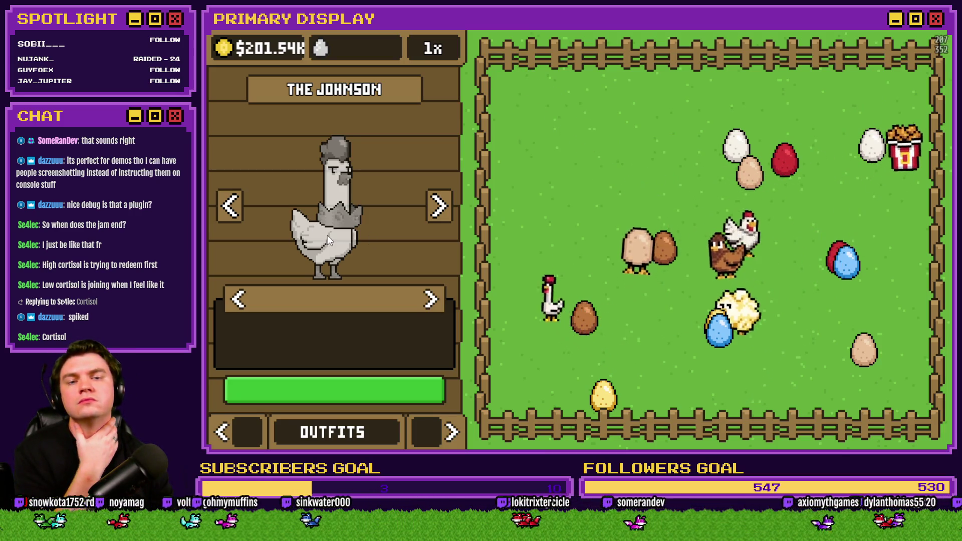
Check that The Johnson's outfits now include the crown, then end the playtest
{"action": "left_click", "coordinate": [391, 217]}
{"action": "left_click", "coordinate": [440, 217]}
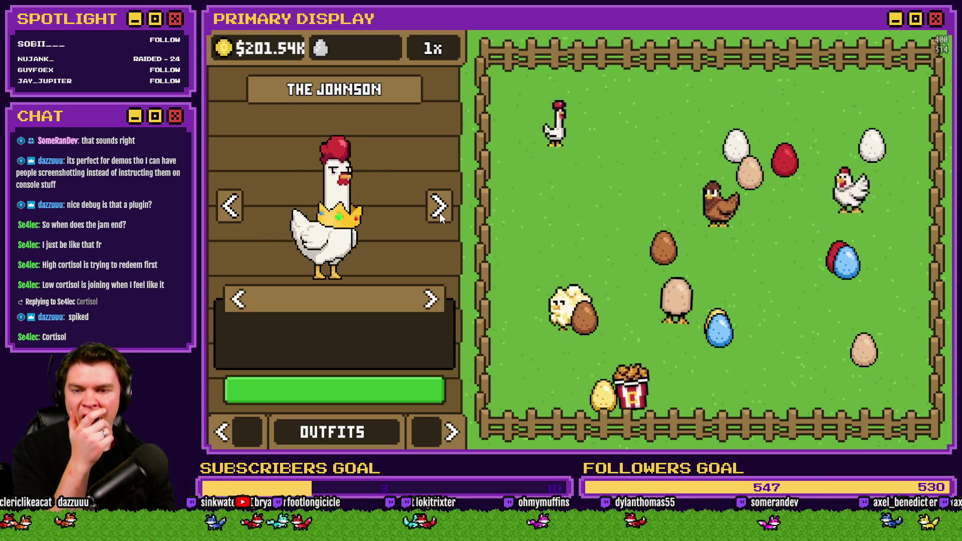
{"action": "left_click", "coordinate": [238, 301]}
{"action": "left_click", "coordinate": [239, 303]}
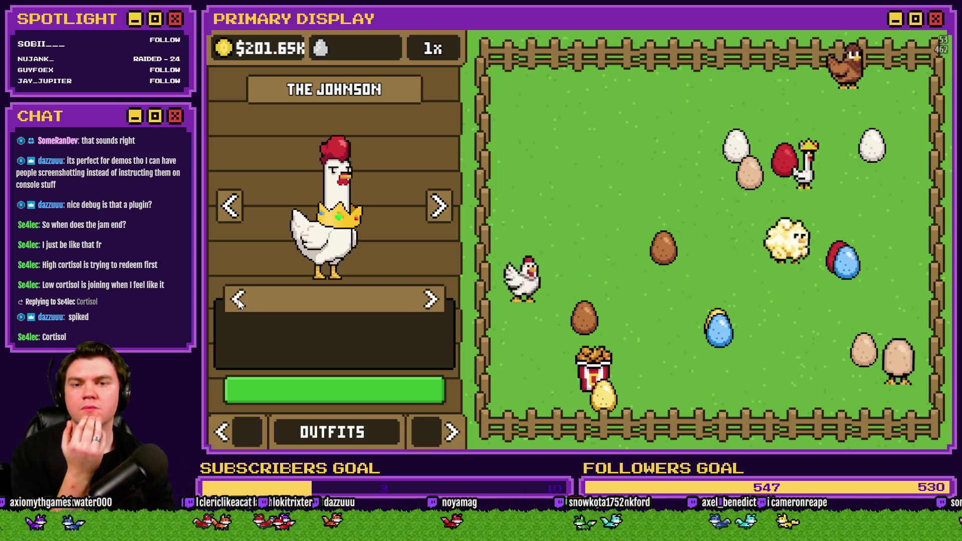
{"action": "key", "text": "alt+F4"}
Open the Database with F9 and select the updatePictures commands in CosmeticMenuInteractions
{"action": "key", "text": "F9"}
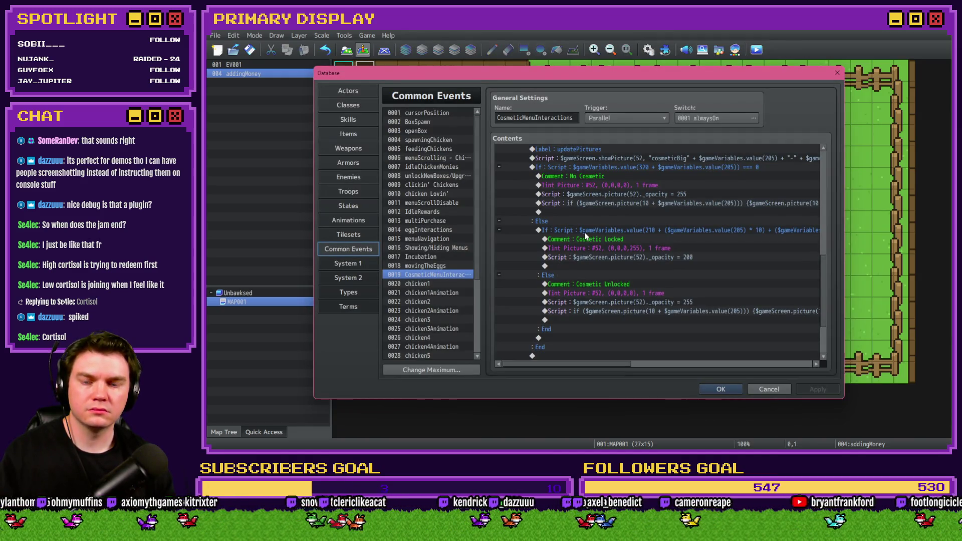
{"action": "scroll", "coordinate": [585, 232], "scroll_direction": "down", "scroll_amount": 1}
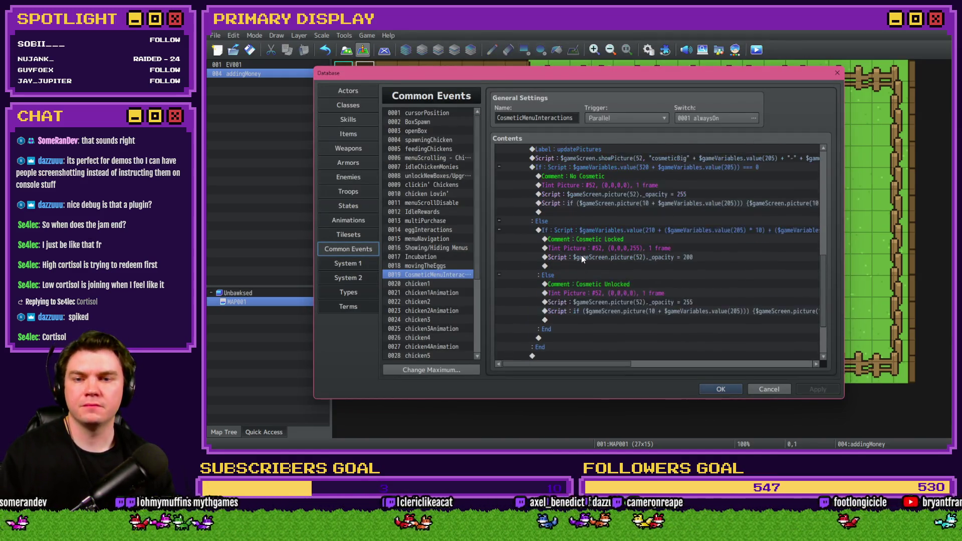
{"action": "scroll", "coordinate": [592, 212], "scroll_direction": "up", "scroll_amount": 3}
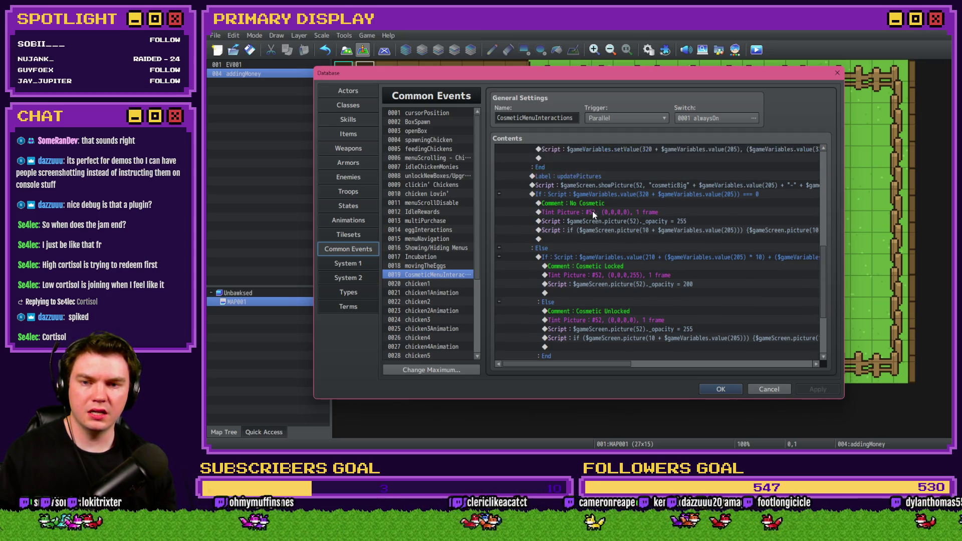
{"action": "left_click", "coordinate": [593, 186]}
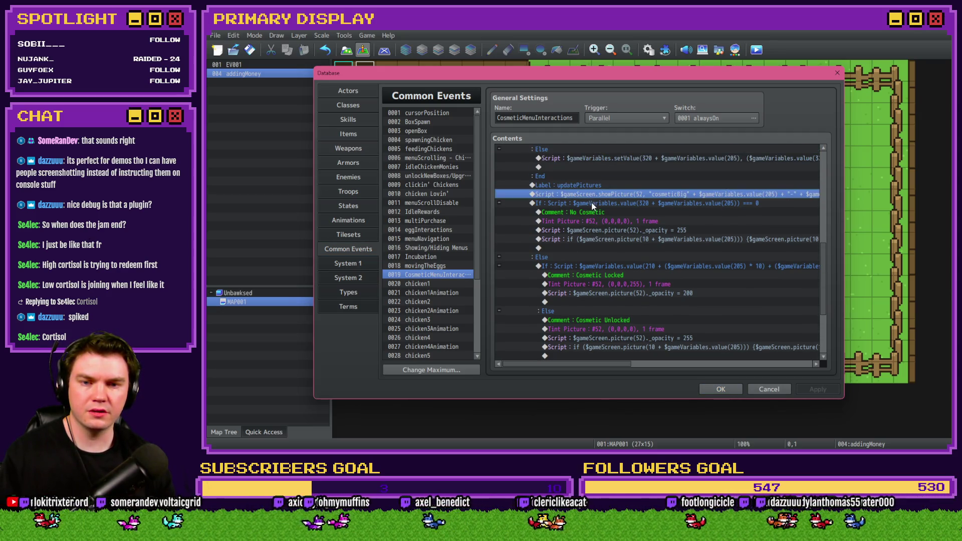
{"action": "mouse_move", "coordinate": [593, 206]}
{"action": "left_mouse_down"}
{"action": "mouse_move", "coordinate": [626, 360]}
{"action": "mouse_move", "coordinate": [657, 284]}
{"action": "left_mouse_up"}
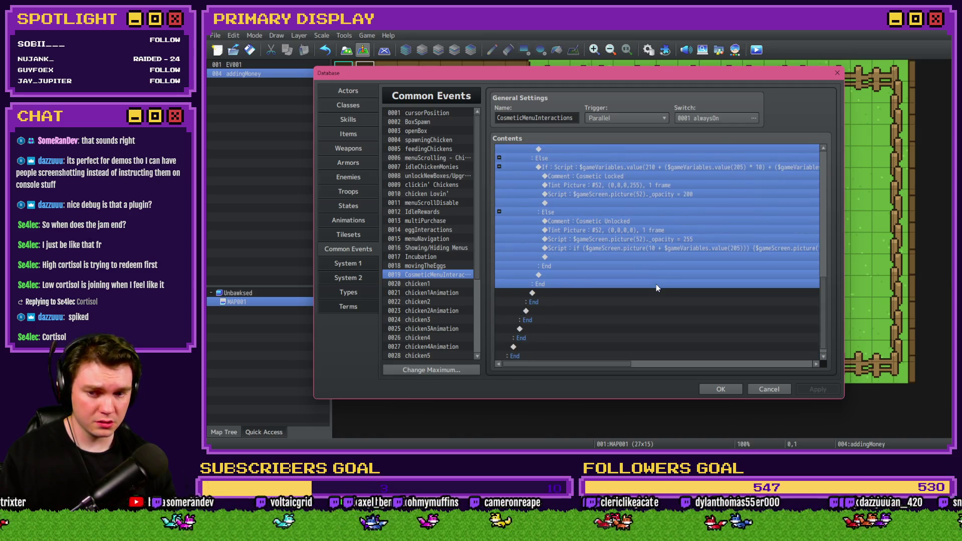
{"action": "left_click", "coordinate": [431, 266]}
Scroll through the 0017 Incubation event's contents and select its Picture Id 200 easing command
{"action": "left_click", "coordinate": [432, 258]}
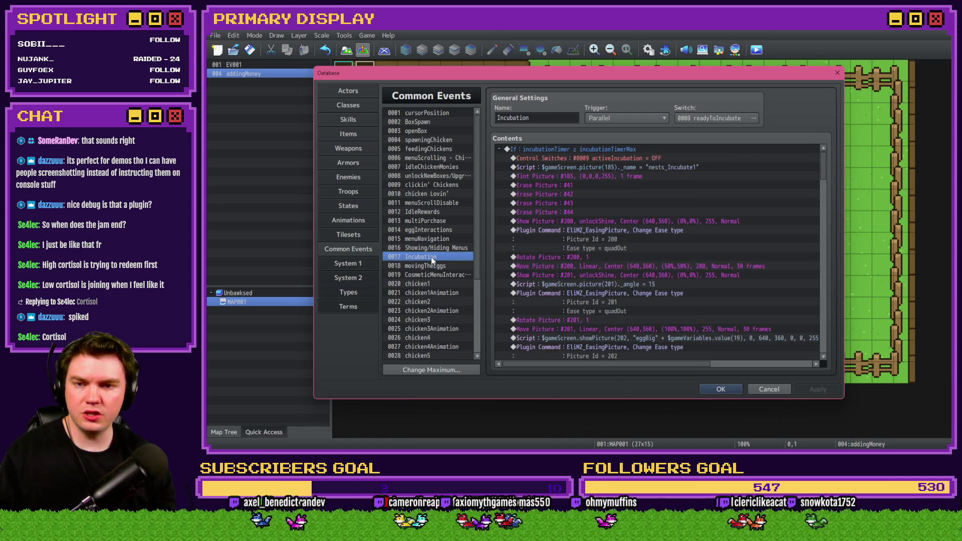
{"action": "left_click_drag", "start_coordinate": [825, 173], "coordinate": [823, 201]}
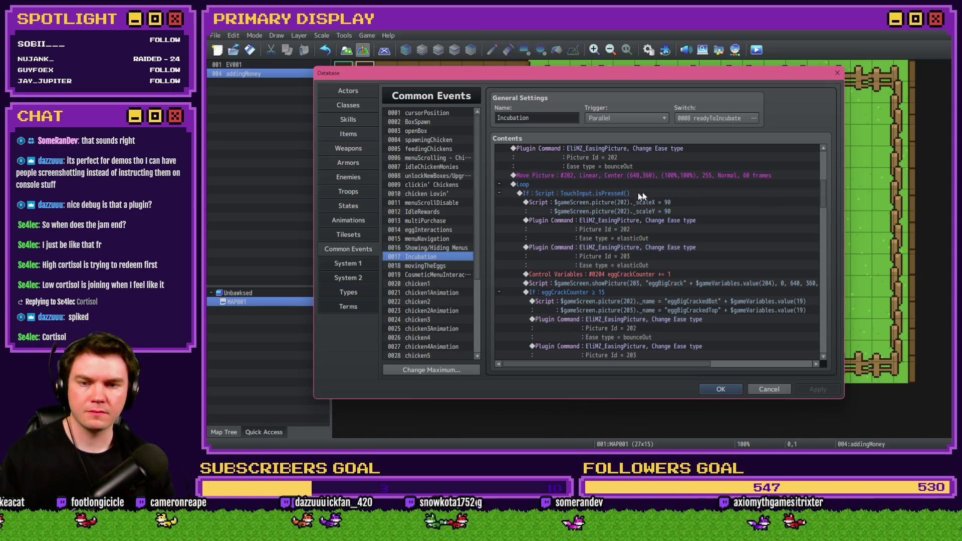
{"action": "left_click_drag", "start_coordinate": [608, 194], "coordinate": [604, 188]}
{"action": "scroll", "coordinate": [600, 245], "scroll_direction": "down", "scroll_amount": 5}
{"action": "scroll", "coordinate": [600, 245], "scroll_direction": "down", "scroll_amount": 15}
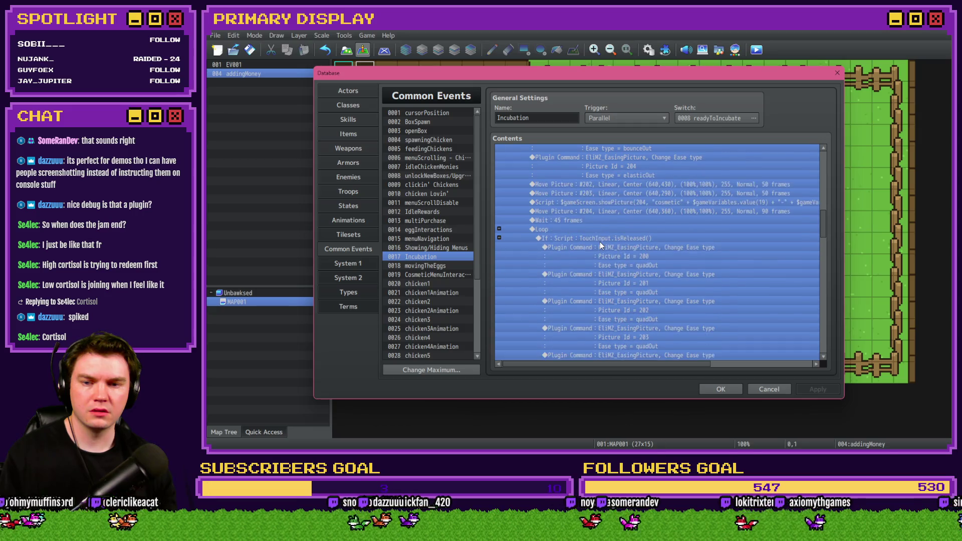
{"action": "scroll", "coordinate": [605, 241], "scroll_direction": "down", "scroll_amount": 5}
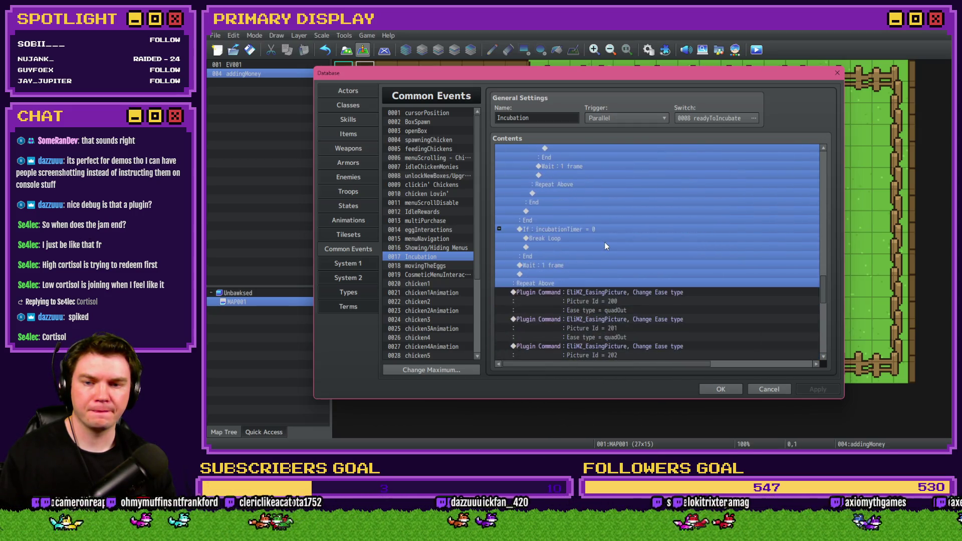
{"action": "scroll", "coordinate": [604, 244], "scroll_direction": "down", "scroll_amount": 5}
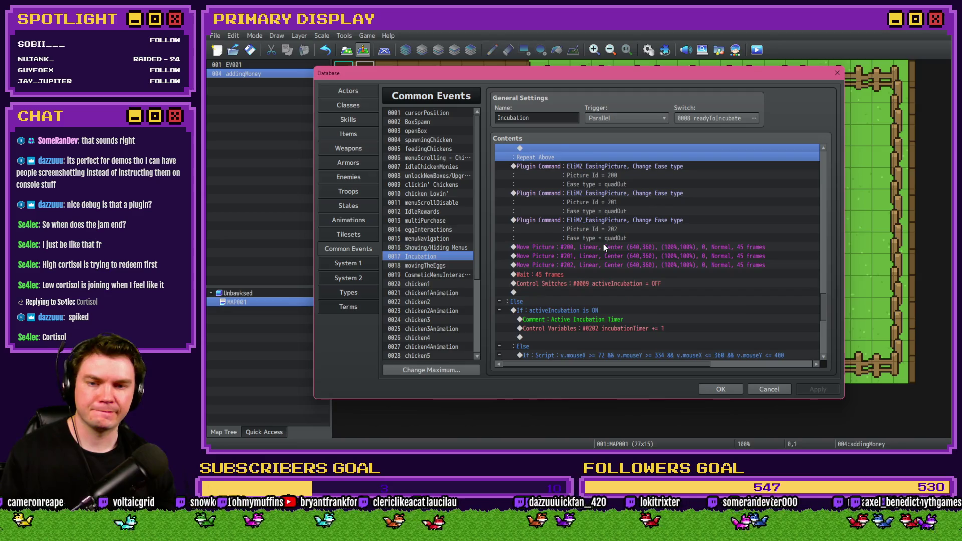
{"action": "scroll", "coordinate": [602, 245], "scroll_direction": "up", "scroll_amount": 2}
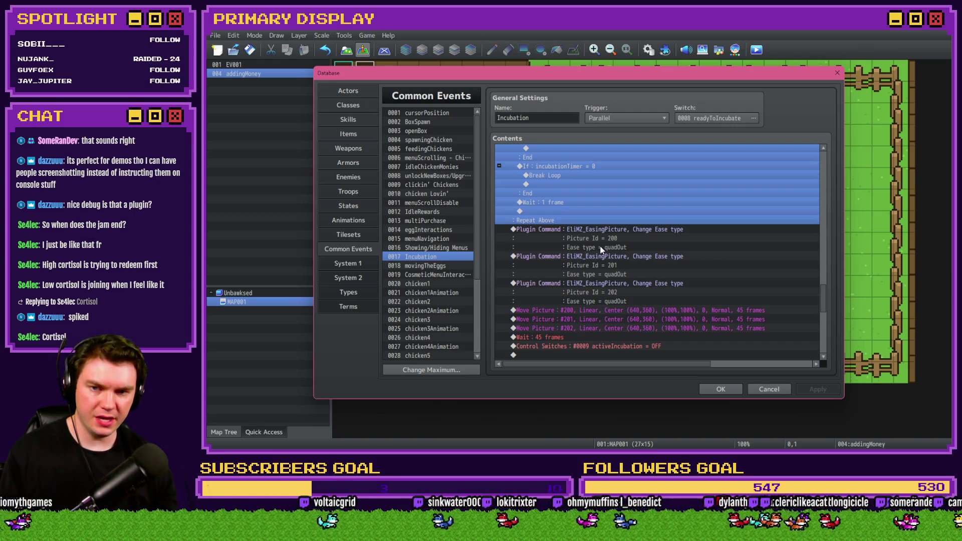
{"action": "left_click", "coordinate": [565, 230]}
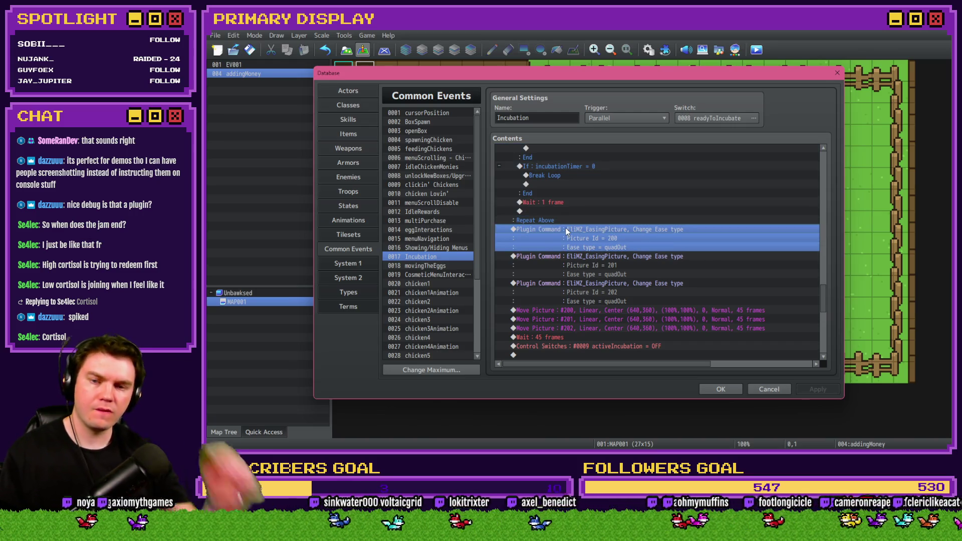
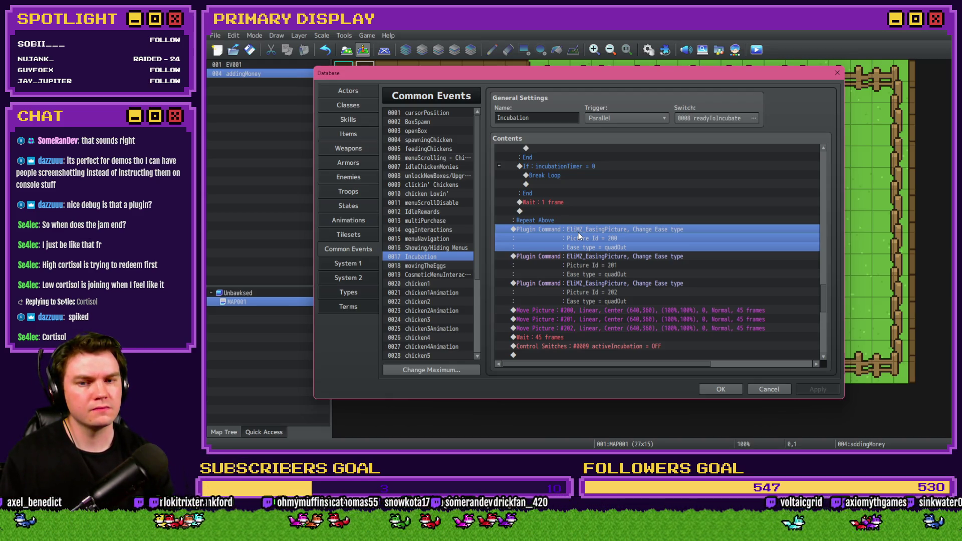
Paste the cosmetic Script/If blocks over the plugin commands and add the comment 'Auto Equip new cosmetic if unlocked while on the cosmetic'
{"action": "key", "text": "ctrl+v"}
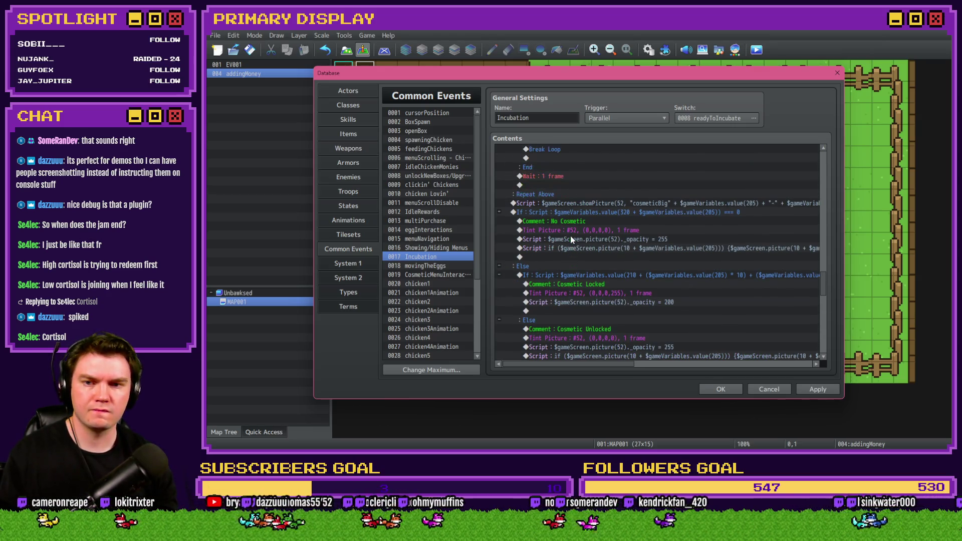
{"action": "left_click", "coordinate": [560, 200]}
{"action": "double_click", "coordinate": [558, 187]}
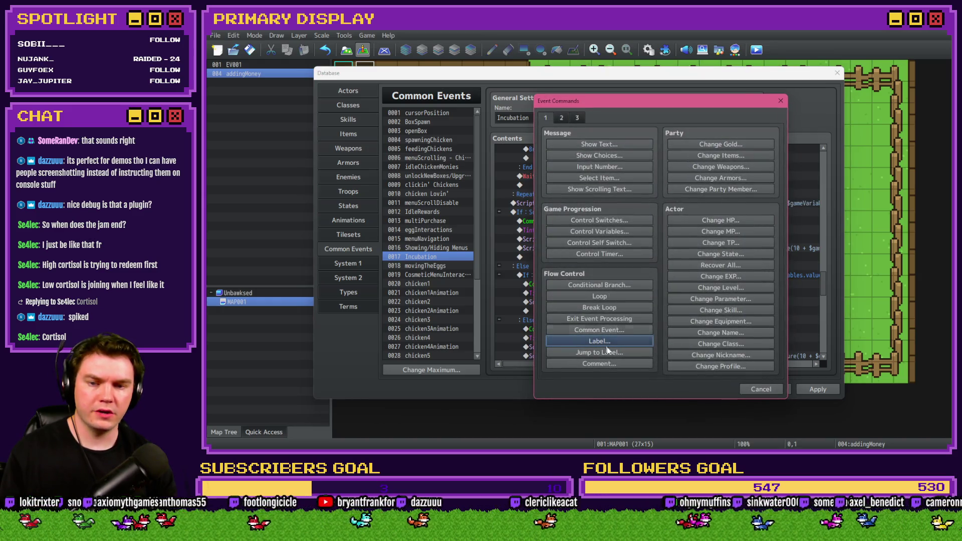
{"action": "left_click", "coordinate": [609, 366]}
{"action": "type", "text": "Auto Equip new cosmetic"}
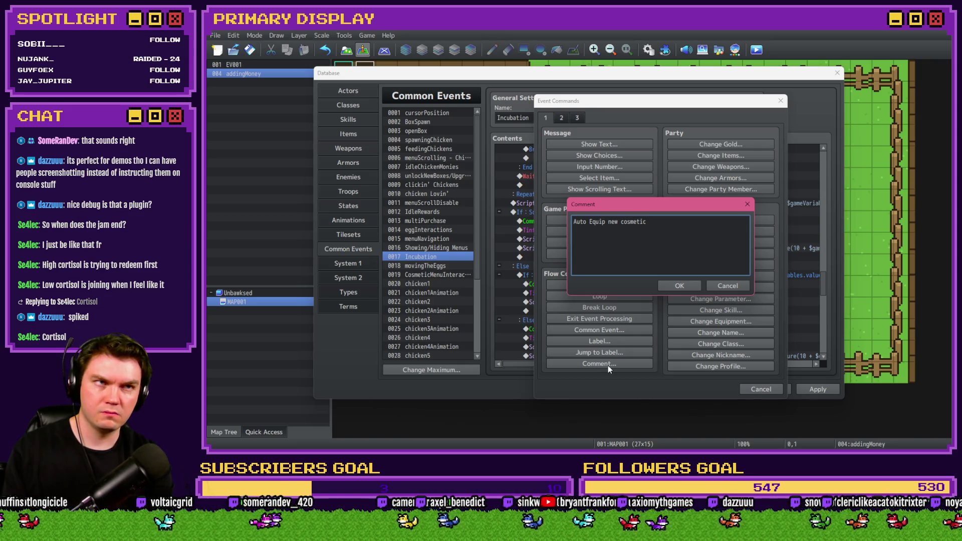
{"action": "type", "text": " if unlocked while "}
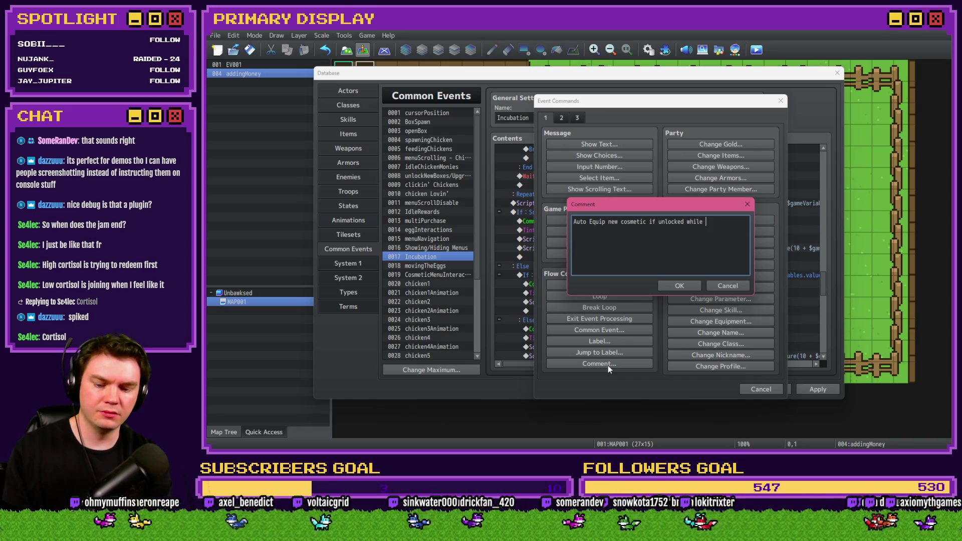
{"action": "type", "text": "on the cosmetic"}
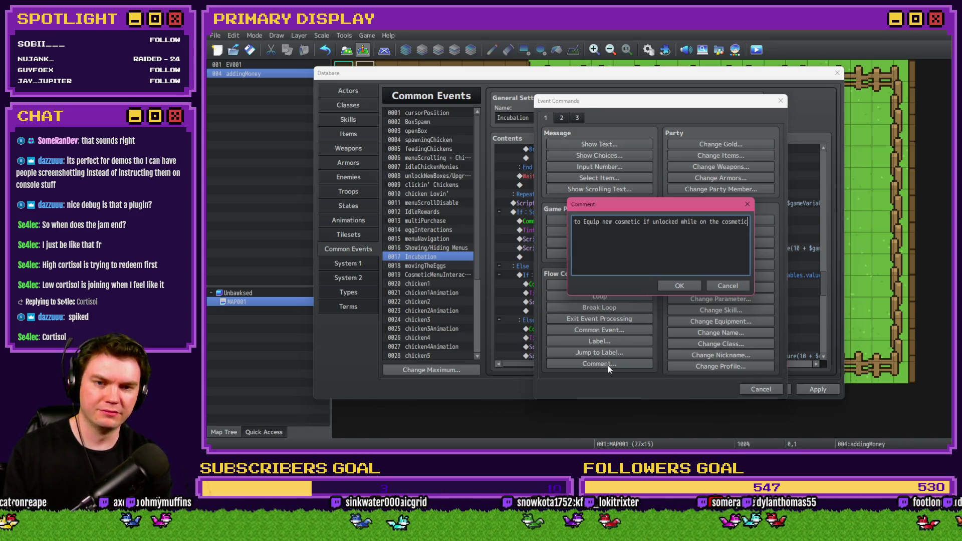
{"action": "key", "text": "ctrl+Return"}
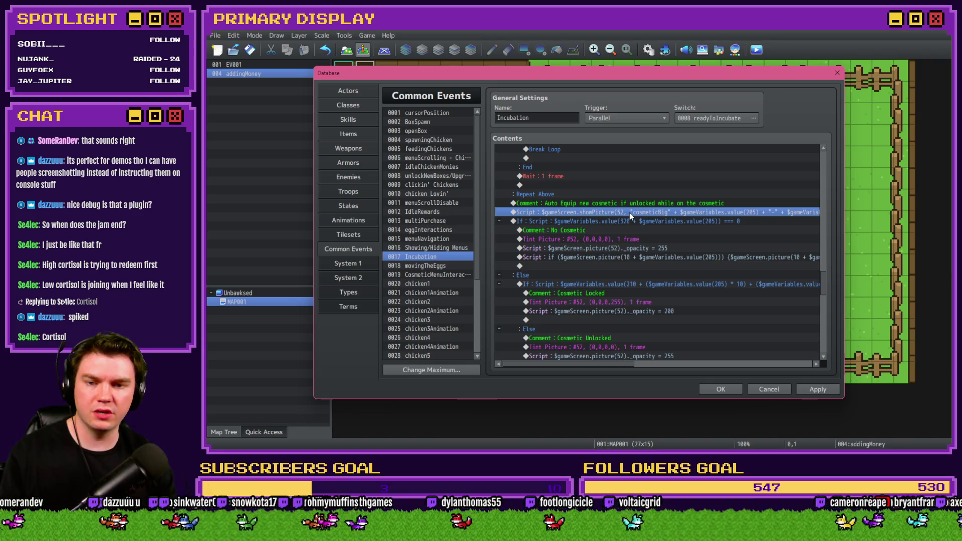
Begin the showPicture script with an 'if (v.)' condition
{"action": "left_click", "coordinate": [628, 205]}
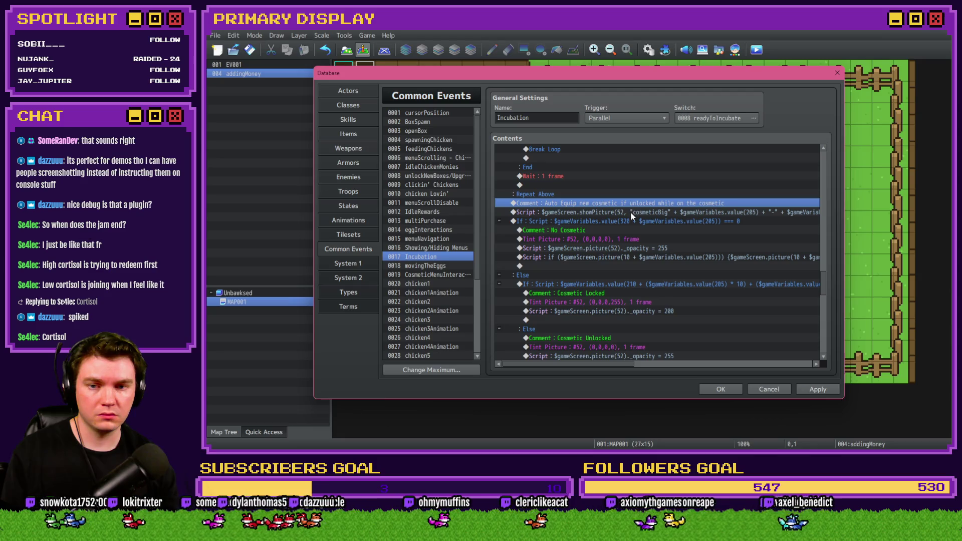
{"action": "double_click", "coordinate": [631, 212]}
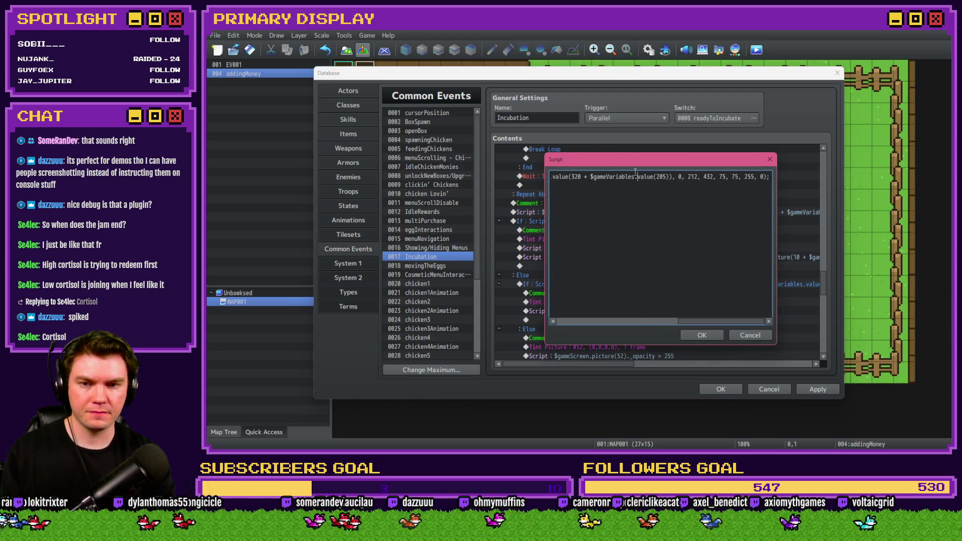
{"action": "key", "text": "Home"}
{"action": "type", "text": "if ()"}
{"action": "key", "text": "Left"}
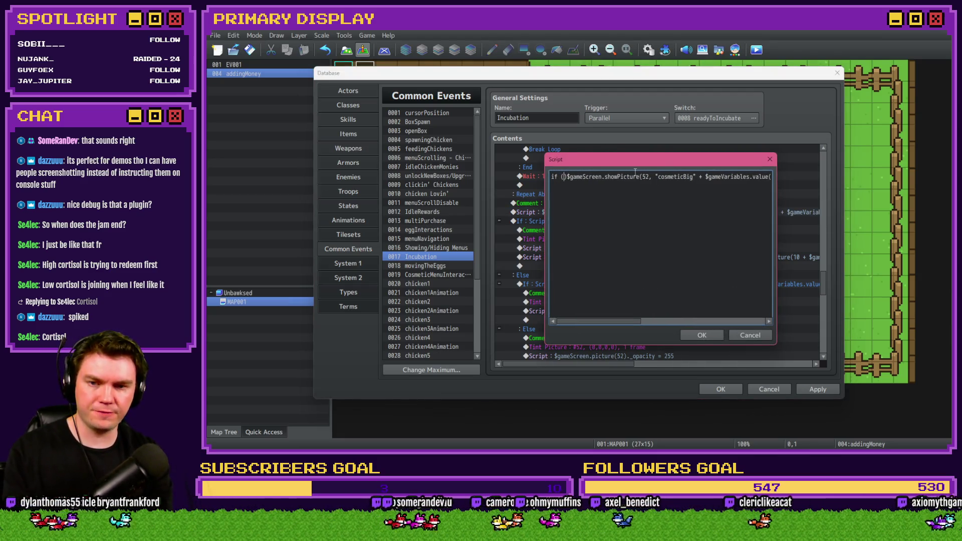
{"action": "type", "text": "$gameVa"}
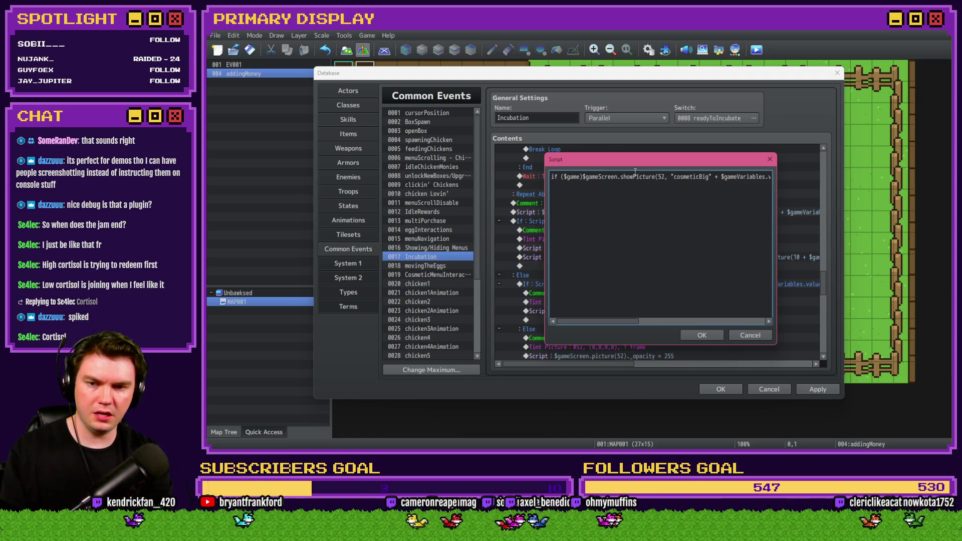
{"action": "key", "text": "BackSpace"}
{"action": "key", "text": "BackSpace"}
{"action": "key", "text": "BackSpace"}
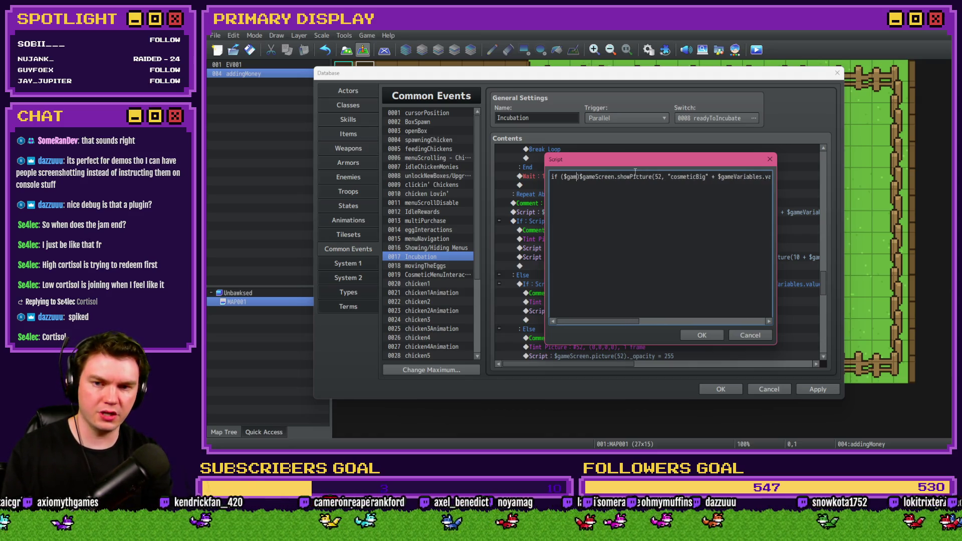
{"action": "type", "text": "v."}
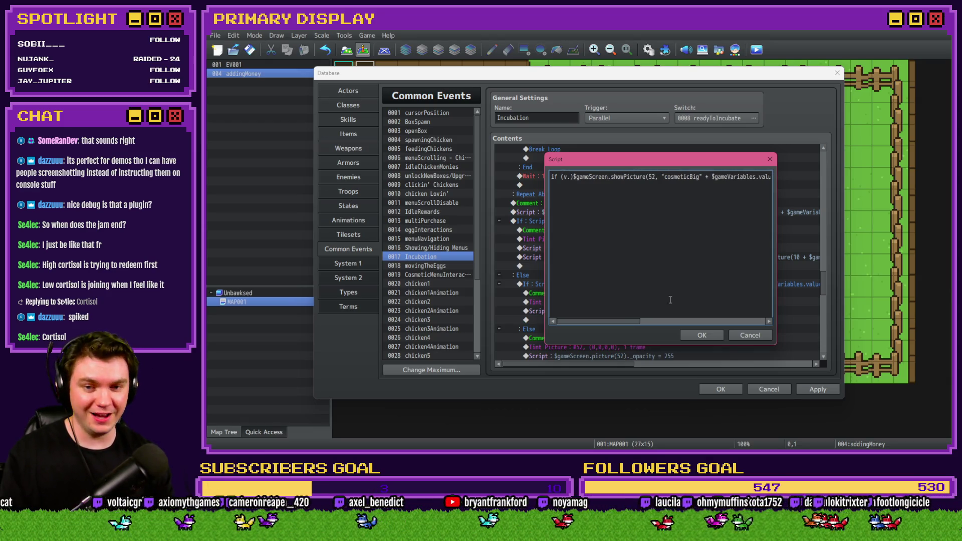
{"action": "left_click", "coordinate": [709, 334]}
Look up the menuNavigation variable's name in the Control Variables picker without adding a command
{"action": "double_click", "coordinate": [621, 209]}
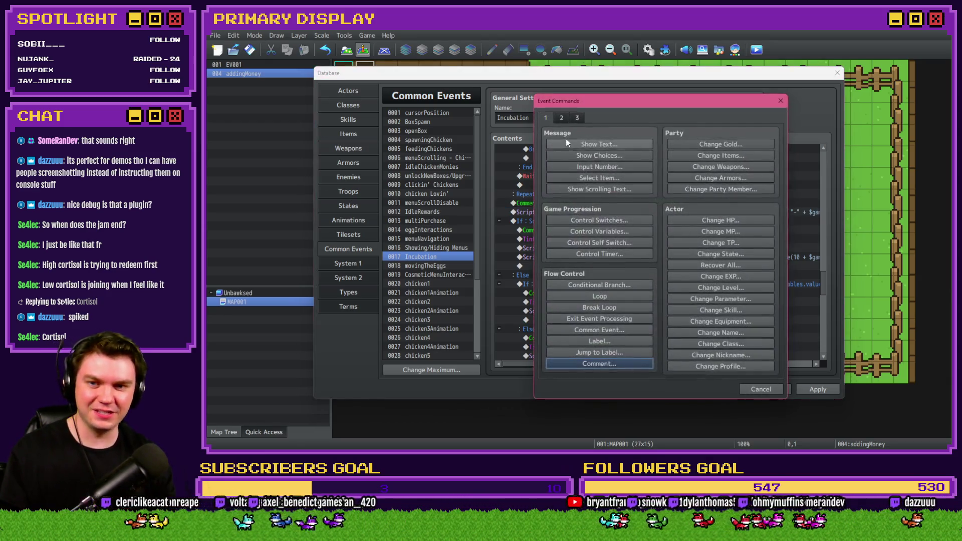
{"action": "left_click", "coordinate": [600, 231]}
{"action": "left_click", "coordinate": [646, 180]}
{"action": "left_click", "coordinate": [621, 167]}
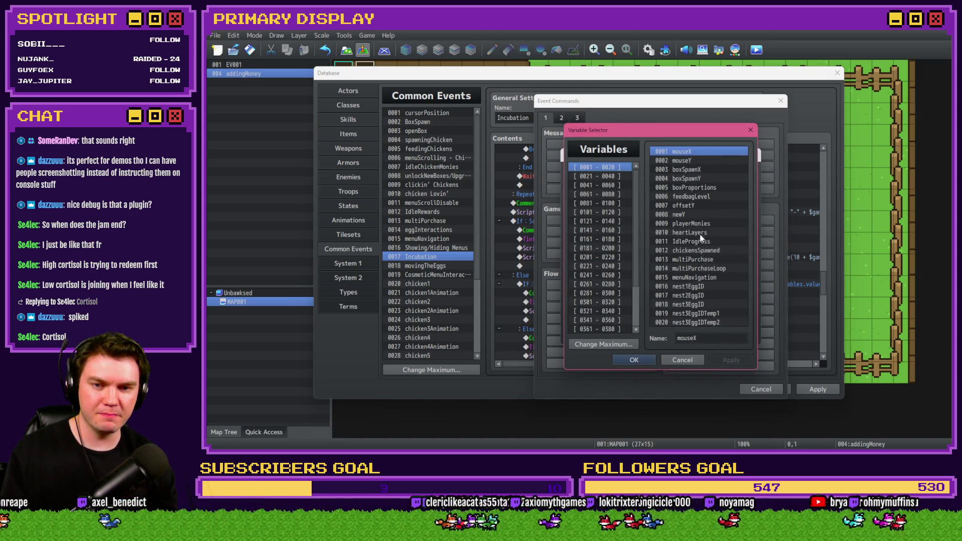
{"action": "left_click", "coordinate": [705, 278]}
{"action": "left_click", "coordinate": [700, 359]}
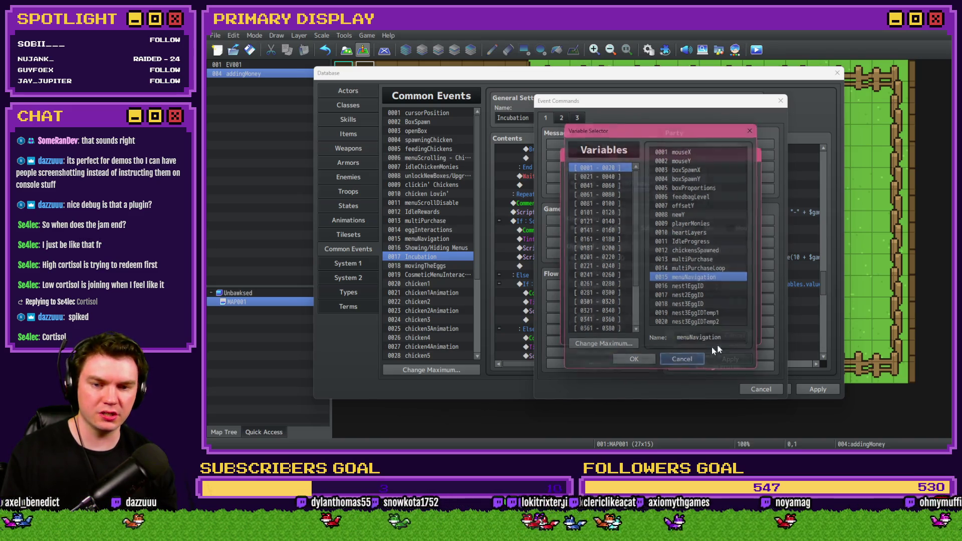
{"action": "left_click", "coordinate": [733, 335]}
{"action": "left_click", "coordinate": [760, 388]}
Extend the showPicture condition to 'if (v.menuNavigation === )' and close the database
{"action": "double_click", "coordinate": [592, 248]}
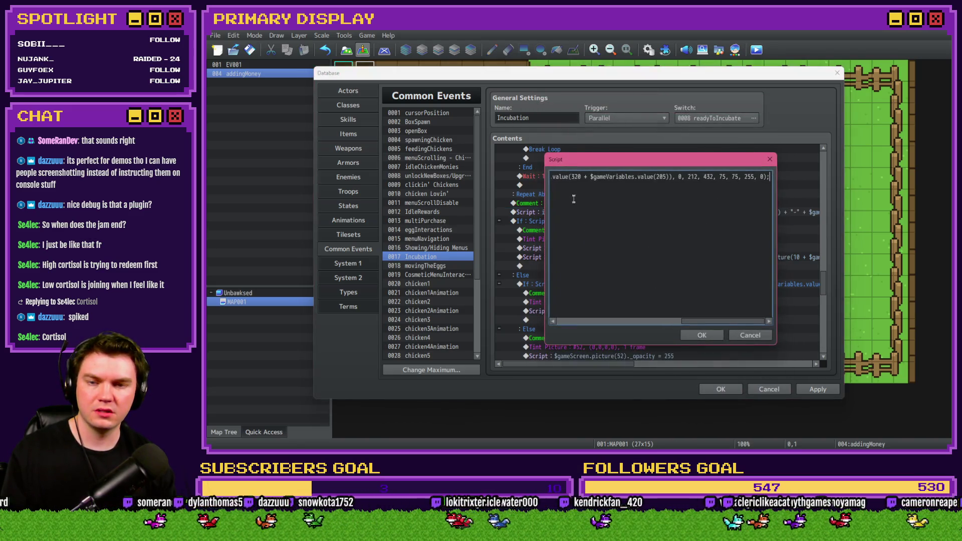
{"action": "key", "text": "shift+Home"}
{"action": "left_click", "coordinate": [568, 177]}
{"action": "type", "text": ".menuNavigation"}
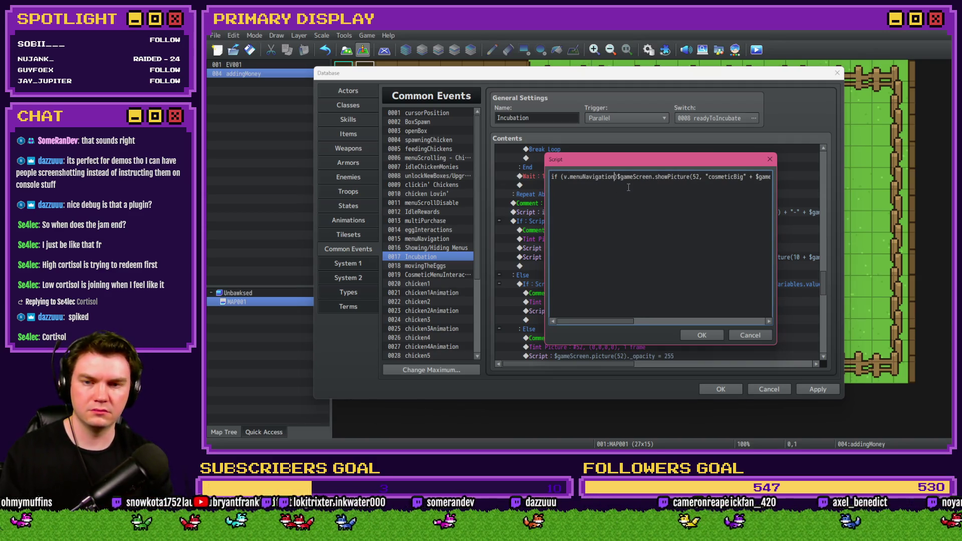
{"action": "type", "text": " ==="}
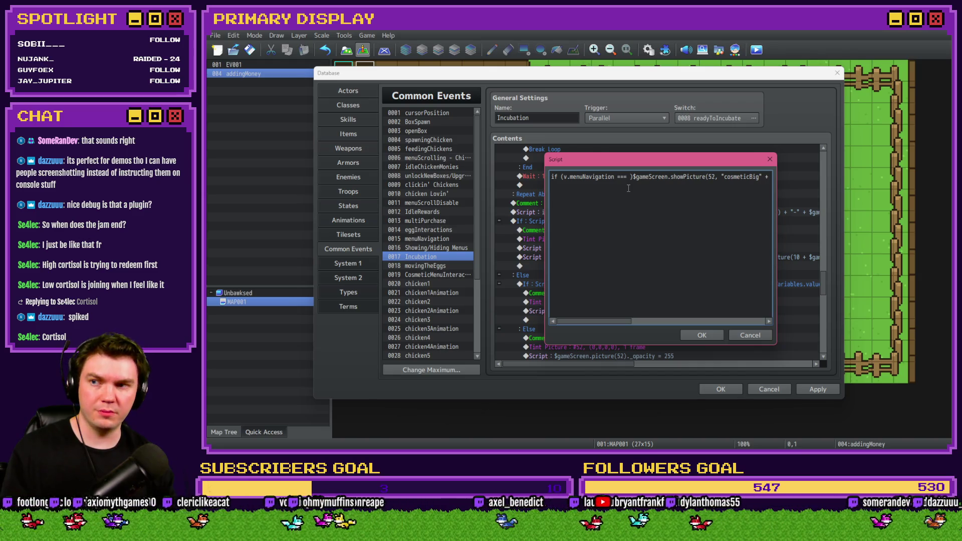
{"action": "left_click", "coordinate": [701, 336]}
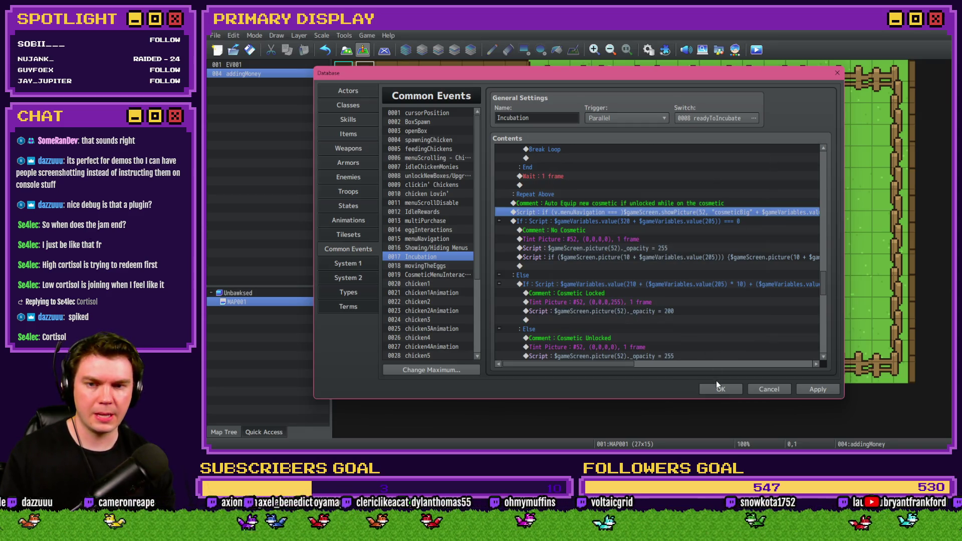
{"action": "left_click", "coordinate": [720, 389]}
Save and playtest, checking the menuNavigation value on the OUTFITS page with F9
{"action": "left_click", "coordinate": [756, 49]}
{"action": "left_click", "coordinate": [570, 258]}
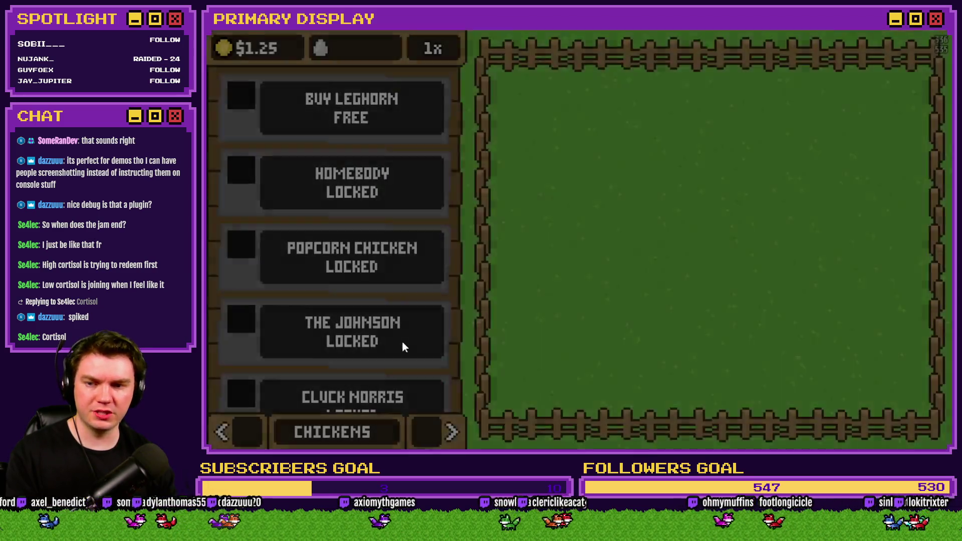
{"action": "left_click", "coordinate": [433, 423]}
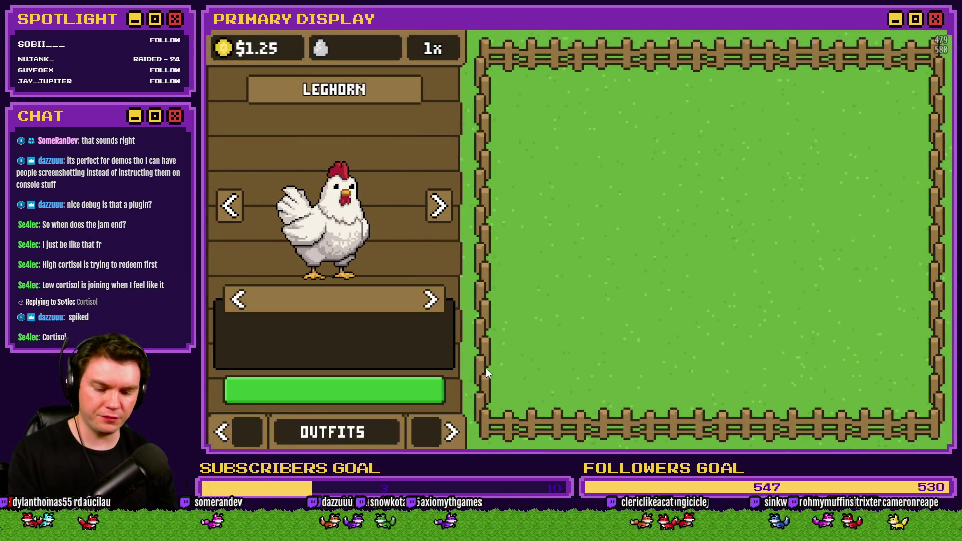
{"action": "key", "text": "F9"}
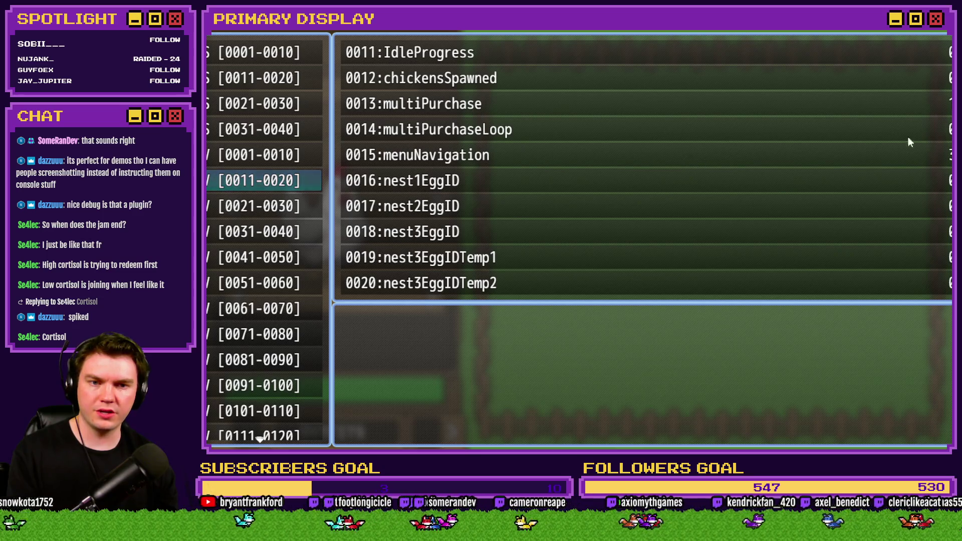
{"action": "left_click", "coordinate": [942, 24]}
Reopen the Database and the Incubation showPicture Script line for editing
{"action": "left_click", "coordinate": [649, 49]}
{"action": "double_click", "coordinate": [611, 207]}
{"action": "key", "text": "Escape"}
{"action": "double_click", "coordinate": [612, 213]}
{"action": "key", "text": "shift+Home"}
Complete the showPicture condition as 'if (v.menuNavigation === 3)', dropping the trailing semicolon
{"action": "left_click", "coordinate": [628, 176]}
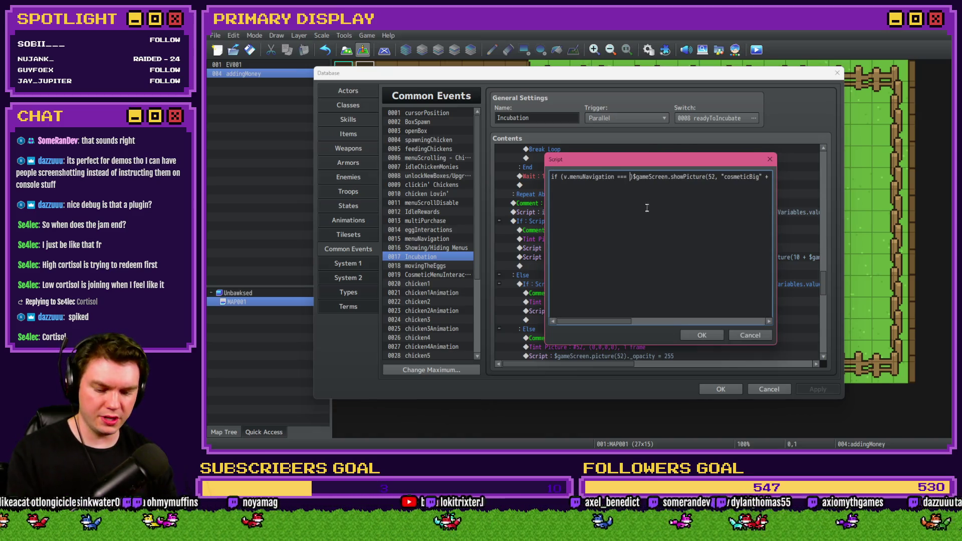
{"action": "type", "text": "3"}
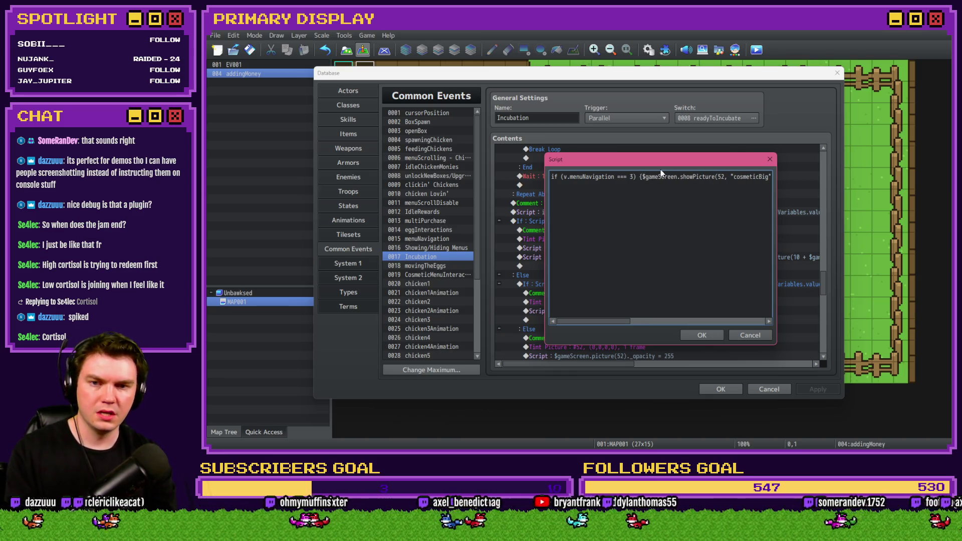
{"action": "key", "text": "End"}
{"action": "key", "text": "BackSpace"}
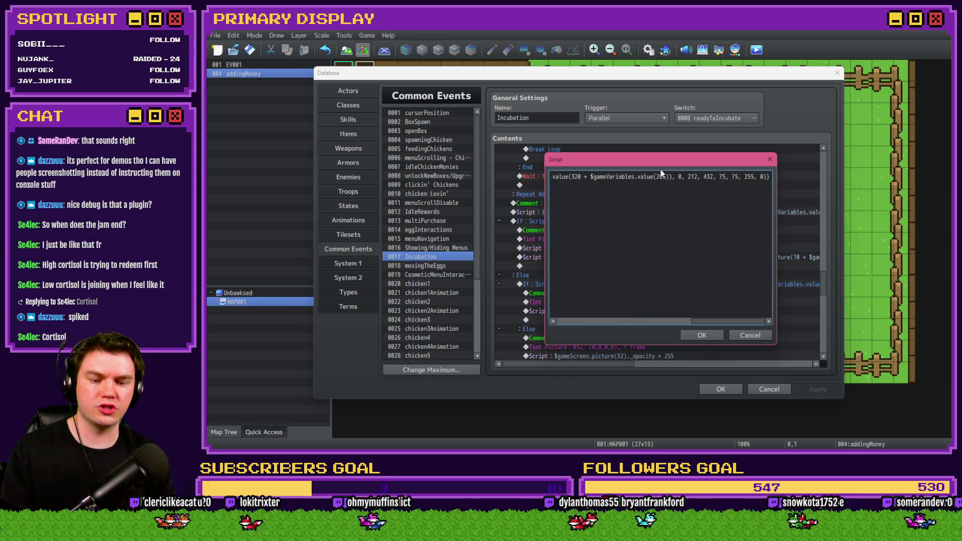
{"action": "key", "text": "Home"}
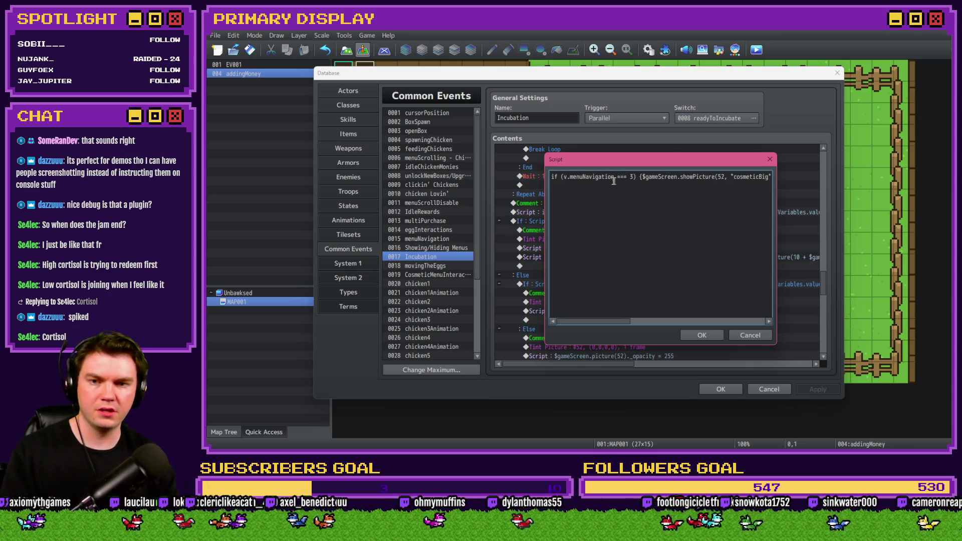
{"action": "left_click_drag", "start_coordinate": [641, 177], "coordinate": [515, 180]}
{"action": "key", "text": "ctrl+c"}
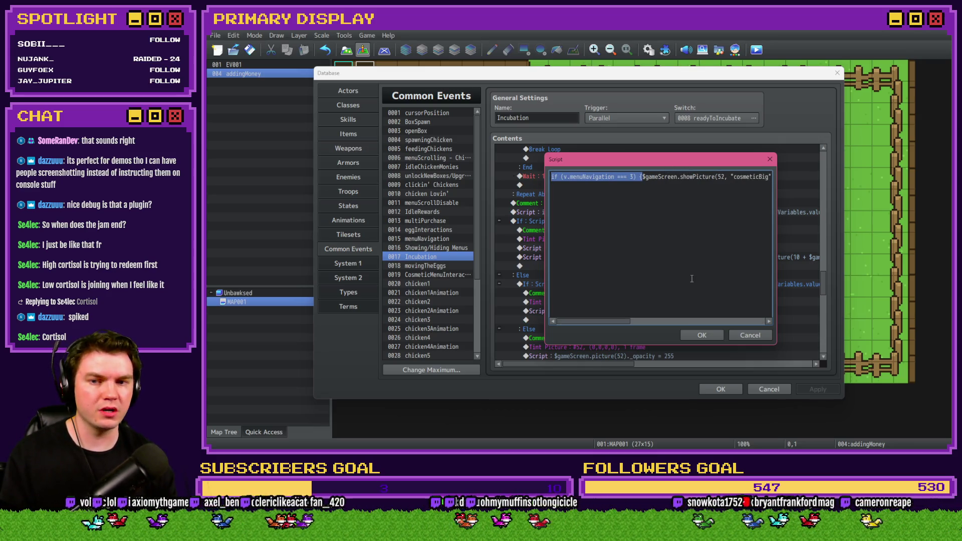
{"action": "left_click", "coordinate": [701, 334]}
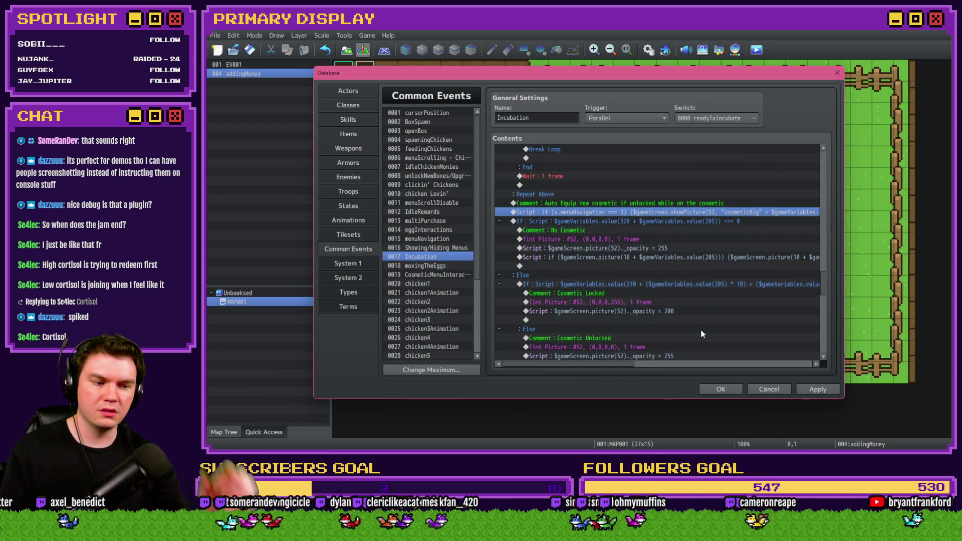
Prefix the No Cosmetic opacity 255 script with the same menuNavigation === 3 condition
{"action": "left_click", "coordinate": [614, 248]}
{"action": "key", "text": "Return"}
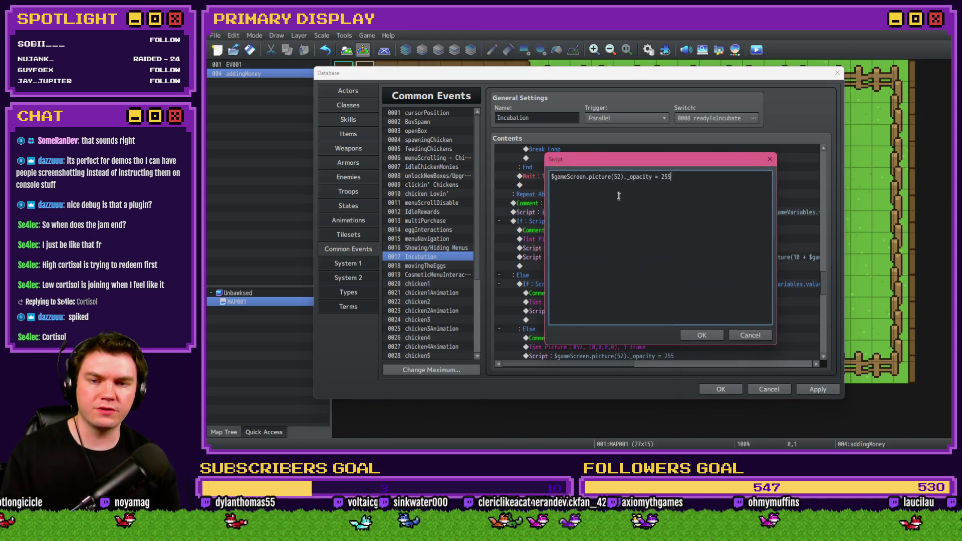
{"action": "key", "text": "ctrl+v"}
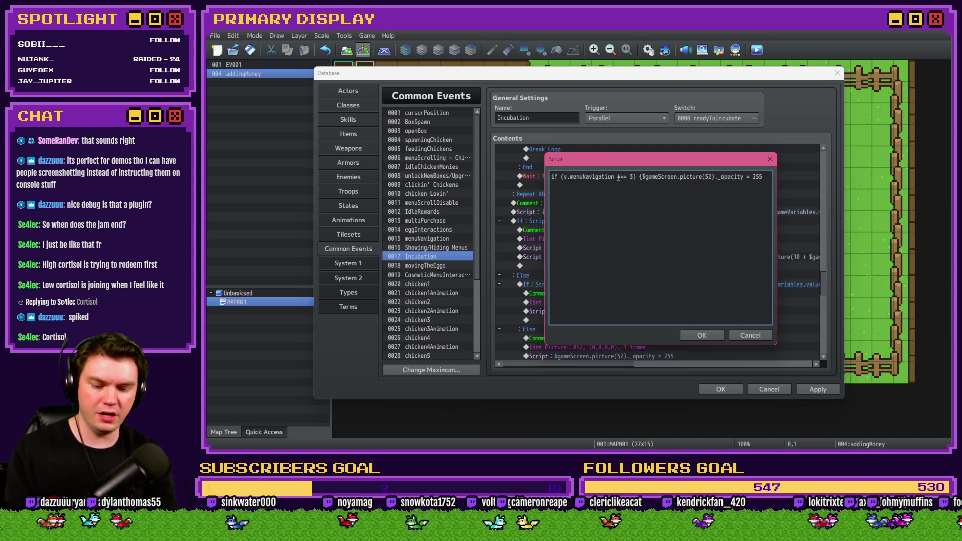
{"action": "key", "text": "ctrl+Return"}
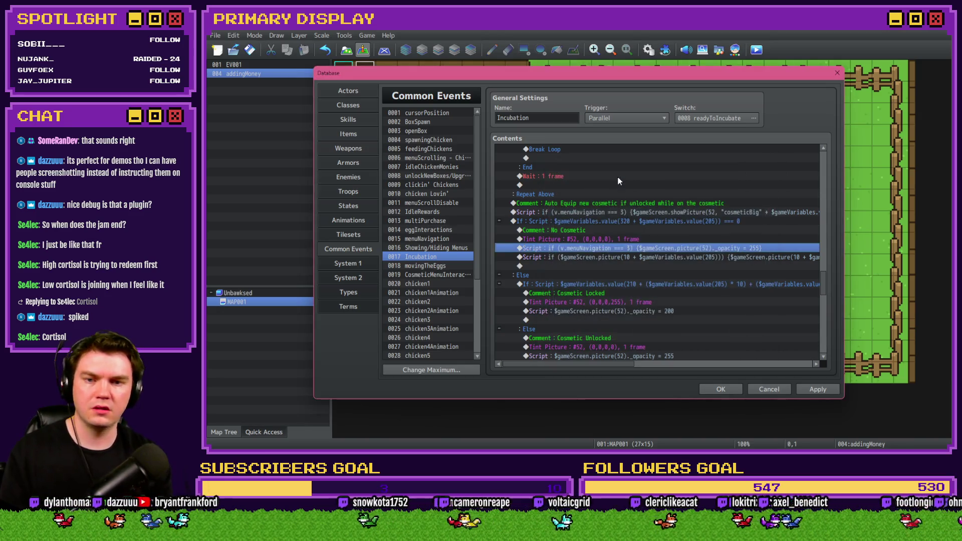
{"action": "scroll", "coordinate": [618, 215], "scroll_direction": "down", "scroll_amount": 2}
{"action": "left_click", "coordinate": [634, 258]}
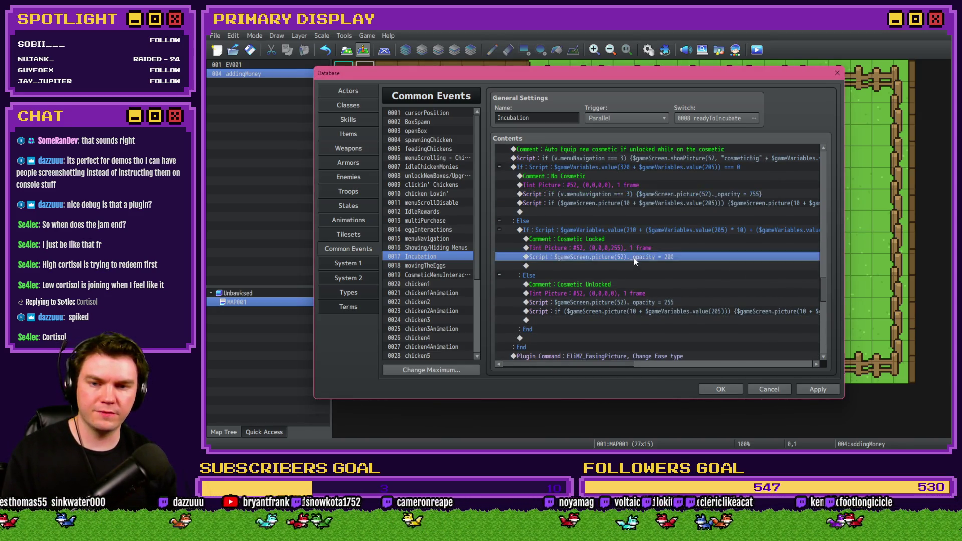
Insert a Conditional Branch with script 'v.menuNavigation === 3' in the Cosmetic Locked branch
{"action": "left_click", "coordinate": [634, 249]}
{"action": "left_click", "coordinate": [633, 242]}
{"action": "left_click", "coordinate": [631, 249]}
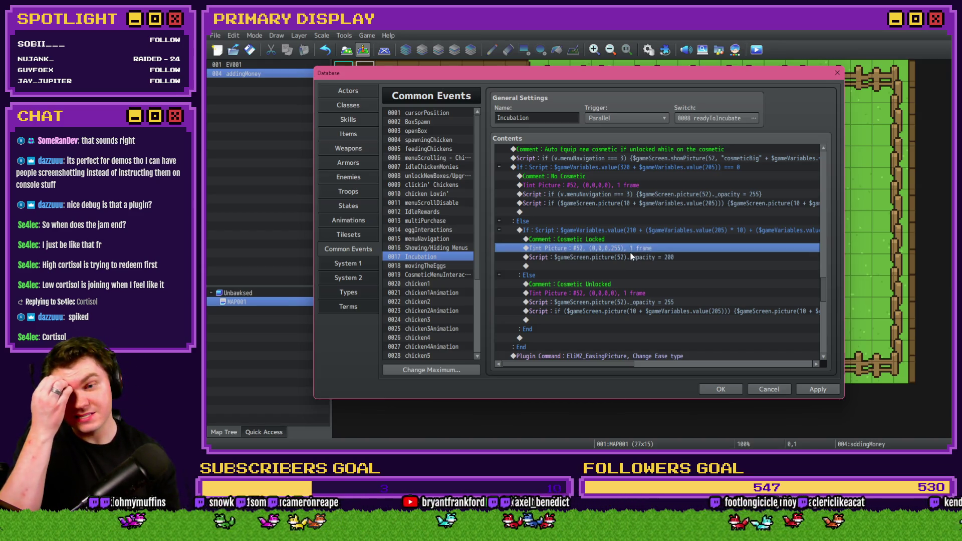
{"action": "left_click", "coordinate": [629, 239]}
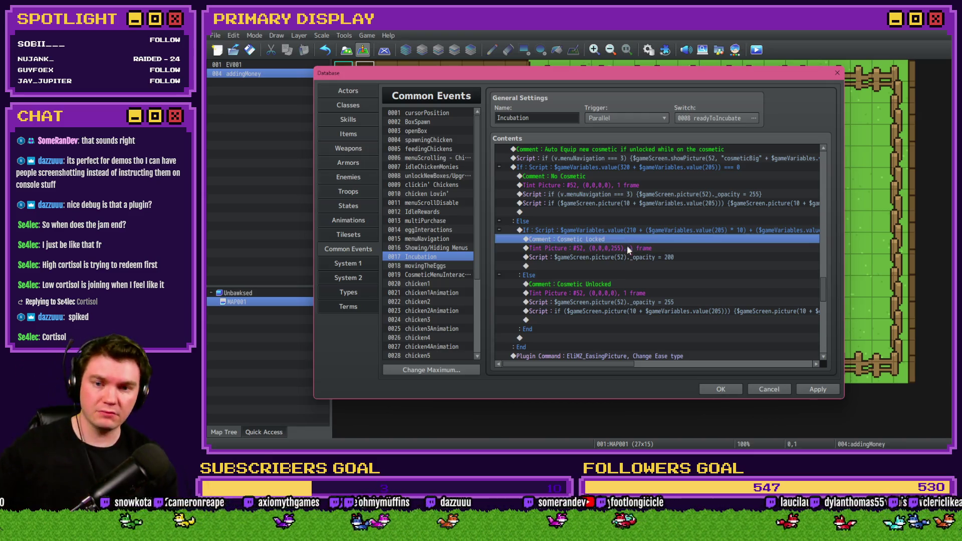
{"action": "key", "text": "Insert"}
{"action": "left_click", "coordinate": [603, 230]}
{"action": "key", "text": "Escape"}
{"action": "left_click", "coordinate": [614, 285]}
{"action": "left_click", "coordinate": [613, 178]}
{"action": "left_click", "coordinate": [565, 293]}
{"action": "left_click", "coordinate": [646, 293]}
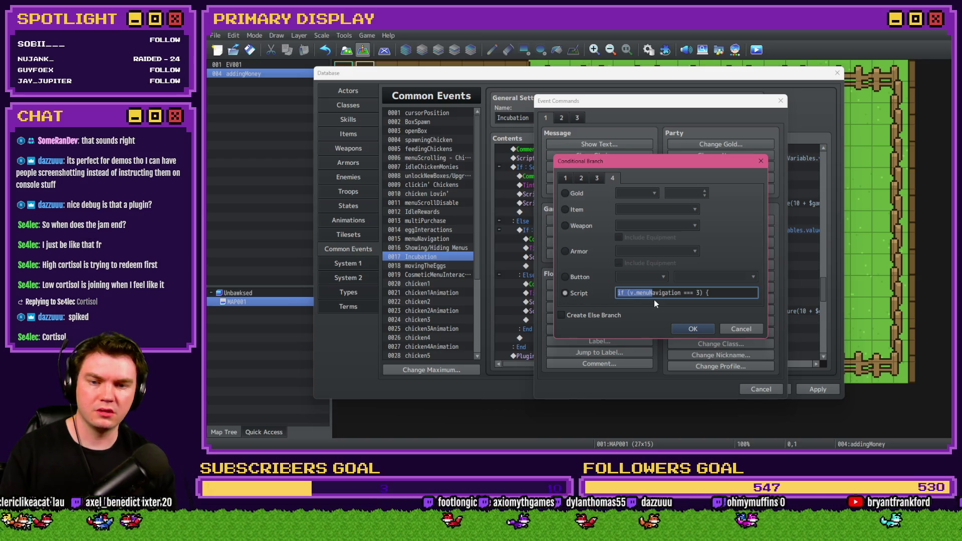
{"action": "left_click", "coordinate": [703, 329]}
Copy the menuNavigation === 3 branch into the Cosmetic Unlocked branch
{"action": "left_click", "coordinate": [605, 279]}
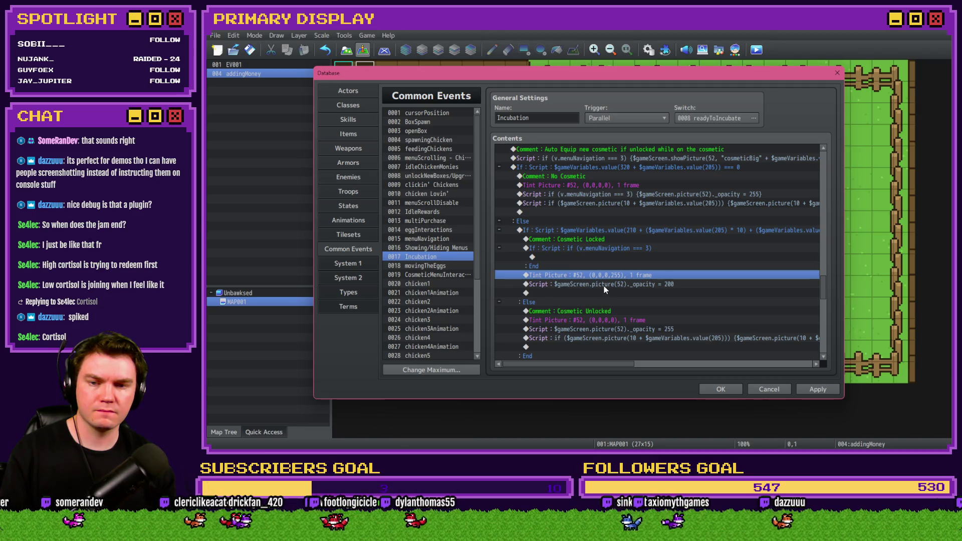
{"action": "left_click", "coordinate": [609, 264]}
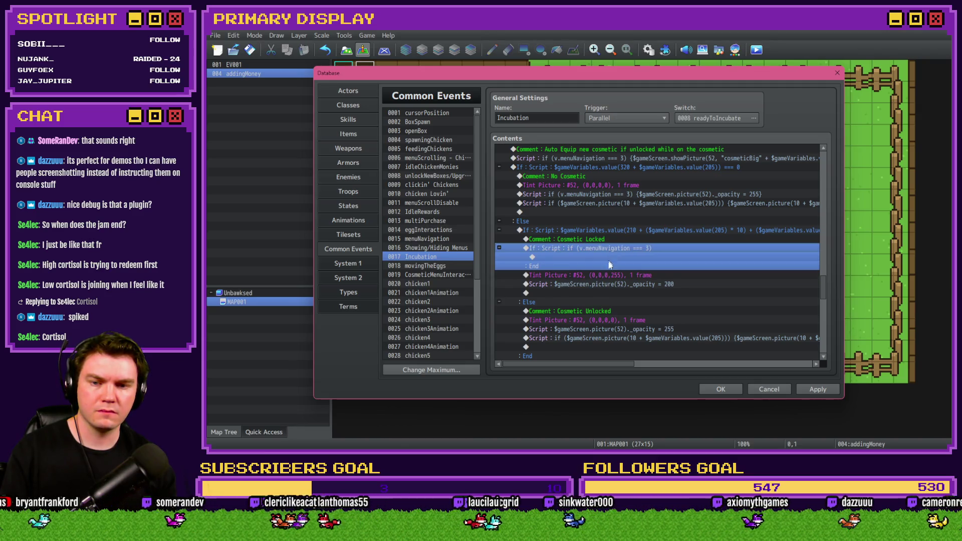
{"action": "scroll", "coordinate": [602, 270], "scroll_direction": "down", "scroll_amount": 3}
{"action": "key", "text": "ctrl+c"}
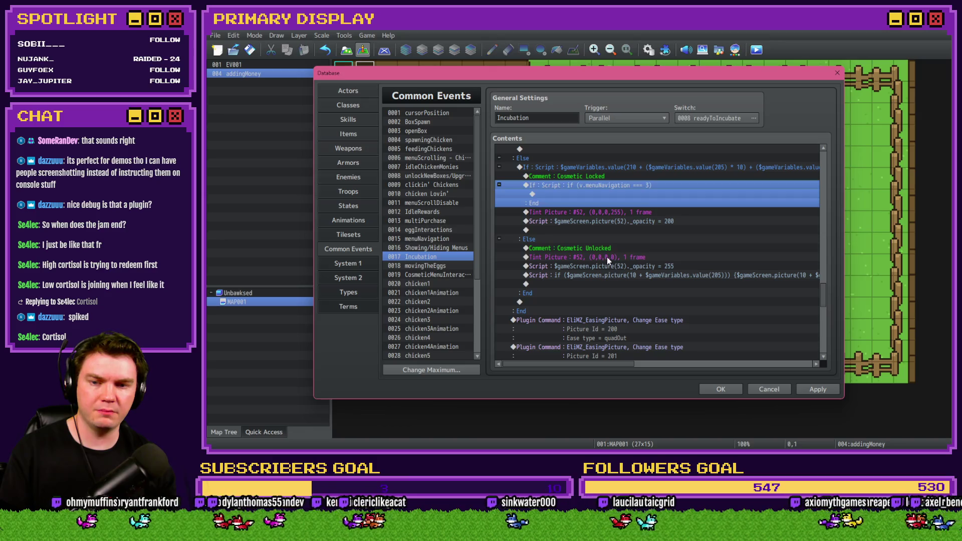
{"action": "left_click", "coordinate": [607, 258]}
{"action": "key", "text": "ctrl+v"}
Move the unlocked Tint Picture and opacity 255 rows inside the new branch, then apply and close
{"action": "scroll", "coordinate": [614, 265], "scroll_direction": "up", "scroll_amount": 3}
{"action": "key", "text": "shift+Down"}
{"action": "key", "text": "ctrl+x"}
{"action": "scroll", "coordinate": [620, 263], "scroll_direction": "down", "scroll_amount": 5}
{"action": "scroll", "coordinate": [620, 267], "scroll_direction": "up", "scroll_amount": 3}
{"action": "key", "text": "Up"}
{"action": "key", "text": "Up"}
{"action": "key", "text": "ctrl+v"}
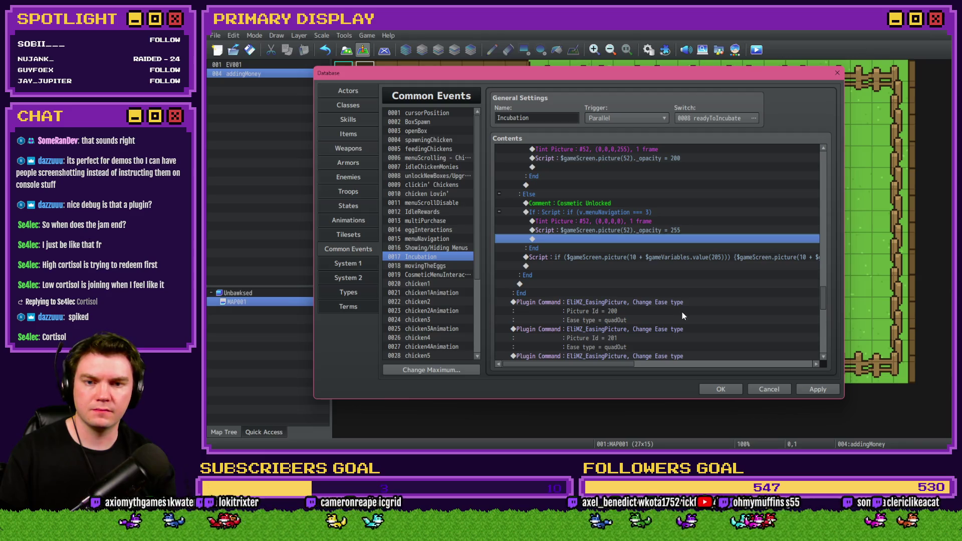
{"action": "left_click", "coordinate": [818, 389]}
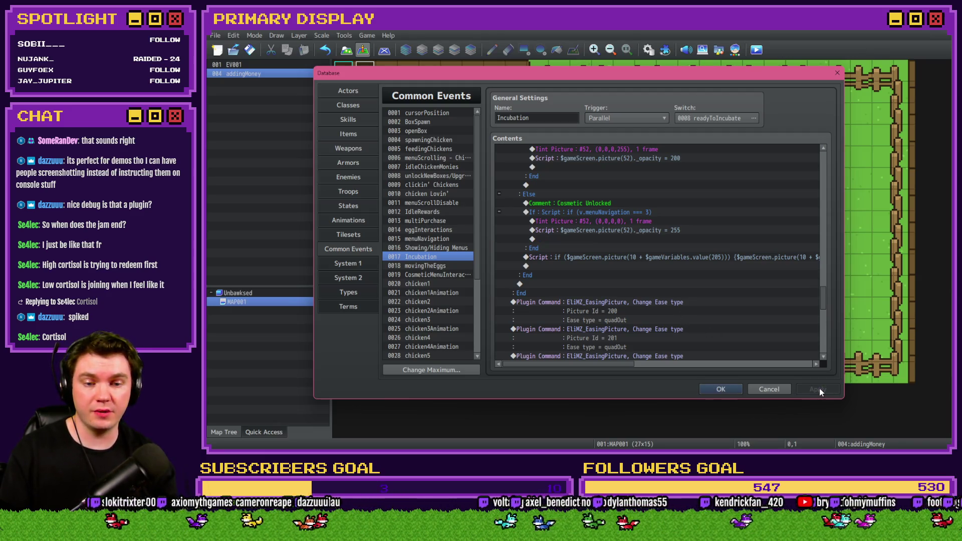
{"action": "left_click", "coordinate": [721, 389]}
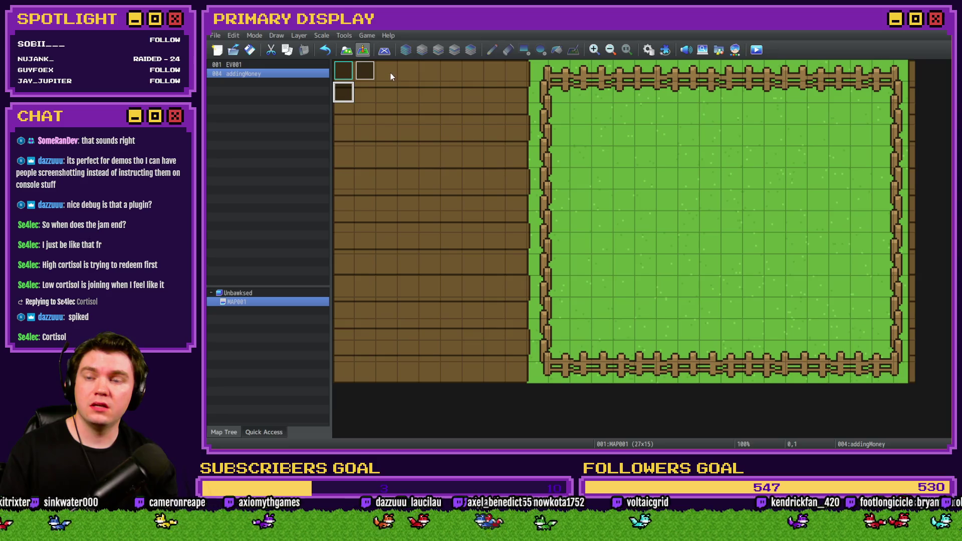
Playtest: get the free Leghorn, preview outfits, collect eggs into nests and start incubating
{"action": "left_click", "coordinate": [756, 49]}
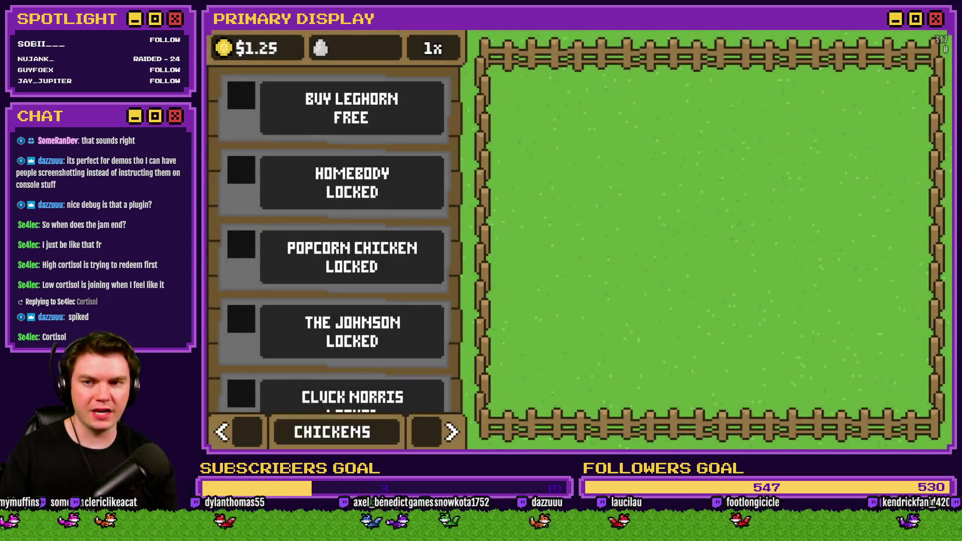
{"action": "left_click", "coordinate": [281, 110]}
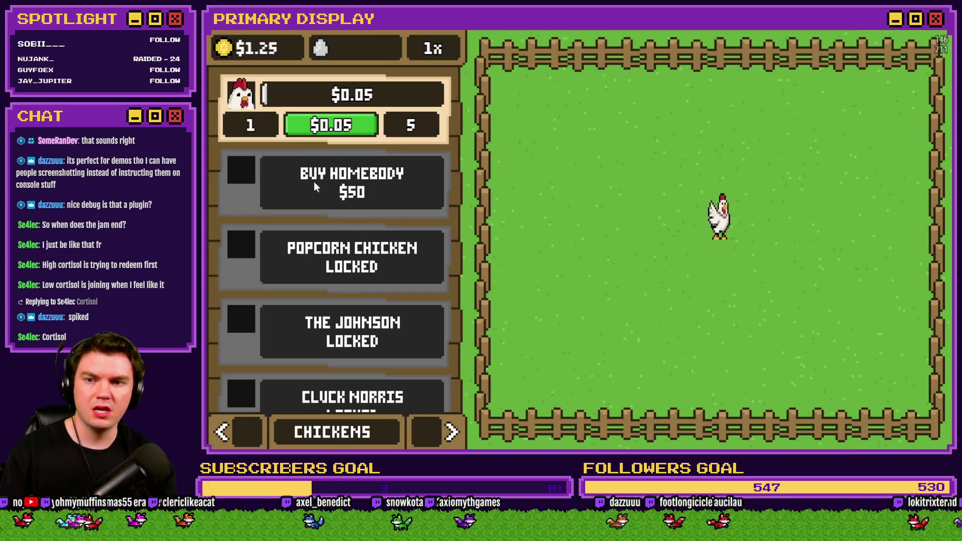
{"action": "left_click", "coordinate": [447, 427]}
{"action": "left_click", "coordinate": [447, 426]}
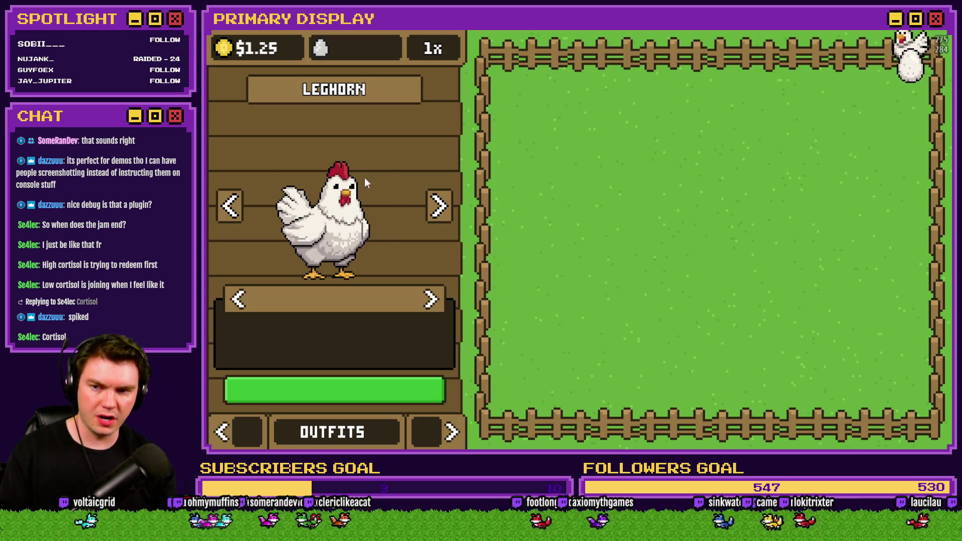
{"action": "left_click", "coordinate": [438, 206]}
{"action": "left_click", "coordinate": [437, 206]}
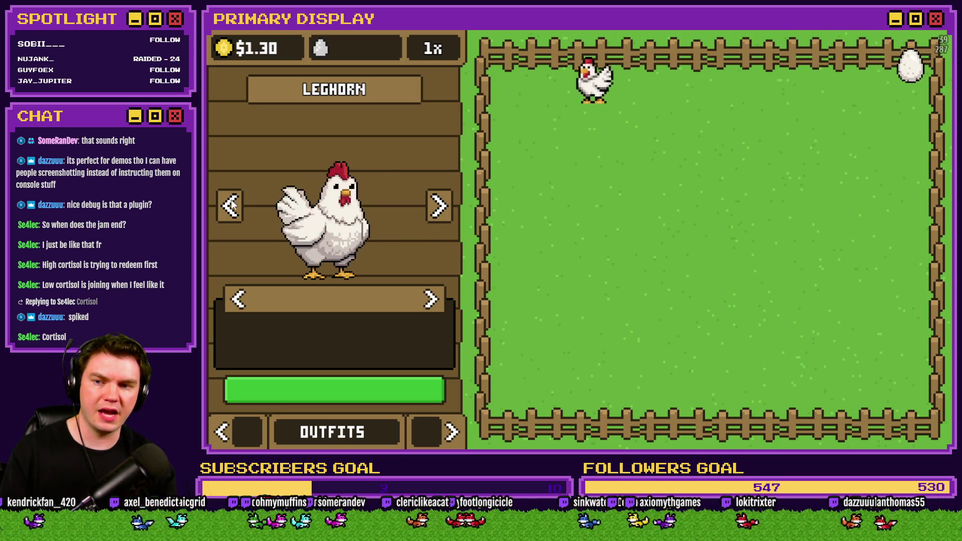
{"action": "left_click", "coordinate": [431, 300]}
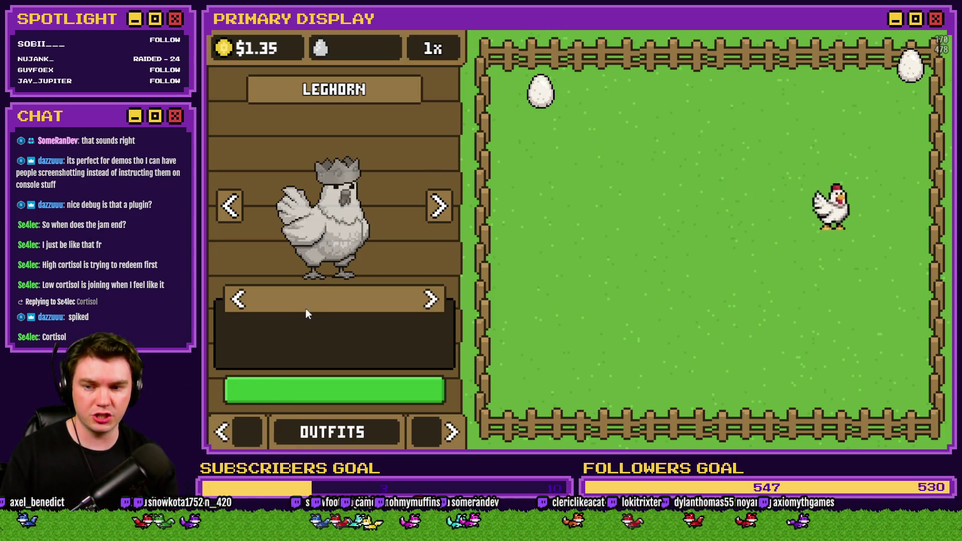
{"action": "left_click", "coordinate": [243, 431]}
{"action": "left_click", "coordinate": [540, 93]}
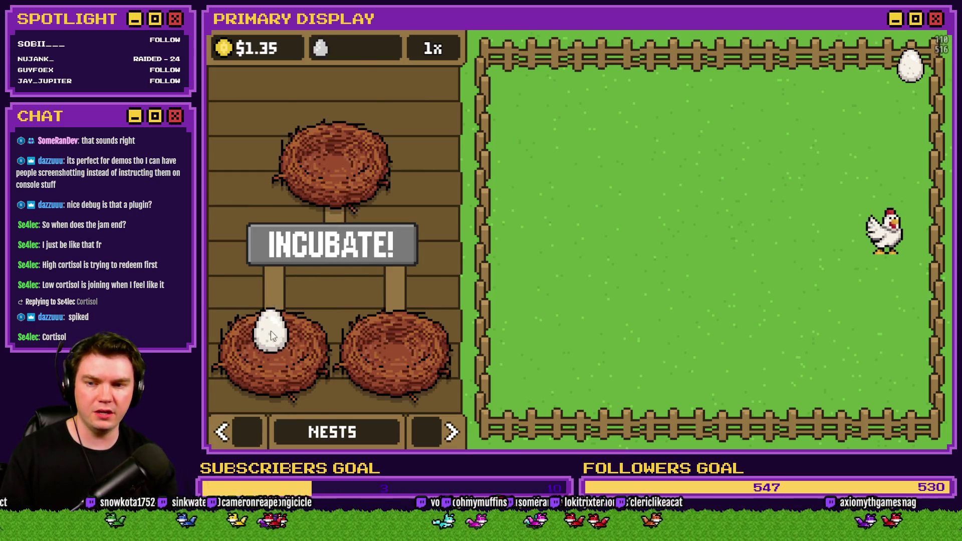
{"action": "left_click", "coordinate": [584, 258]}
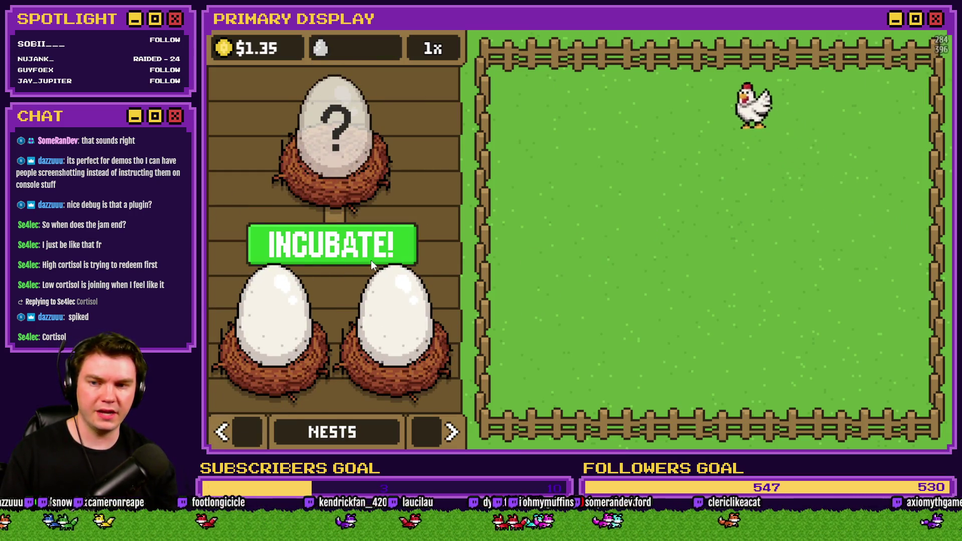
{"action": "left_click", "coordinate": [357, 251]}
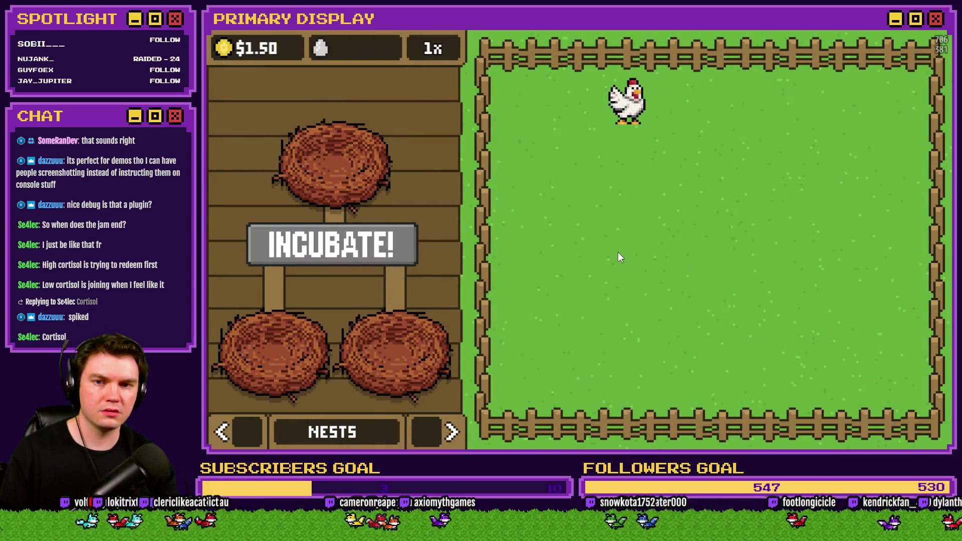
Equip, remove and re-equip the gold crown on the Leghorn in the outfits panel
{"action": "left_click", "coordinate": [451, 430]}
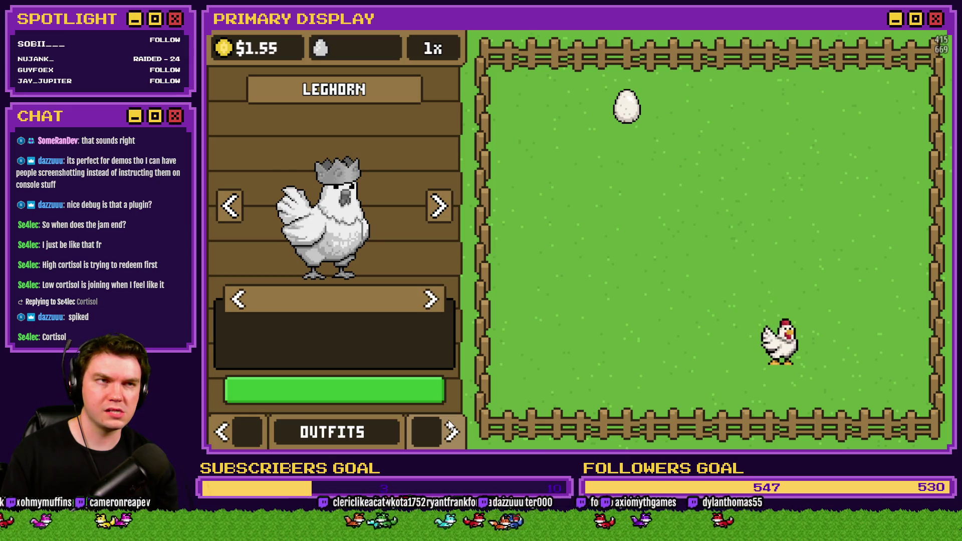
{"action": "left_click", "coordinate": [239, 299]}
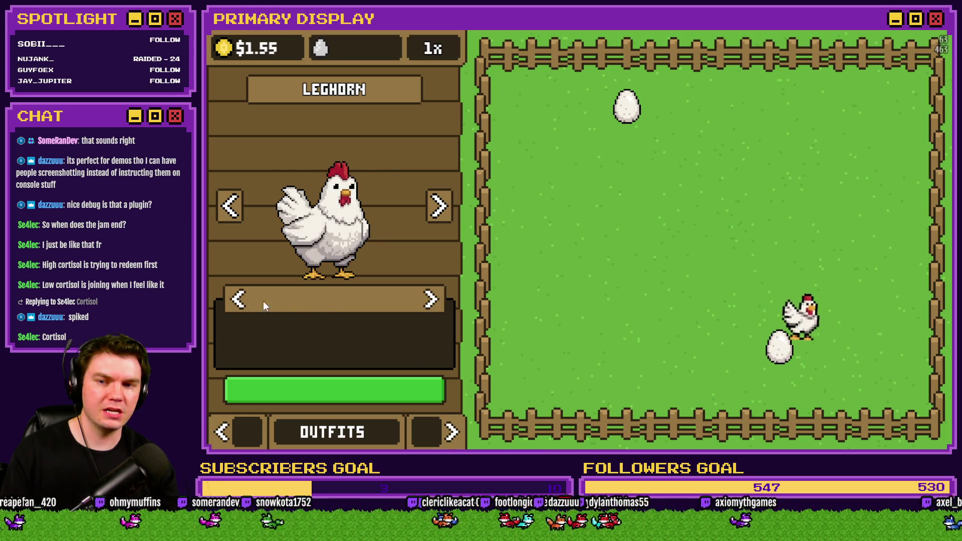
{"action": "left_click", "coordinate": [432, 300]}
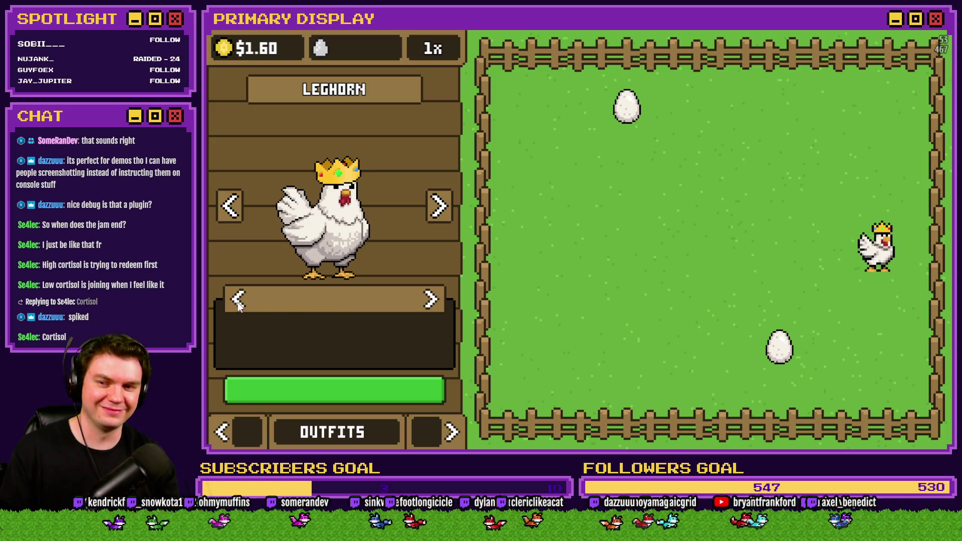
{"action": "left_click", "coordinate": [432, 300]}
{"action": "left_click", "coordinate": [436, 300]}
Restart the game, get the Leghorn again, incubate and hatch an egg, then close the playtest
{"action": "key", "text": "r"}
{"action": "left_click", "coordinate": [289, 100]}
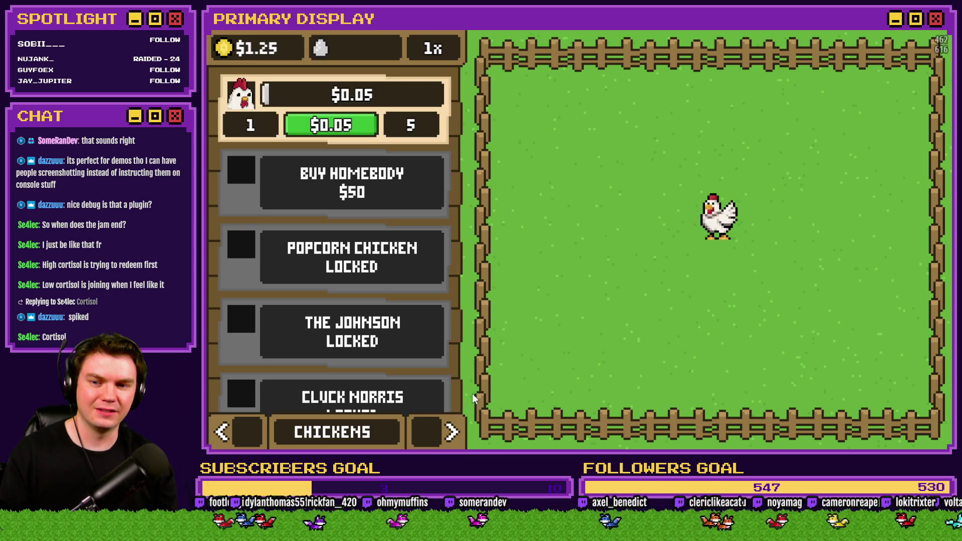
{"action": "left_click", "coordinate": [452, 432]}
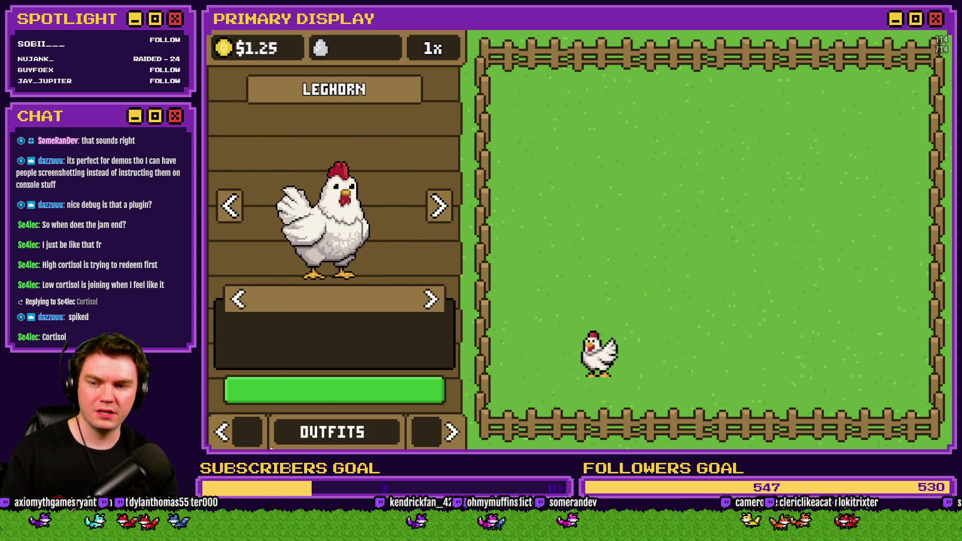
{"action": "left_click", "coordinate": [223, 433]}
{"action": "left_click", "coordinate": [577, 385]}
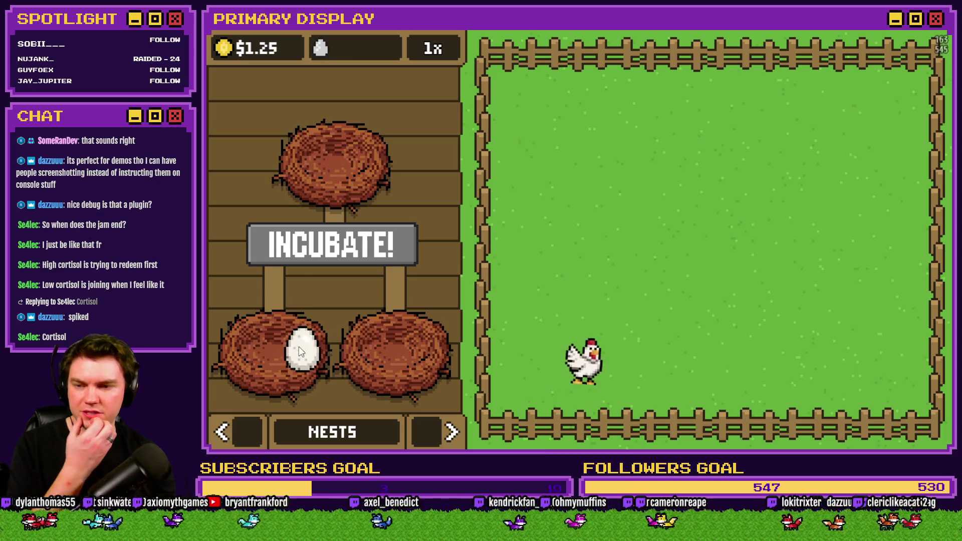
{"action": "left_click", "coordinate": [452, 432]}
{"action": "left_click", "coordinate": [431, 299]}
{"action": "left_click", "coordinate": [239, 434]}
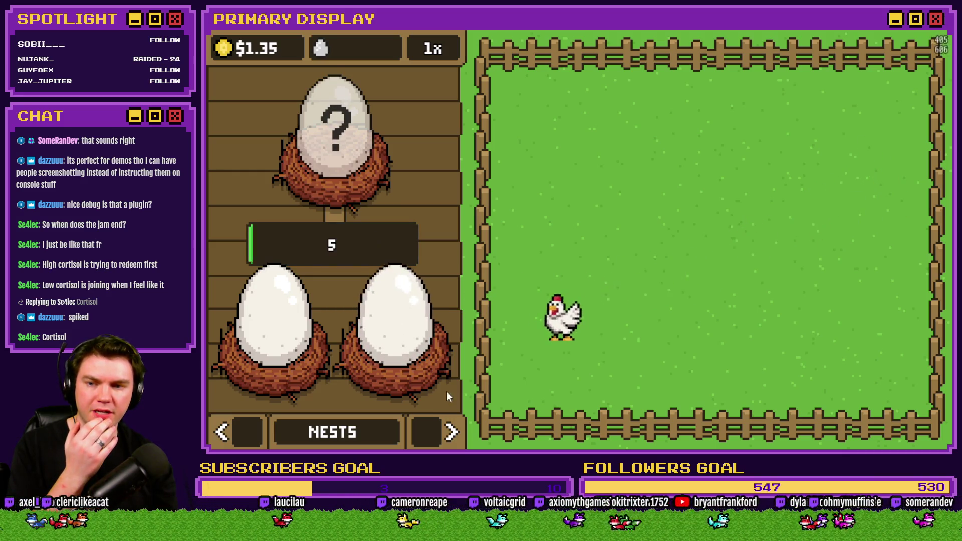
{"action": "left_click", "coordinate": [452, 432]}
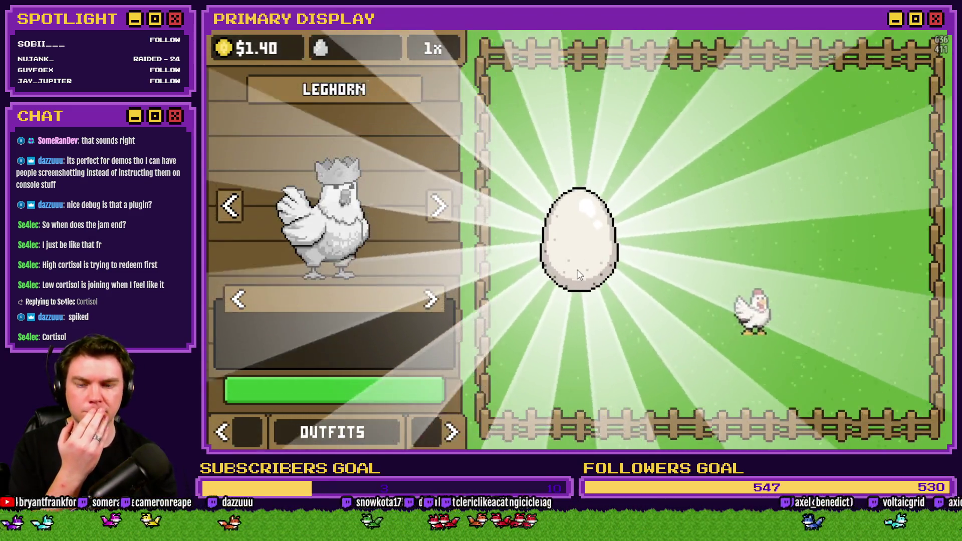
{"action": "left_click", "coordinate": [579, 266]}
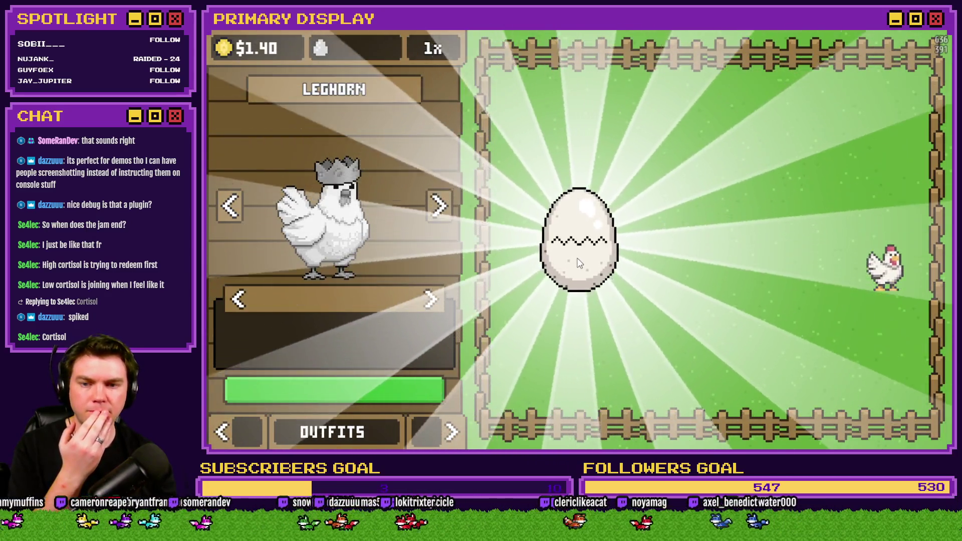
{"action": "left_click", "coordinate": [581, 263]}
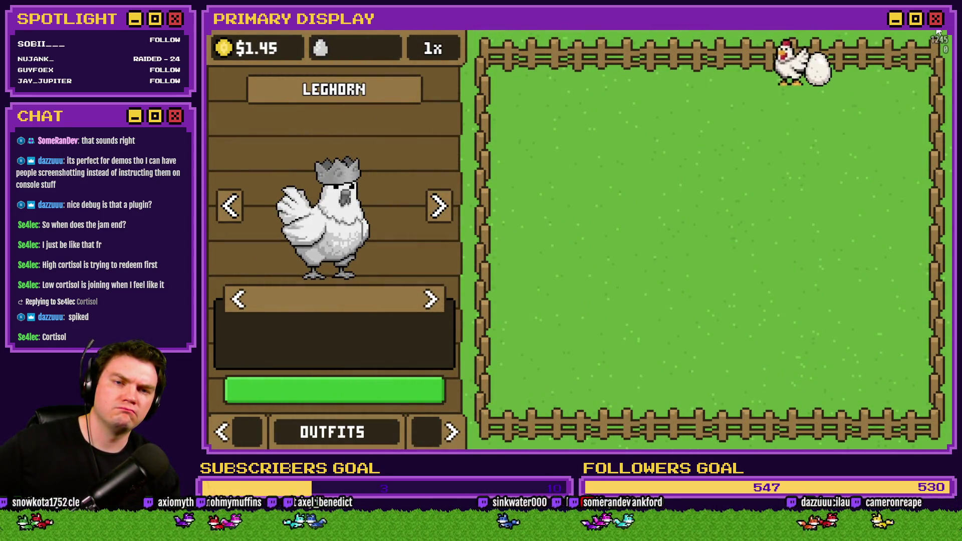
{"action": "key", "text": "alt+F4"}
Open the Database on the Incubation common event and inspect the No Cosmetic condition
{"action": "left_click", "coordinate": [652, 49]}
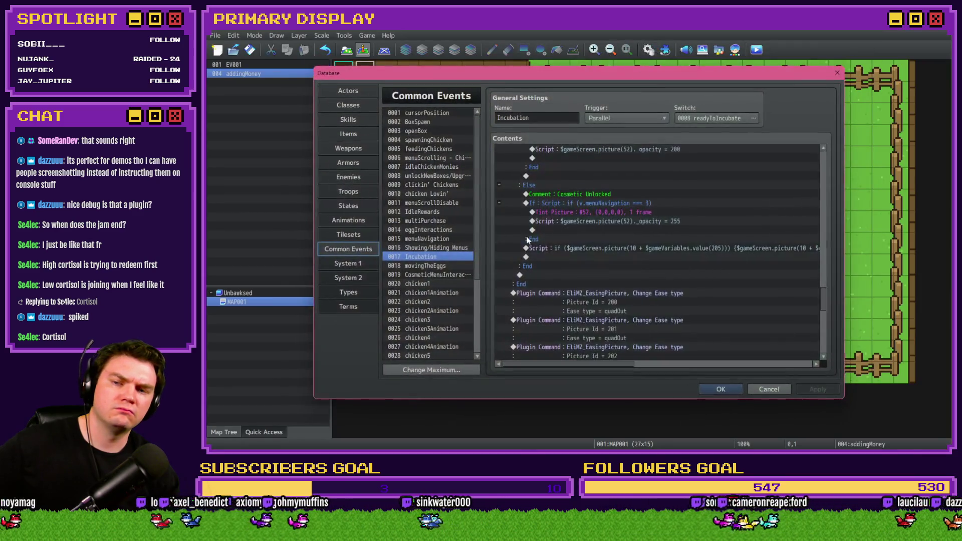
{"action": "scroll", "coordinate": [581, 280], "scroll_direction": "up", "scroll_amount": 6}
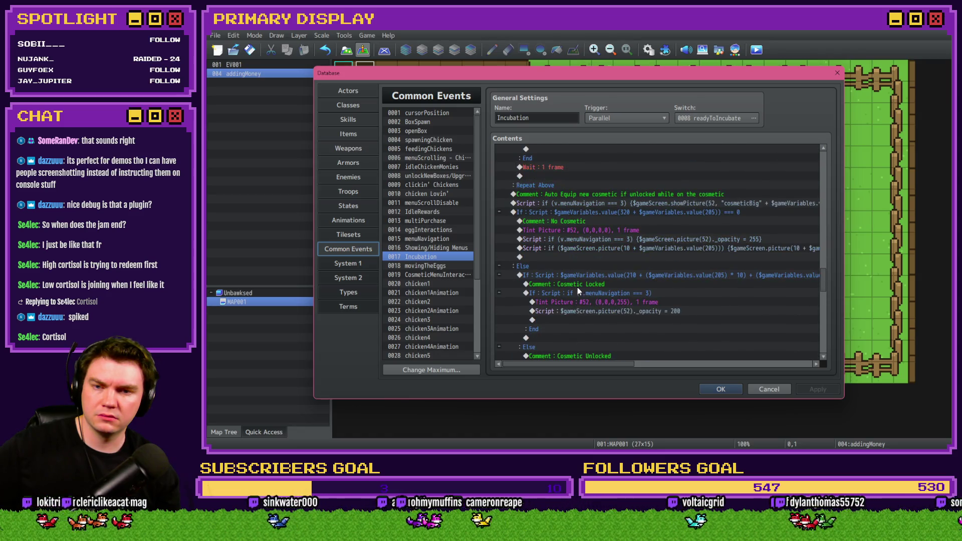
{"action": "left_click", "coordinate": [598, 212]}
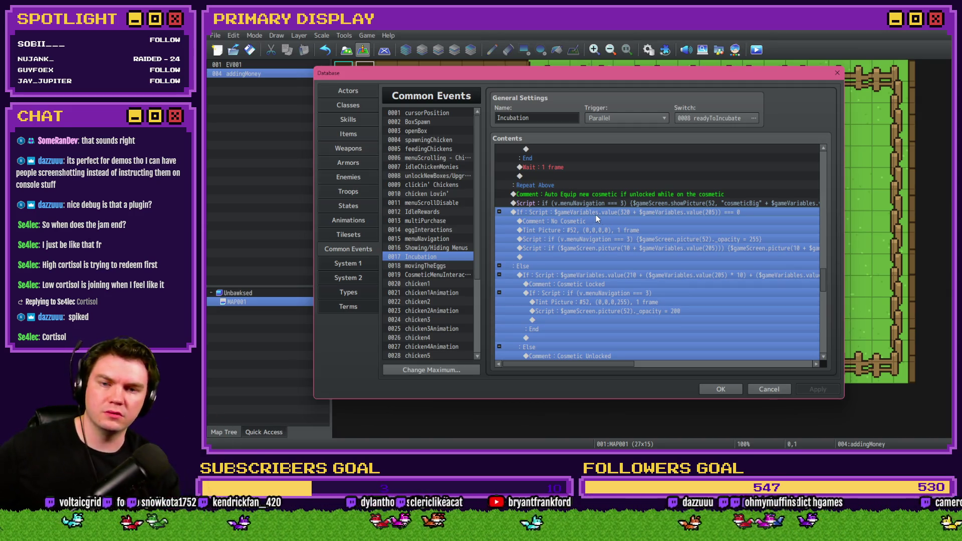
{"action": "left_click", "coordinate": [596, 224]}
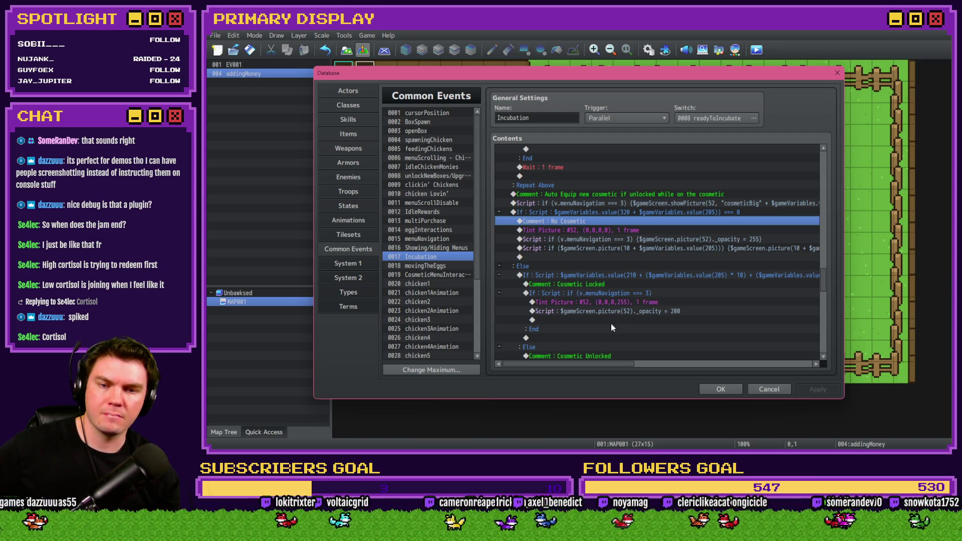
{"action": "mouse_move", "coordinate": [611, 364]}
{"action": "left_mouse_down"}
{"action": "mouse_move", "coordinate": [672, 366]}
{"action": "mouse_move", "coordinate": [595, 358]}
{"action": "left_mouse_up"}
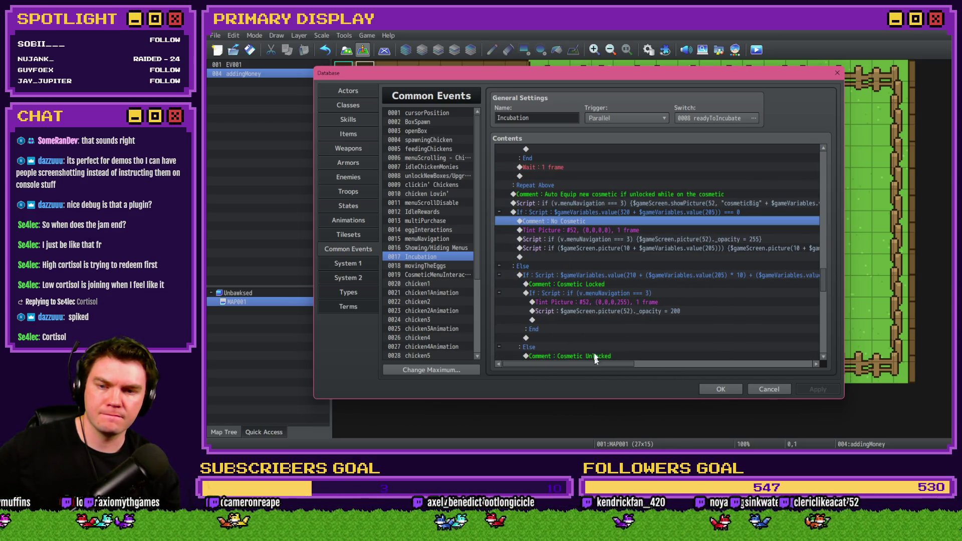
Remove the Cosmetic Locked/Unlocked conditional from under the Else branch
{"action": "left_click", "coordinate": [602, 212]}
{"action": "left_click", "coordinate": [600, 228]}
{"action": "left_click", "coordinate": [599, 248]}
{"action": "left_click", "coordinate": [597, 239]}
{"action": "left_click", "coordinate": [596, 258]}
{"action": "left_click", "coordinate": [594, 275]}
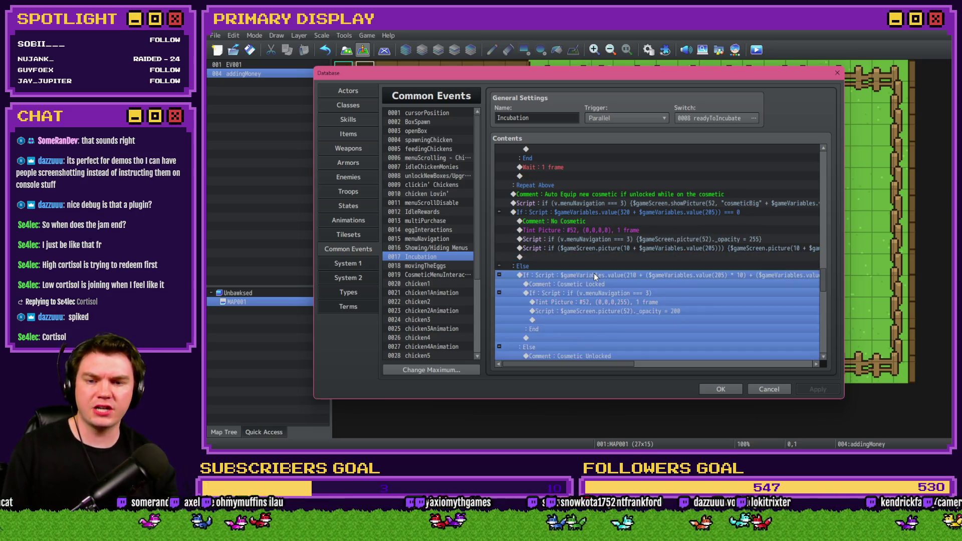
{"action": "key", "text": "Delete"}
{"action": "left_click", "coordinate": [595, 213]}
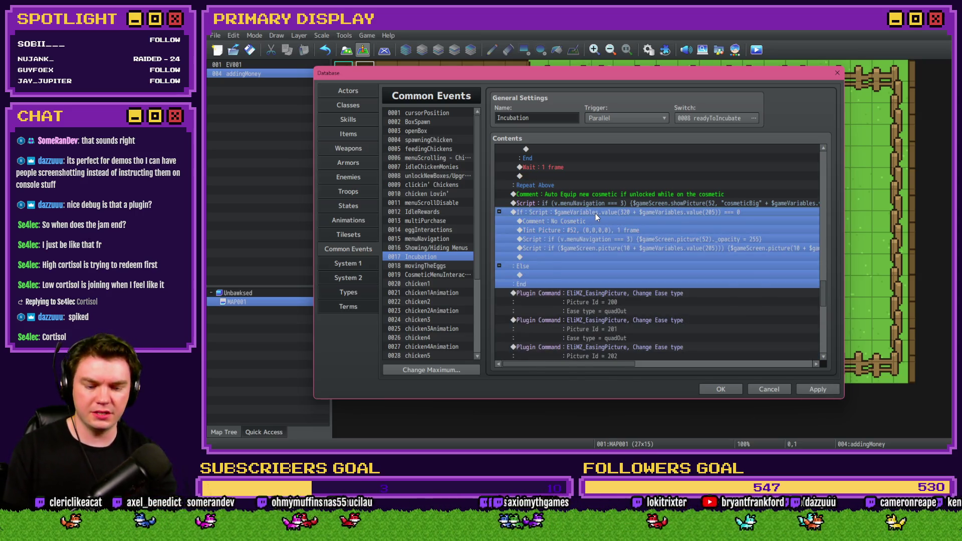
Replace the No Cosmetic condition block with the Cosmetic Locked/Unlocked check
{"action": "key", "text": "Delete"}
{"action": "key", "text": "ctrl+z"}
{"action": "key", "text": "ctrl+z"}
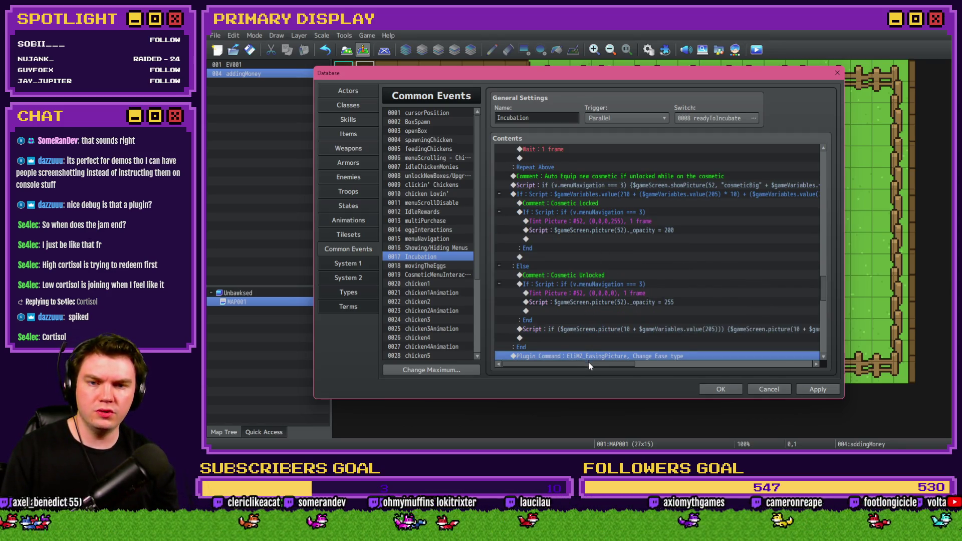
{"action": "mouse_move", "coordinate": [600, 363]}
{"action": "left_mouse_down"}
{"action": "mouse_move", "coordinate": [687, 371]}
{"action": "mouse_move", "coordinate": [588, 371]}
{"action": "left_mouse_up"}
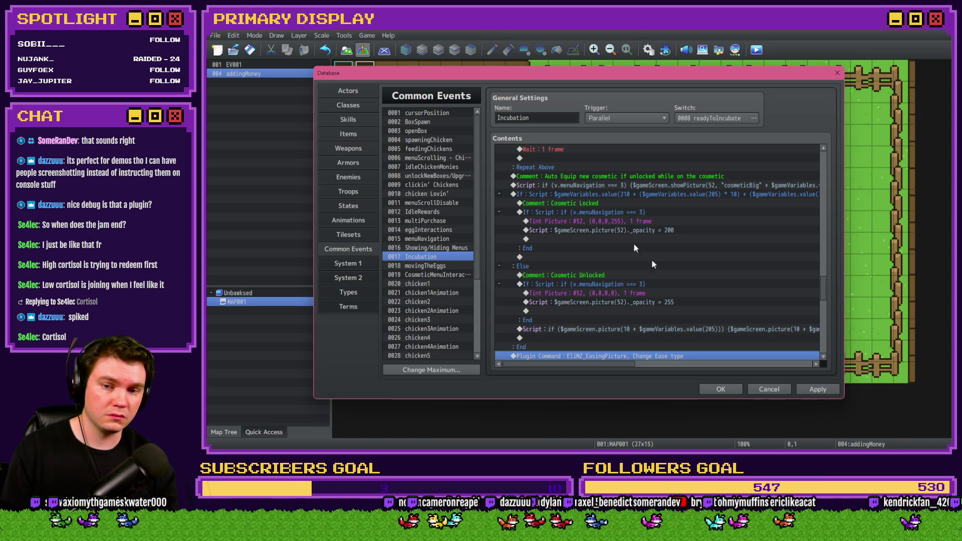
{"action": "scroll", "coordinate": [679, 308], "scroll_direction": "down", "scroll_amount": 7}
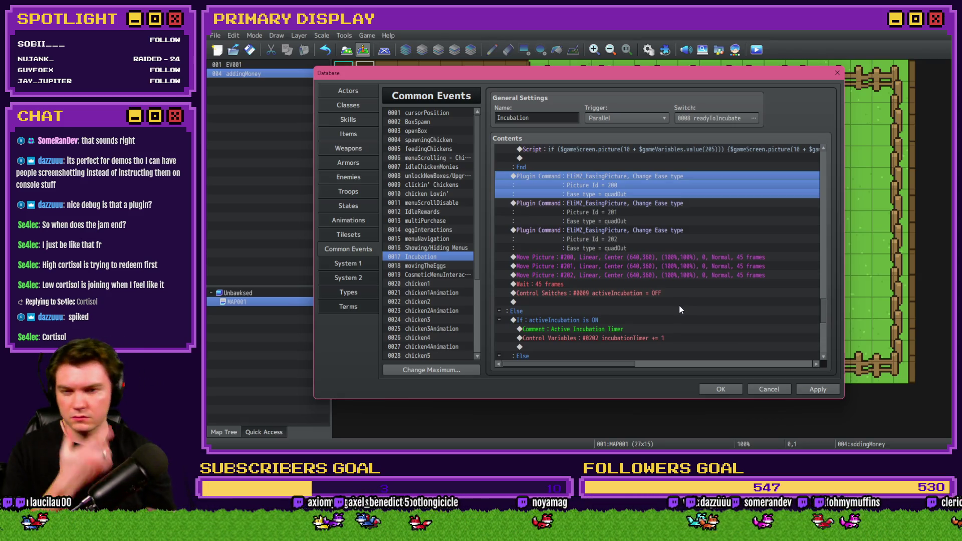
{"action": "scroll", "coordinate": [674, 313], "scroll_direction": "up", "scroll_amount": 4}
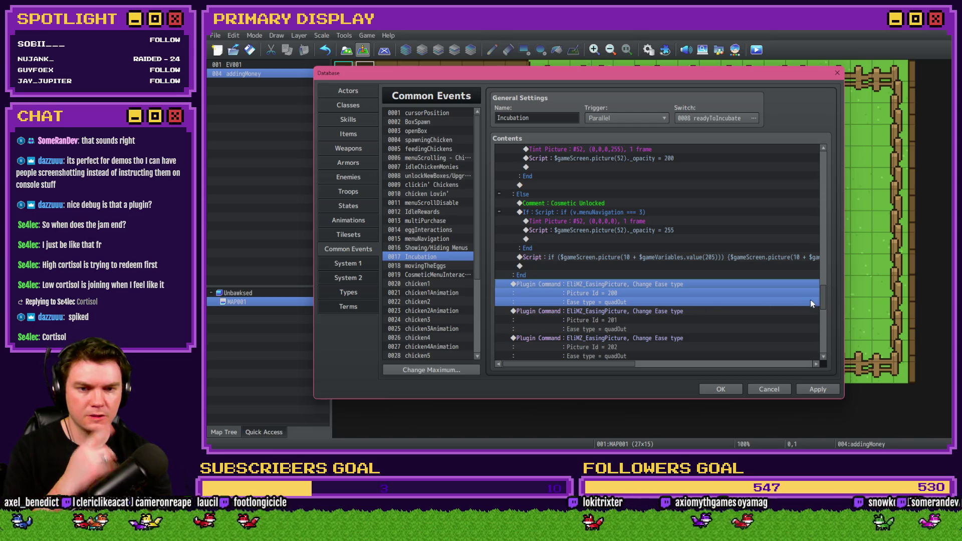
{"action": "mouse_move", "coordinate": [822, 296]}
{"action": "left_mouse_down"}
{"action": "mouse_move", "coordinate": [835, 258]}
{"action": "mouse_move", "coordinate": [833, 192]}
{"action": "left_mouse_up"}
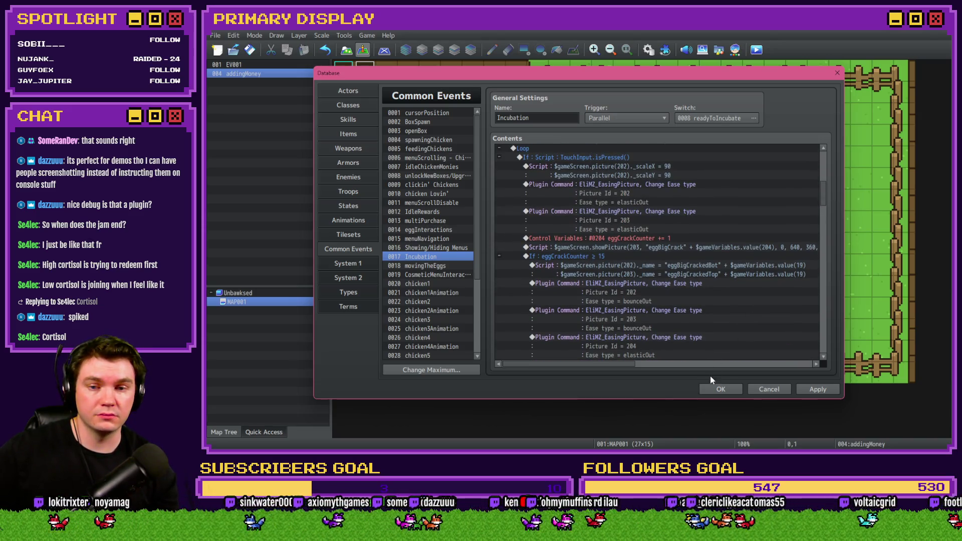
Confirm the event changes, save the project and launch a fresh playtest
{"action": "left_click", "coordinate": [714, 389]}
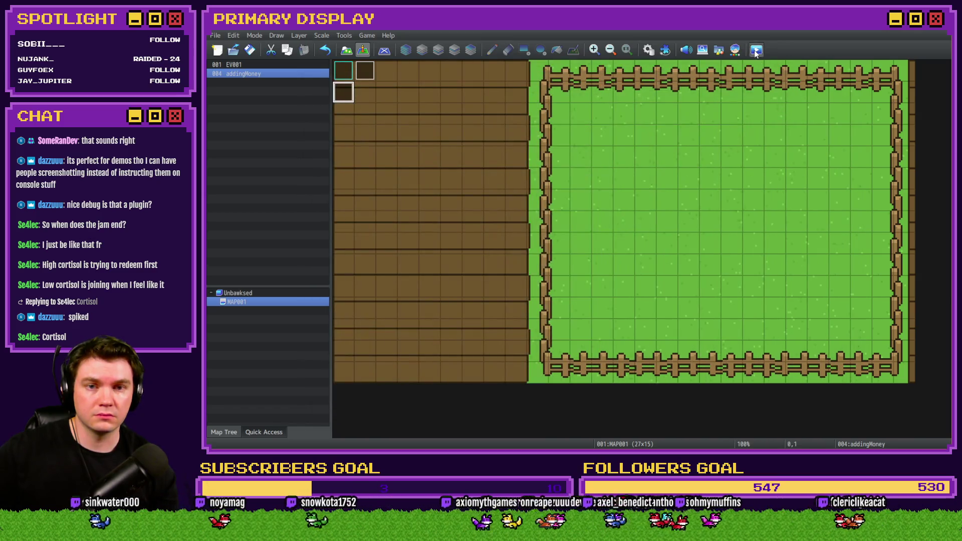
{"action": "left_click", "coordinate": [757, 51]}
{"action": "left_click", "coordinate": [569, 254]}
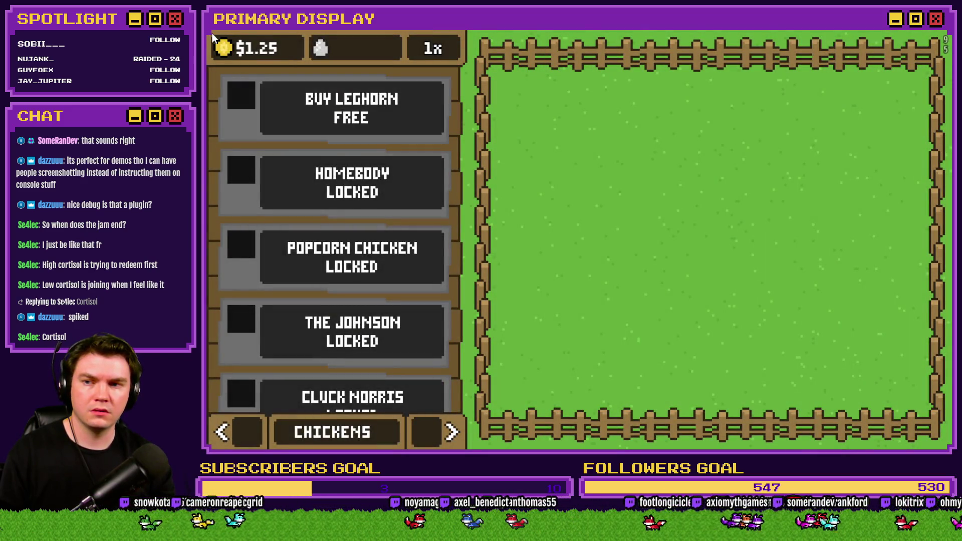
Buy the free Leghorn, switch to the nests page and review the F9 debug variables
{"action": "left_click", "coordinate": [351, 108]}
{"action": "left_click", "coordinate": [428, 421]}
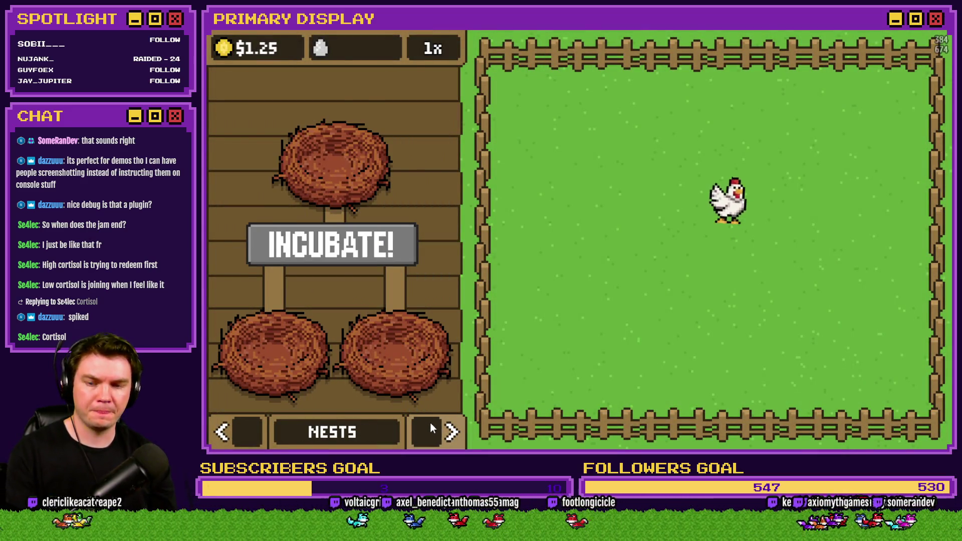
{"action": "key", "text": "F9"}
{"action": "scroll", "coordinate": [286, 380], "scroll_direction": "down", "scroll_amount": 8}
{"action": "scroll", "coordinate": [287, 378], "scroll_direction": "down", "scroll_amount": 14}
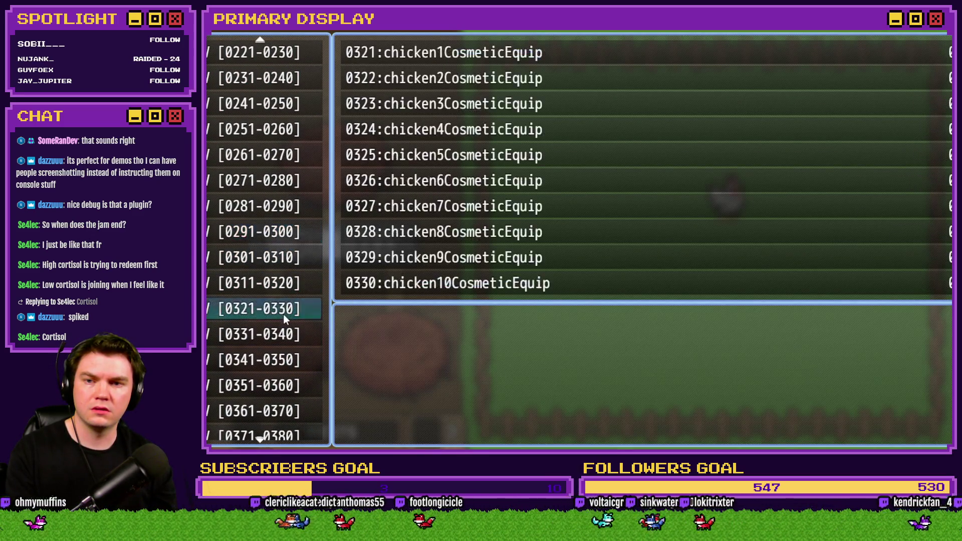
{"action": "scroll", "coordinate": [285, 237], "scroll_direction": "up", "scroll_amount": 2}
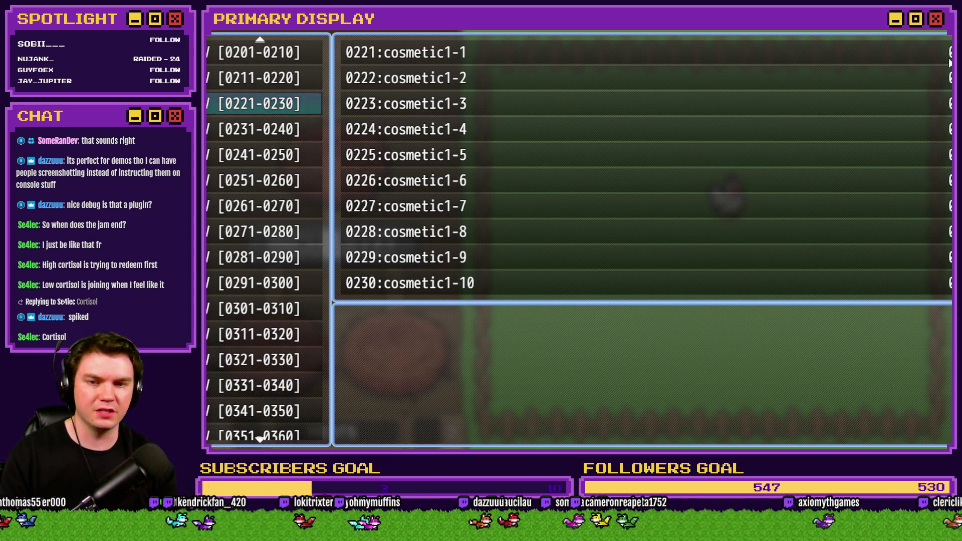
{"action": "key", "text": "Escape"}
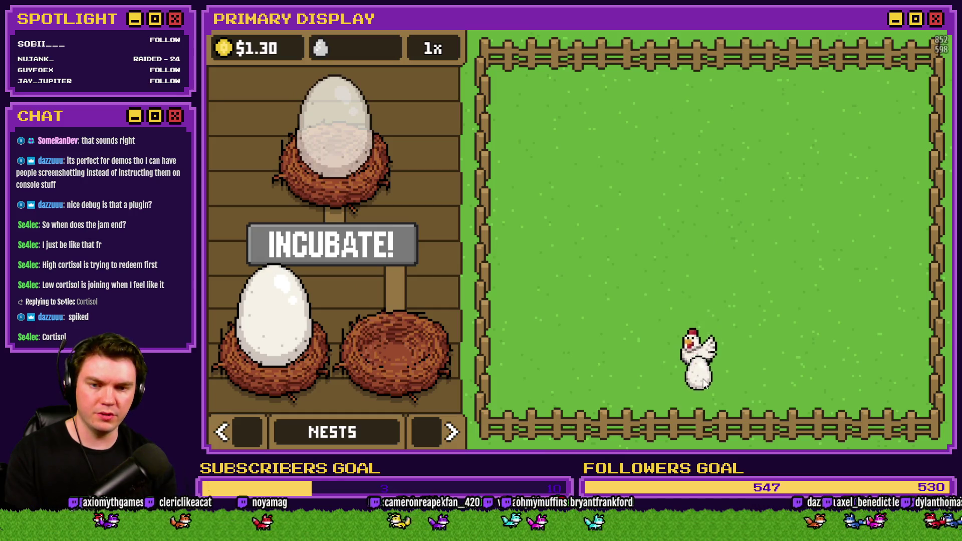
Put the egg in the right nest, incubate and hatch it, then reopen the Database
{"action": "left_click_drag", "start_coordinate": [703, 381], "coordinate": [392, 344]}
{"action": "left_click", "coordinate": [356, 246]}
{"action": "key", "text": "F9"}
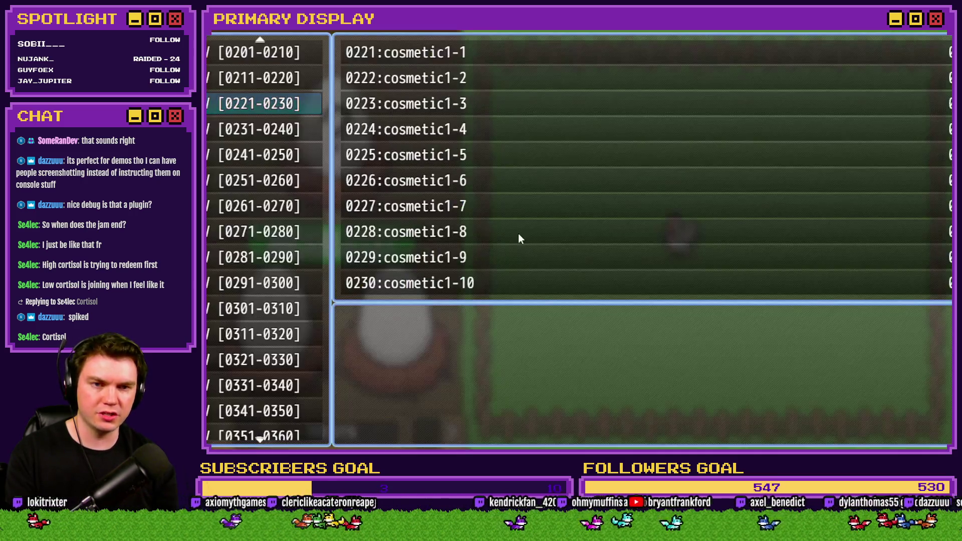
{"action": "key", "text": "F9"}
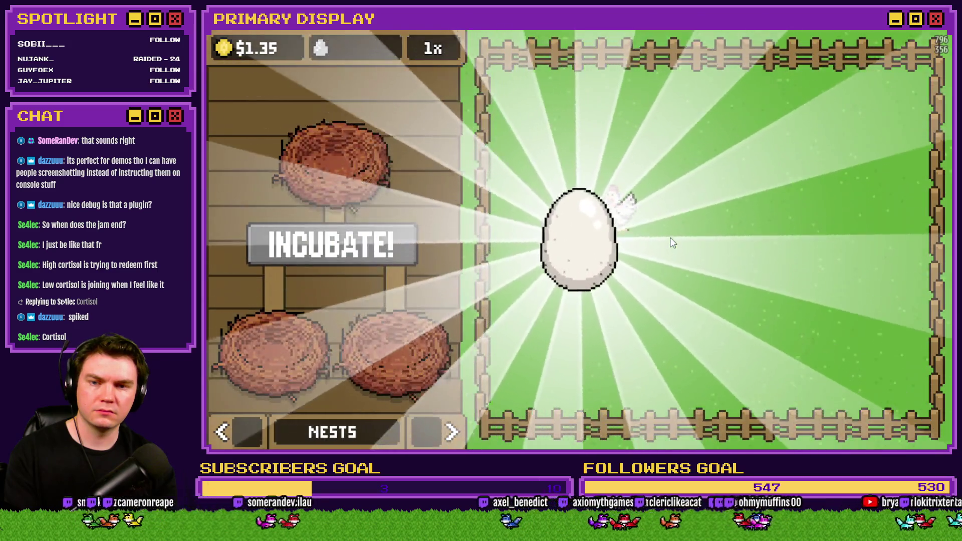
{"action": "key", "text": "F9"}
{"action": "key", "text": "F9"}
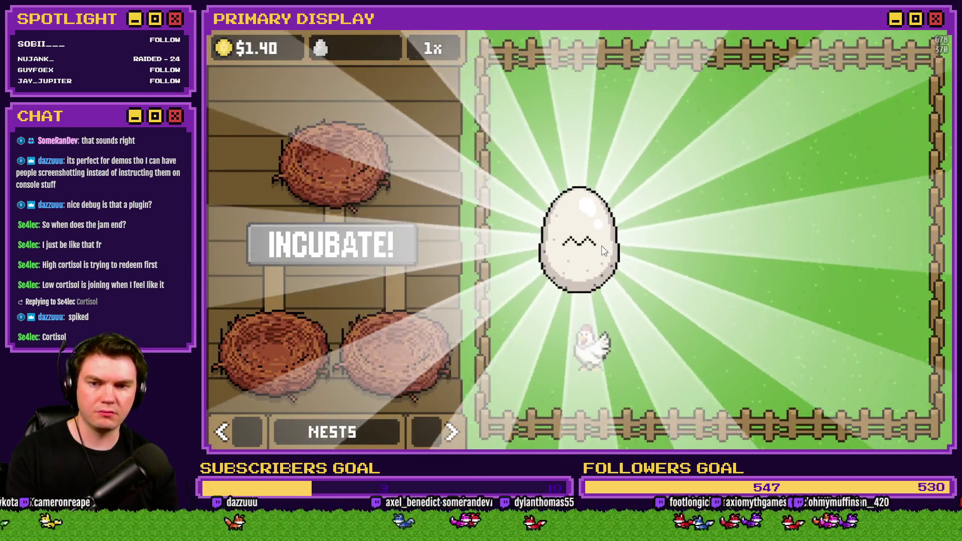
{"action": "left_click", "coordinate": [604, 246]}
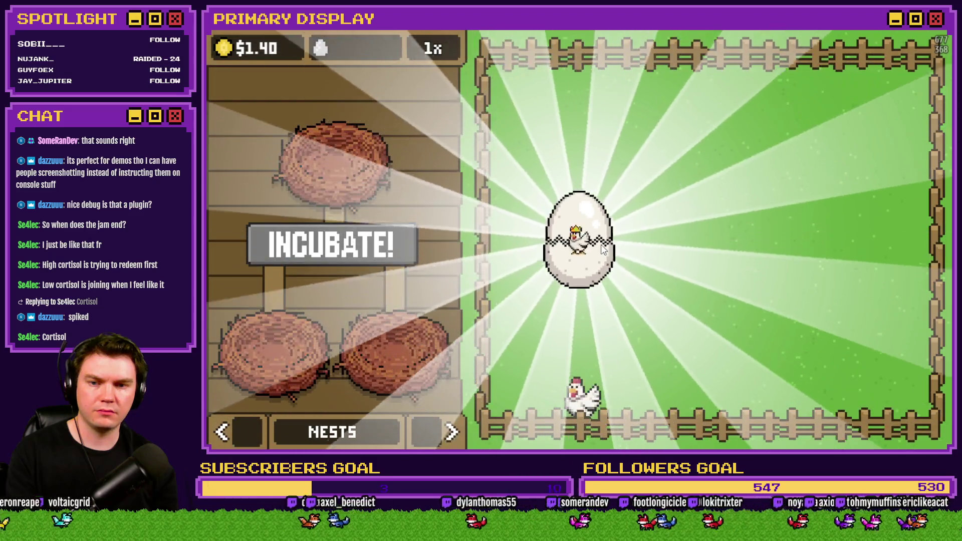
{"action": "key", "text": "F9"}
{"action": "key", "text": "F9"}
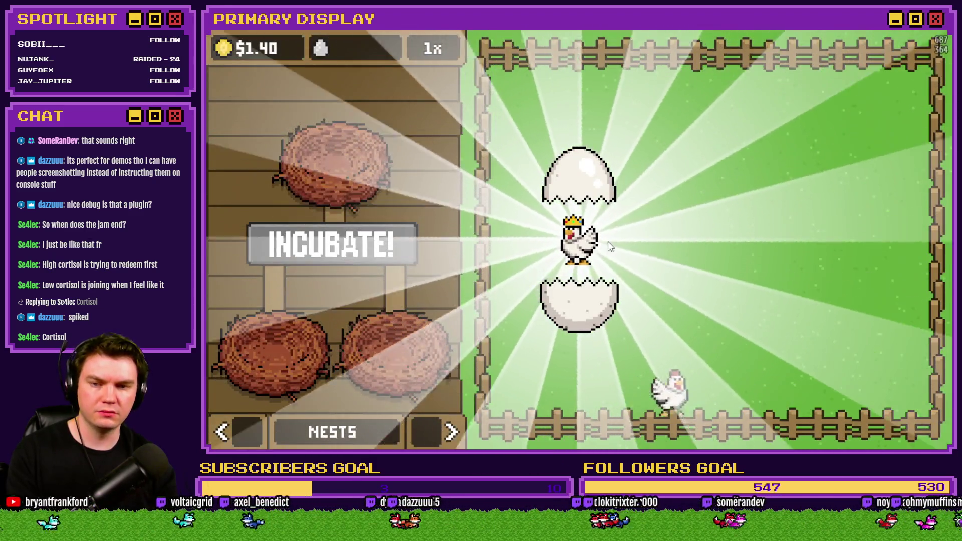
{"action": "key", "text": "F9"}
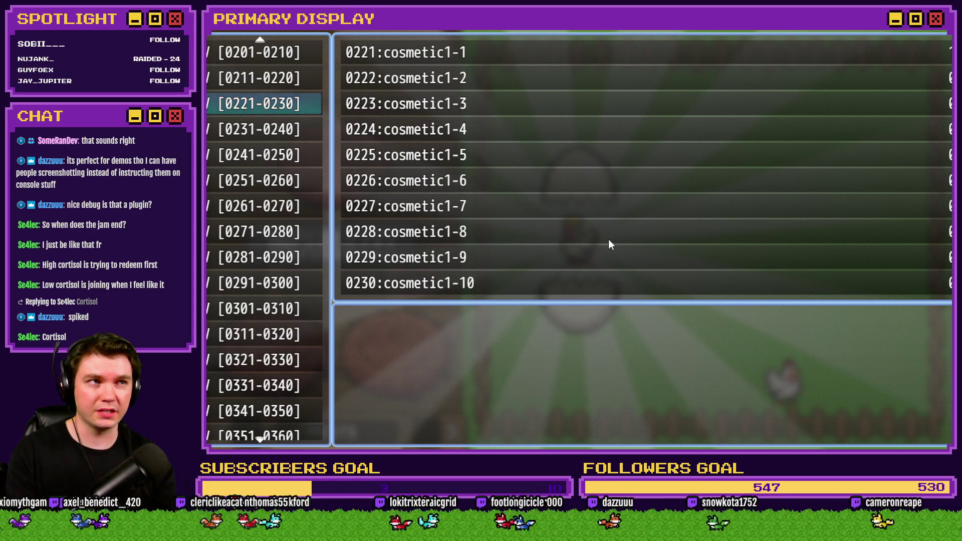
{"action": "key", "text": "F9"}
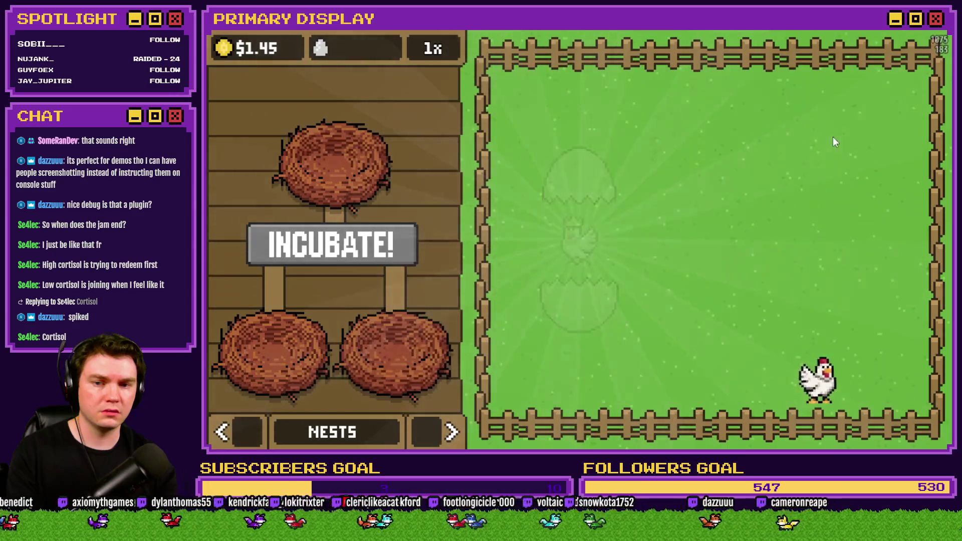
{"action": "left_click", "coordinate": [931, 35]}
{"action": "left_click", "coordinate": [648, 49]}
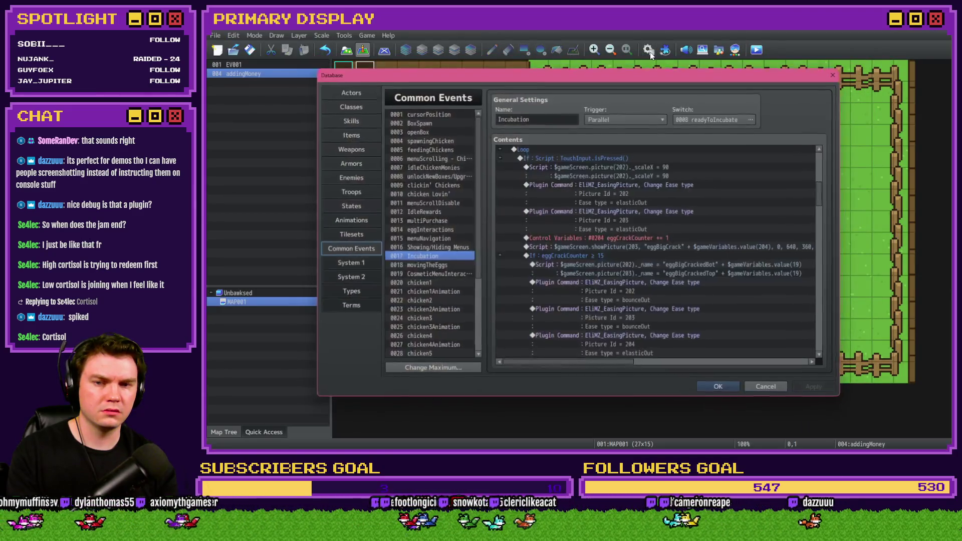
Scroll Incubation to the Auto Equip comment and select its script line and following If block
{"action": "scroll", "coordinate": [649, 212], "scroll_direction": "up", "scroll_amount": 8}
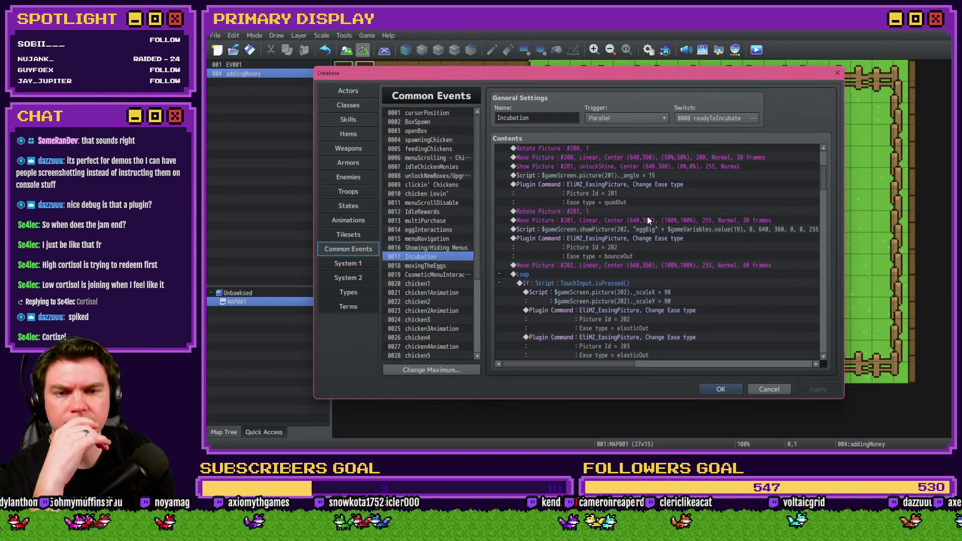
{"action": "scroll", "coordinate": [639, 231], "scroll_direction": "down", "scroll_amount": 10}
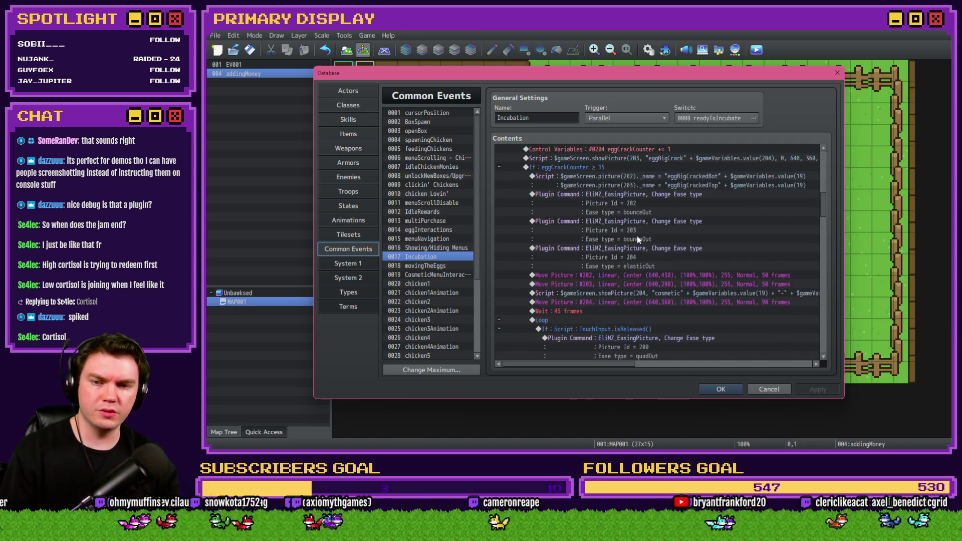
{"action": "scroll", "coordinate": [550, 231], "scroll_direction": "down", "scroll_amount": 3}
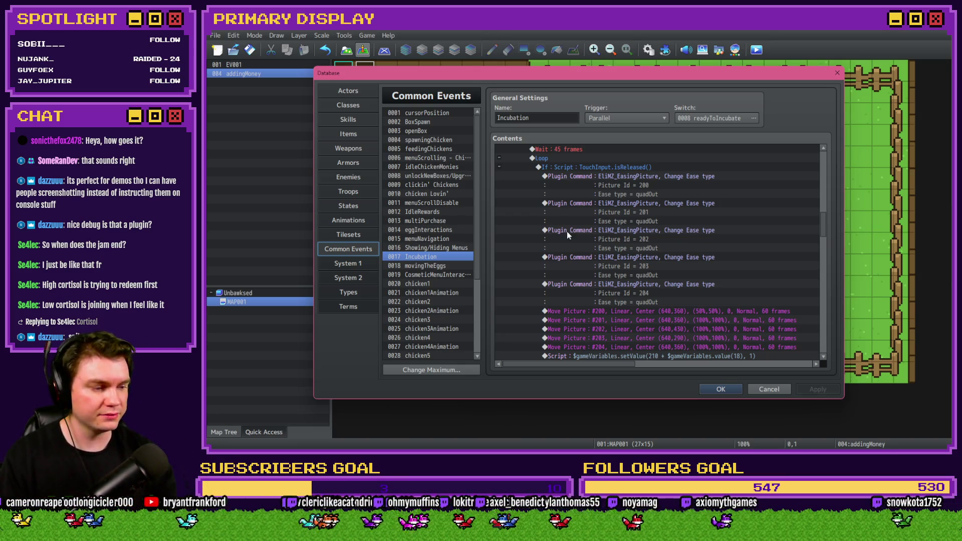
{"action": "scroll", "coordinate": [570, 234], "scroll_direction": "down", "scroll_amount": 2}
{"action": "scroll", "coordinate": [572, 232], "scroll_direction": "down", "scroll_amount": 3}
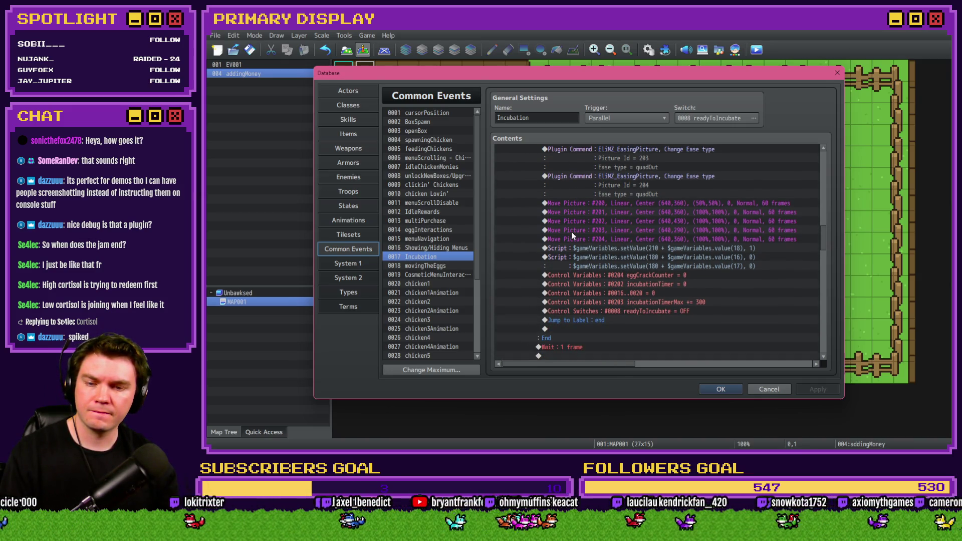
{"action": "scroll", "coordinate": [571, 231], "scroll_direction": "down", "scroll_amount": 3}
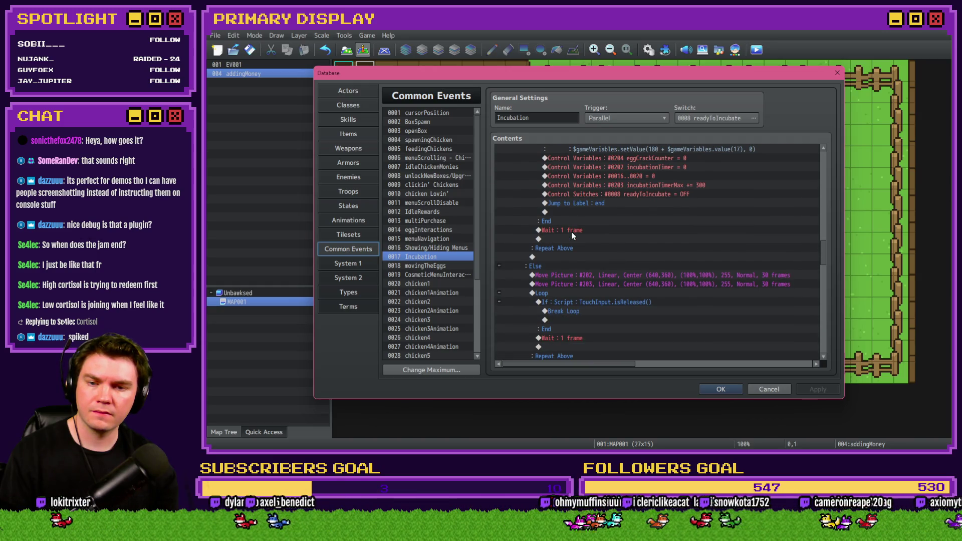
{"action": "scroll", "coordinate": [572, 231], "scroll_direction": "down", "scroll_amount": 6}
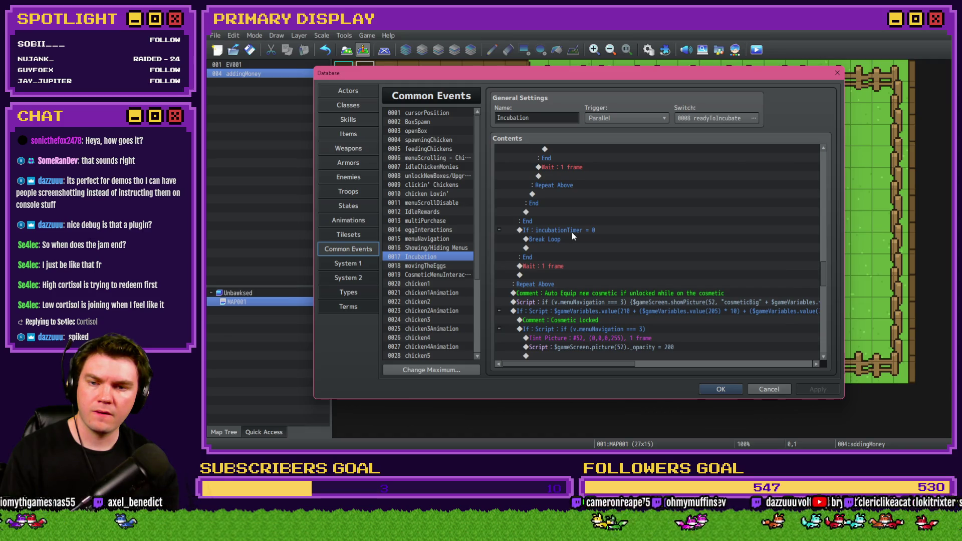
{"action": "scroll", "coordinate": [572, 232], "scroll_direction": "down", "scroll_amount": 3}
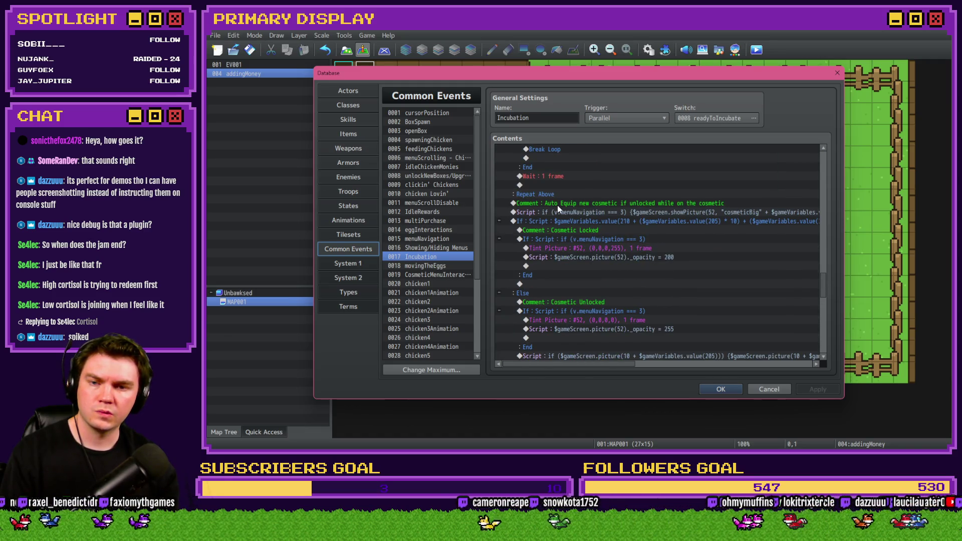
{"action": "left_click", "coordinate": [558, 206]}
{"action": "left_click", "coordinate": [560, 213]}
{"action": "left_click", "coordinate": [562, 221], "text": "shift"}
{"action": "scroll", "coordinate": [561, 221], "scroll_direction": "down", "scroll_amount": 7}
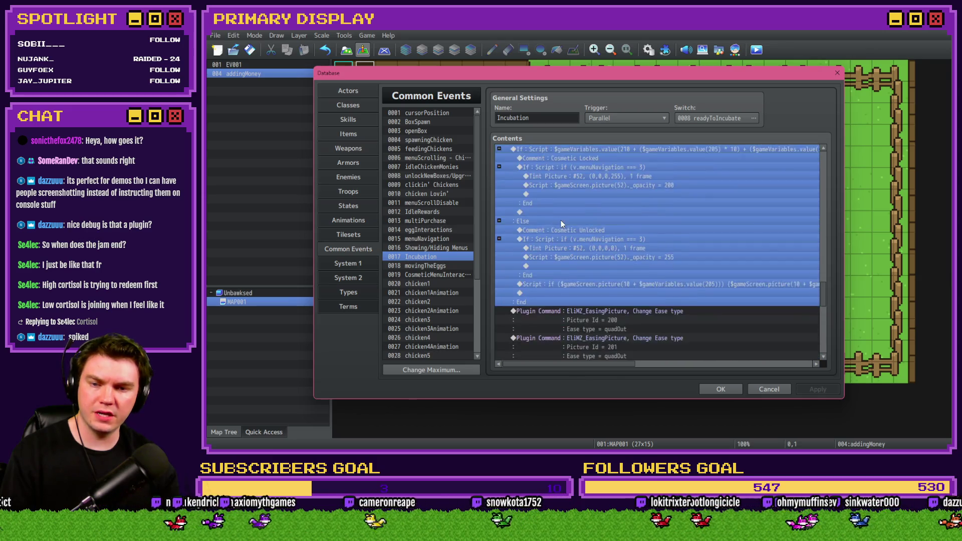
{"action": "scroll", "coordinate": [562, 224], "scroll_direction": "down", "scroll_amount": 2}
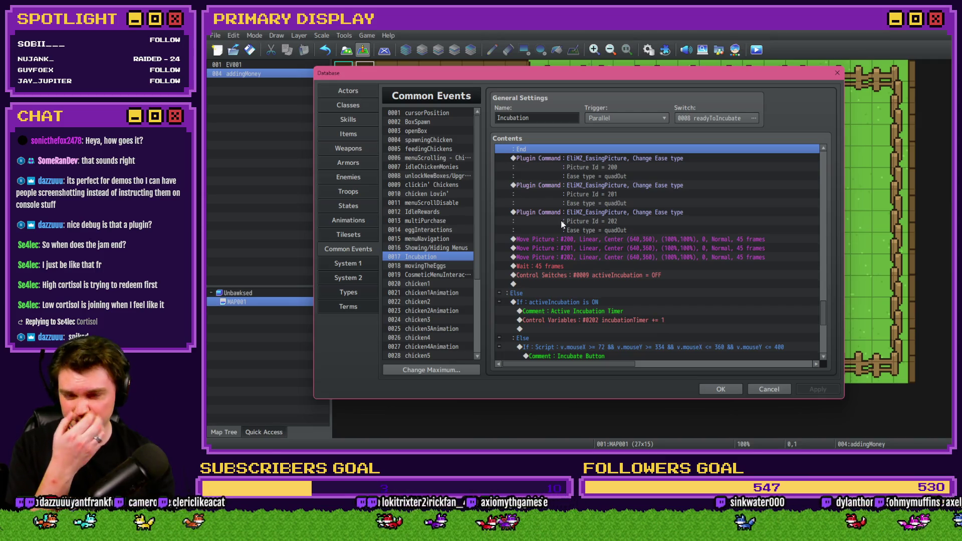
{"action": "scroll", "coordinate": [562, 225], "scroll_direction": "up", "scroll_amount": 10}
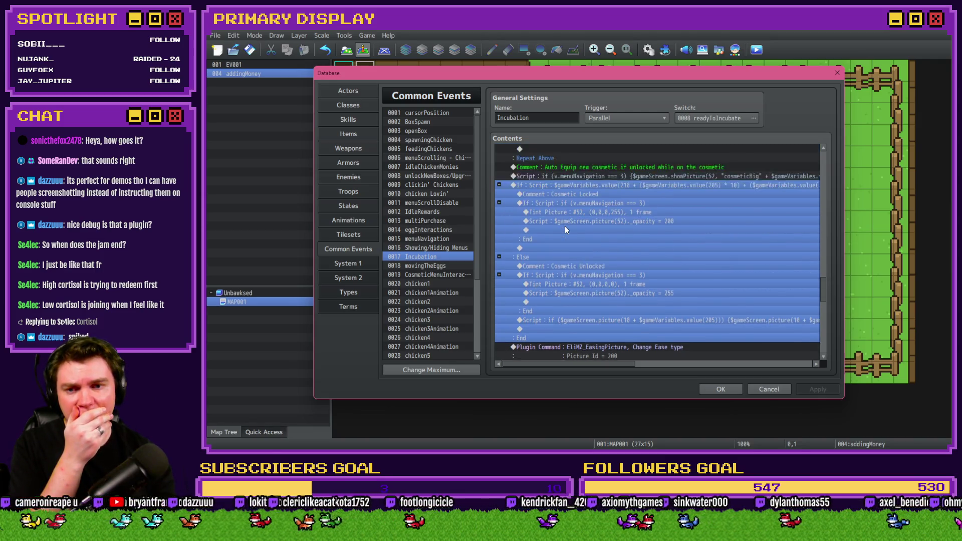
Insert a white 60-frame Flash Screen above the Auto Equip comment, then OK the Database
{"action": "left_click", "coordinate": [580, 206]}
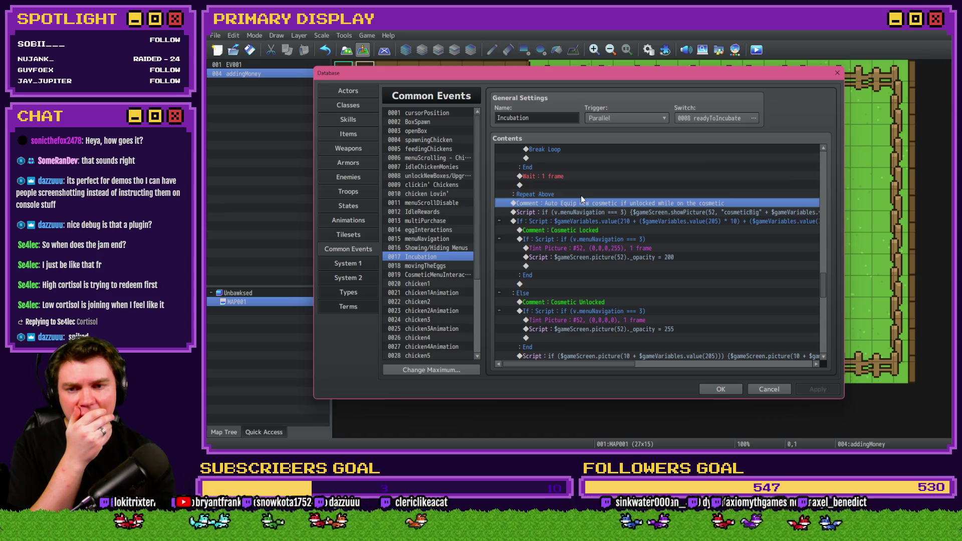
{"action": "key", "text": "Insert"}
{"action": "left_click", "coordinate": [562, 118]}
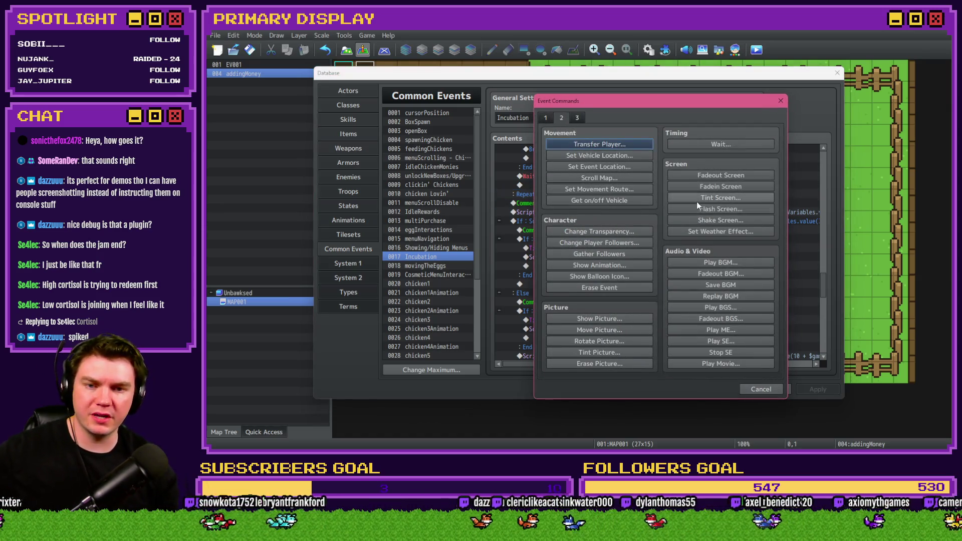
{"action": "left_click", "coordinate": [715, 210]}
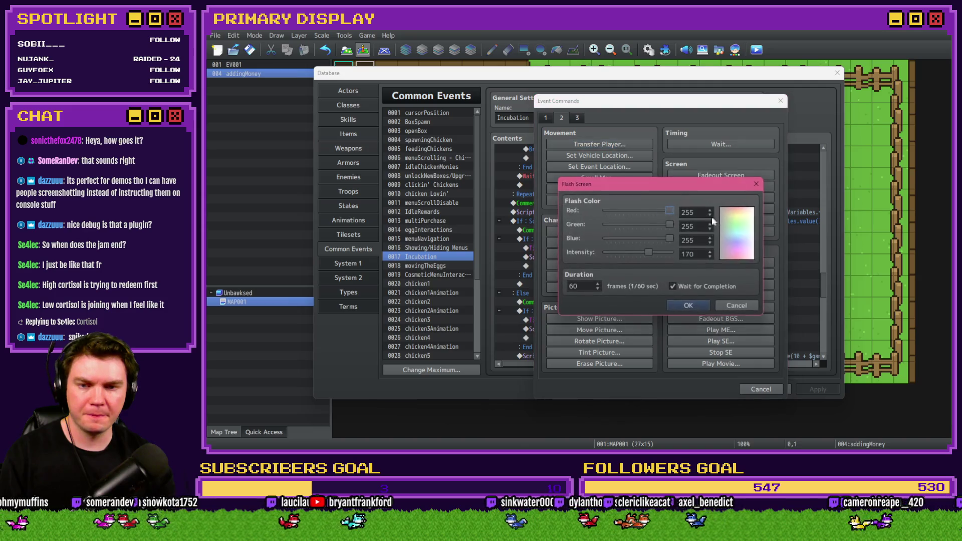
{"action": "left_click", "coordinate": [695, 305]}
{"action": "left_click", "coordinate": [734, 390]}
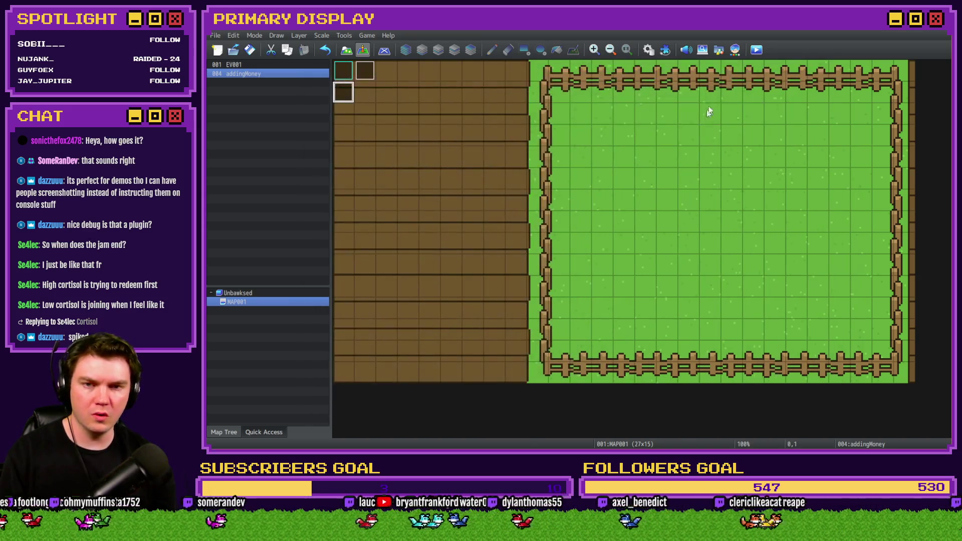
Save and playtest, open the Nests page, lay an egg and check the debug variables
{"action": "left_click", "coordinate": [756, 50]}
{"action": "left_click", "coordinate": [551, 250]}
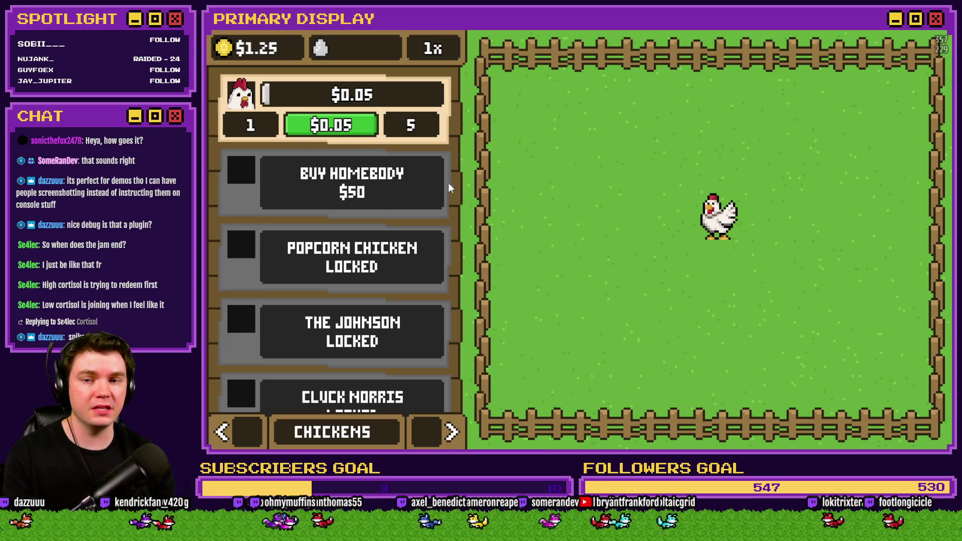
{"action": "left_click", "coordinate": [439, 431]}
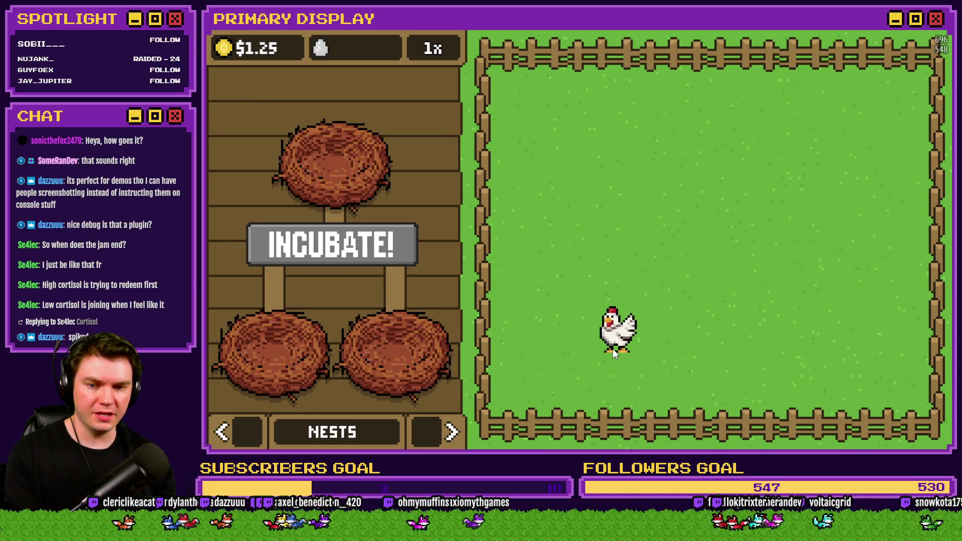
{"action": "left_click", "coordinate": [613, 350]}
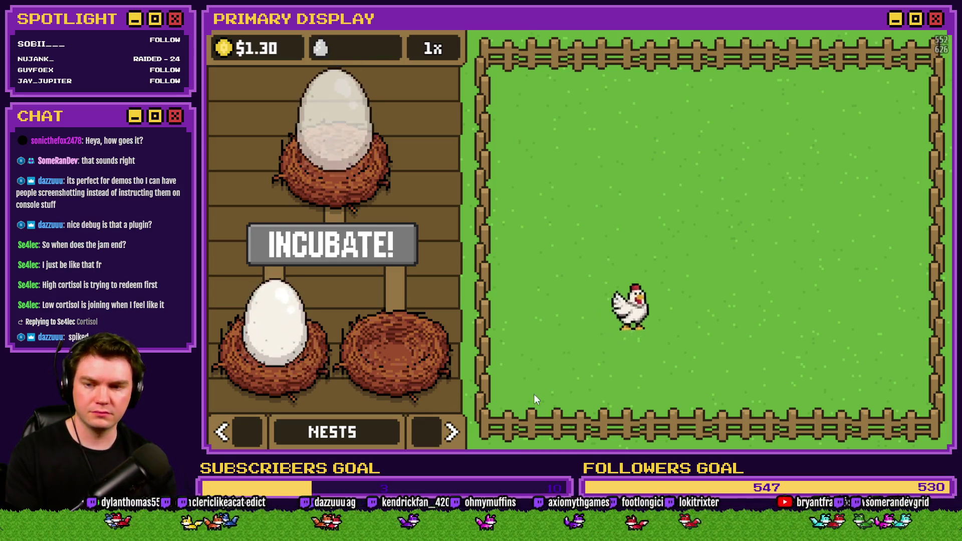
{"action": "key", "text": "grave"}
{"action": "scroll", "coordinate": [300, 301], "scroll_direction": "down", "scroll_amount": 5}
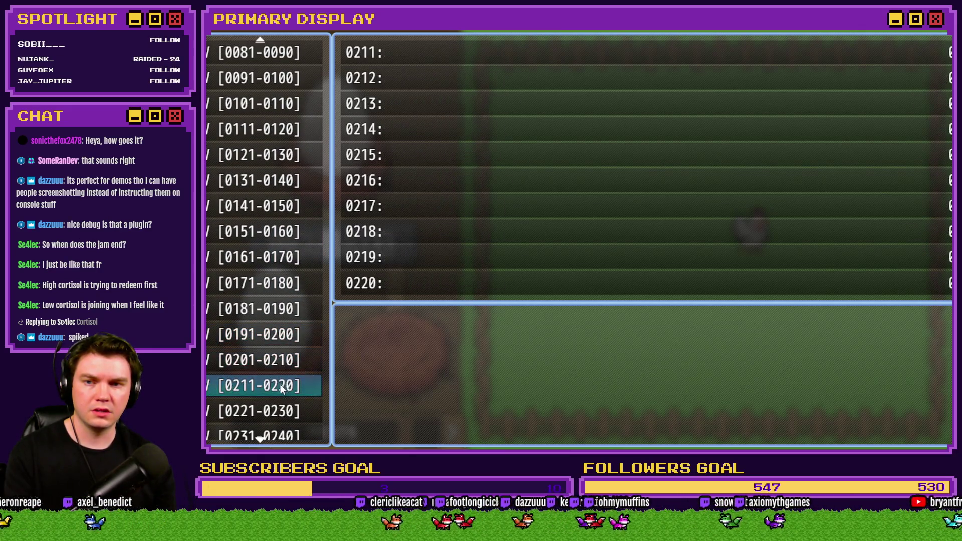
{"action": "key", "text": "grave"}
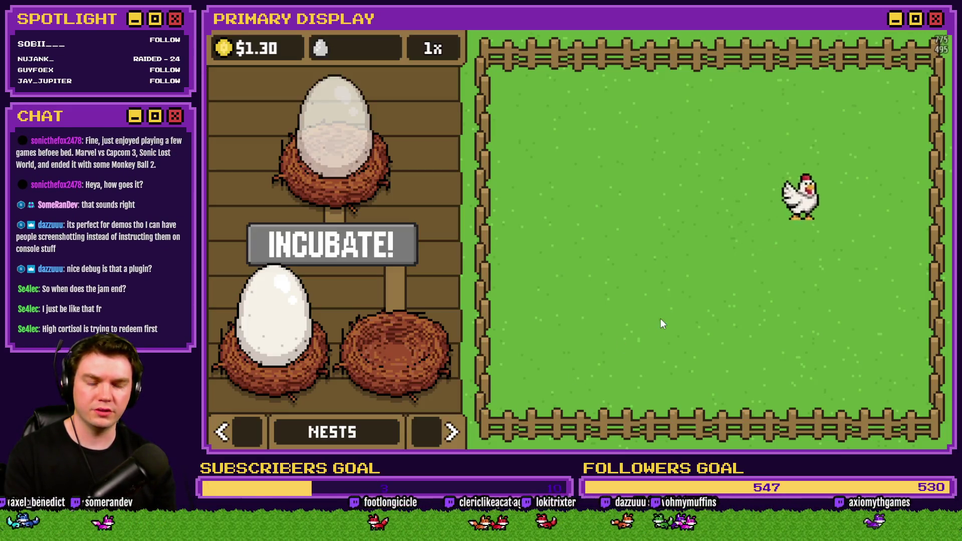
Nest and incubate the egg, hatch the chicken, check cosmetic variables, then reopen the Database
{"action": "left_click", "coordinate": [833, 181]}
{"action": "left_click", "coordinate": [378, 251]}
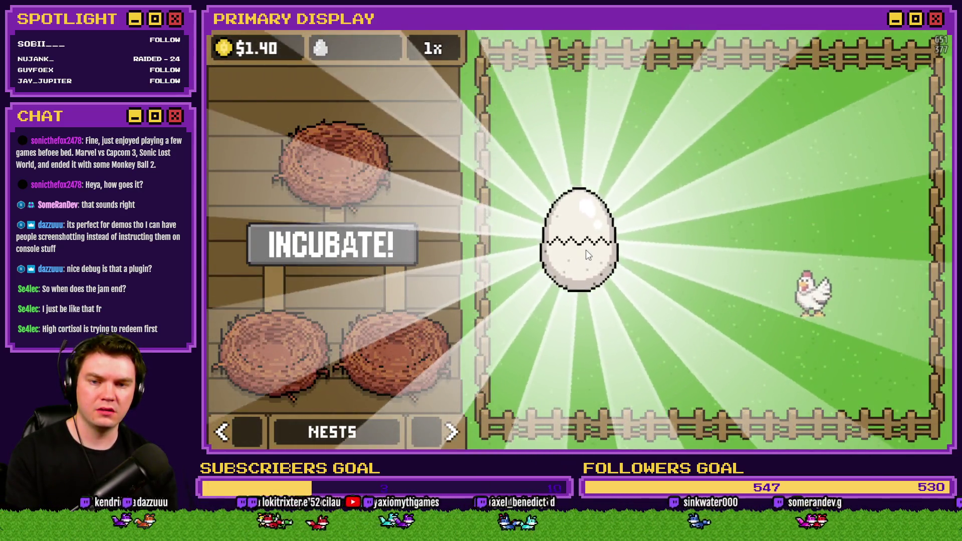
{"action": "left_click", "coordinate": [586, 251]}
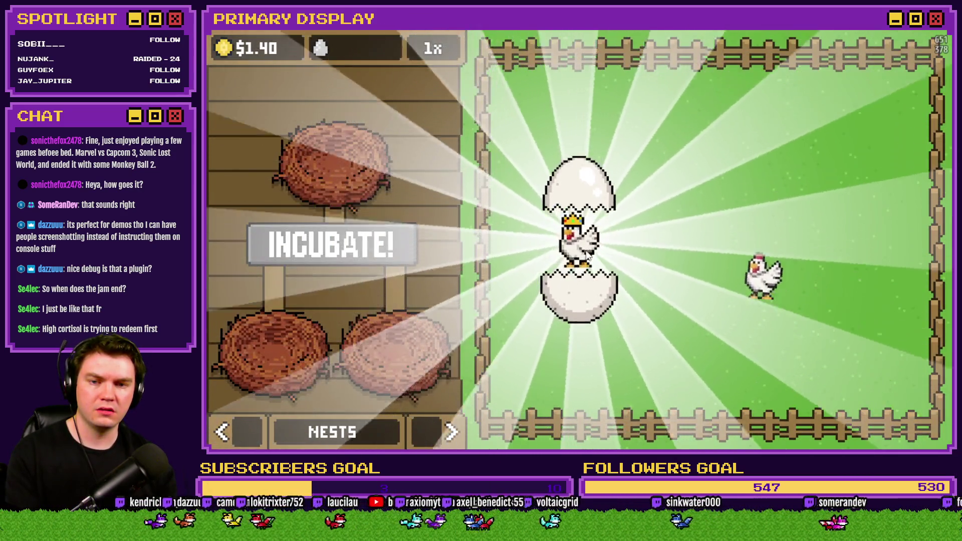
{"action": "key", "text": "grave"}
{"action": "key", "text": "grave"}
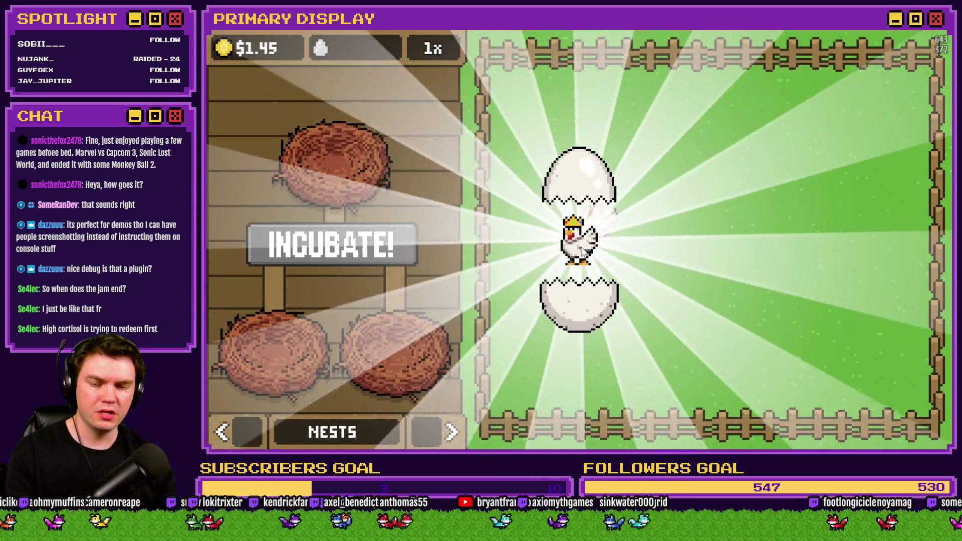
{"action": "key", "text": "grave"}
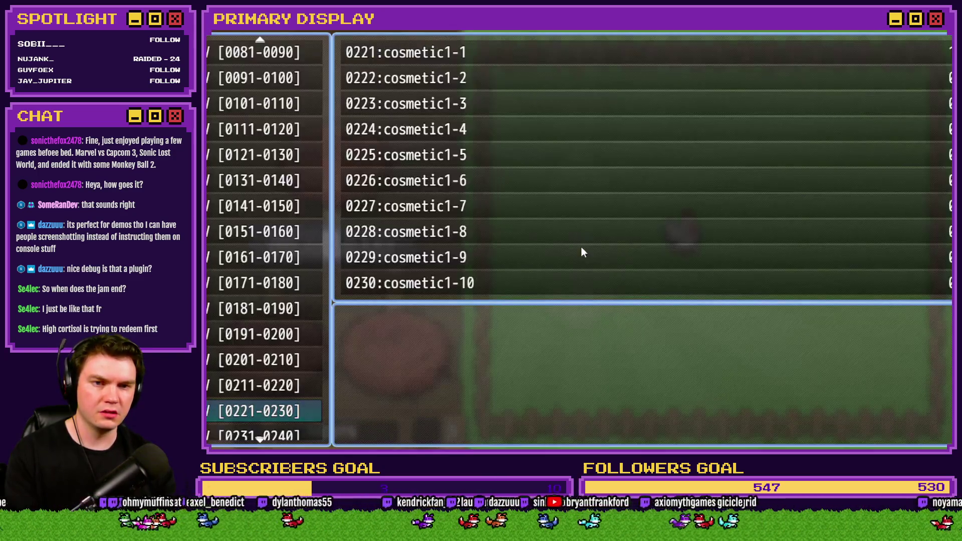
{"action": "key", "text": "grave"}
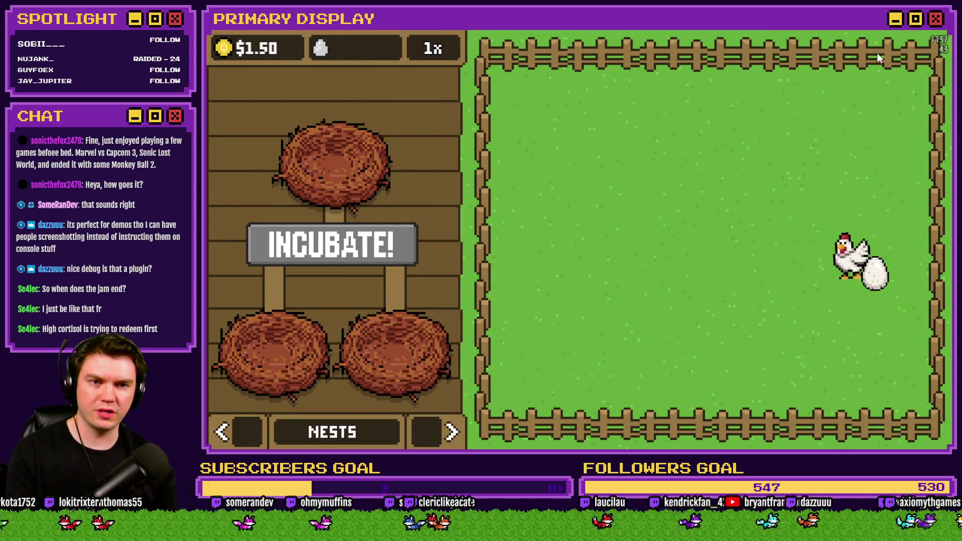
{"action": "key", "text": "alt+F4"}
{"action": "left_click", "coordinate": [651, 54]}
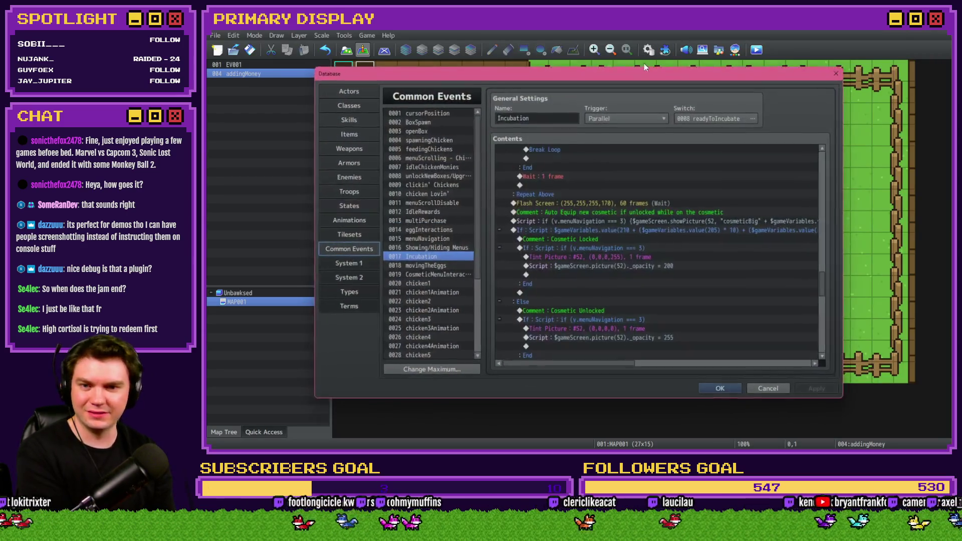
Delete the Flash Screen command and the leftover comment rows from Incubation
{"action": "left_click", "coordinate": [604, 203]}
{"action": "scroll", "coordinate": [577, 245], "scroll_direction": "up", "scroll_amount": 2}
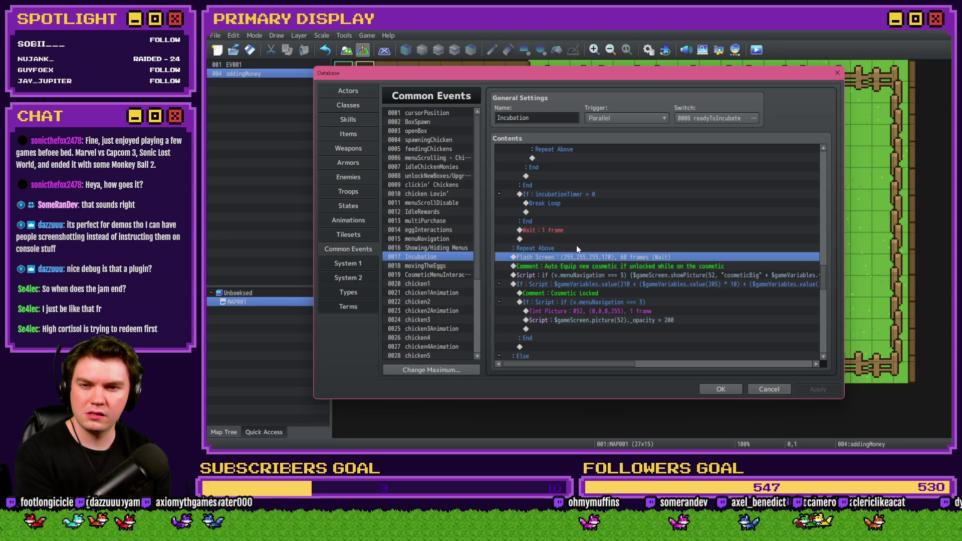
{"action": "scroll", "coordinate": [577, 249], "scroll_direction": "up", "scroll_amount": 2}
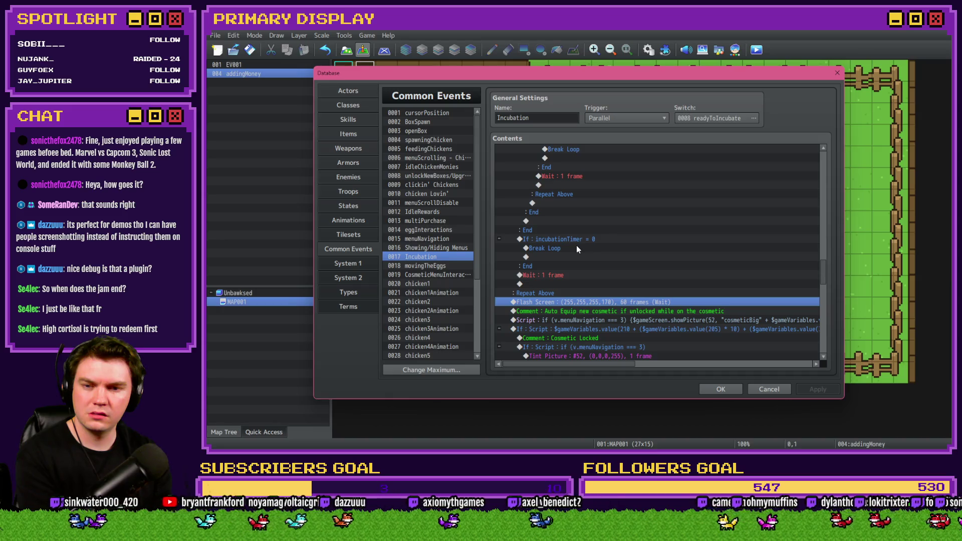
{"action": "scroll", "coordinate": [577, 249], "scroll_direction": "up", "scroll_amount": 1}
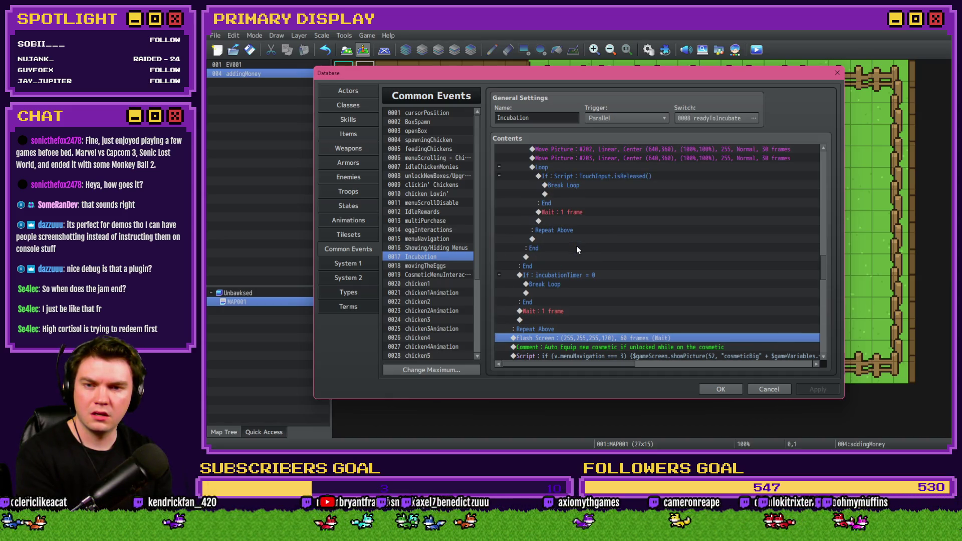
{"action": "scroll", "coordinate": [576, 249], "scroll_direction": "up", "scroll_amount": 5}
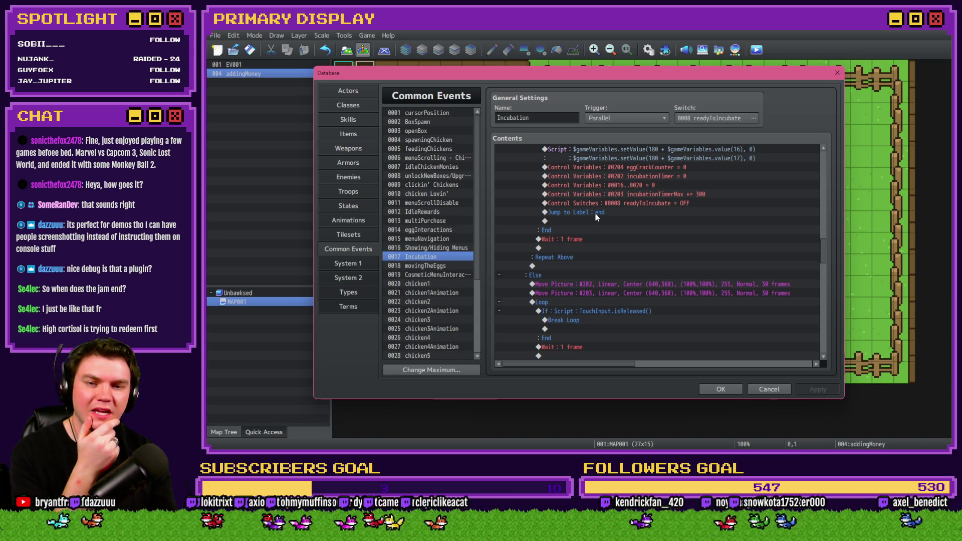
{"action": "scroll", "coordinate": [595, 215], "scroll_direction": "up", "scroll_amount": 1}
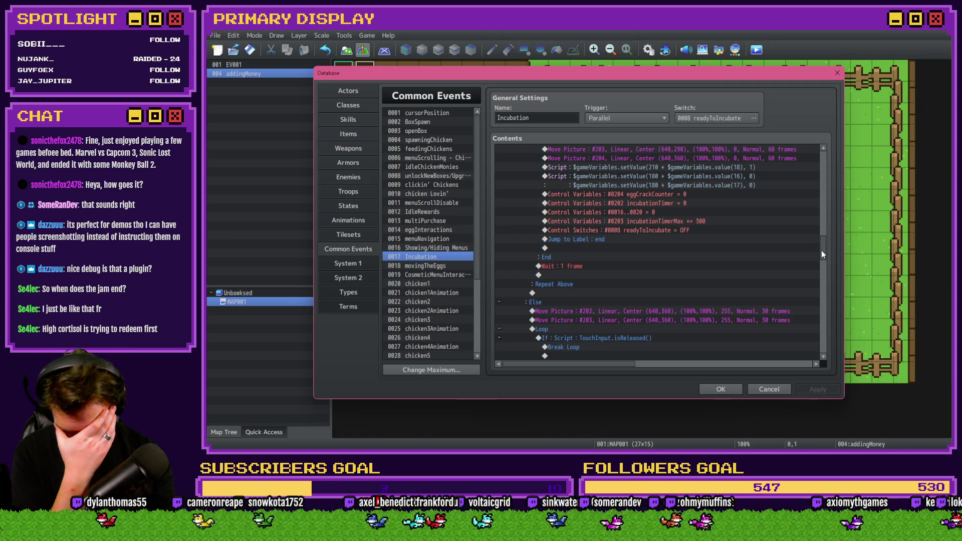
{"action": "mouse_move", "coordinate": [823, 251]}
{"action": "left_mouse_down"}
{"action": "mouse_move", "coordinate": [820, 282]}
{"action": "mouse_move", "coordinate": [832, 222]}
{"action": "mouse_move", "coordinate": [826, 311]}
{"action": "mouse_move", "coordinate": [831, 289]}
{"action": "left_mouse_up"}
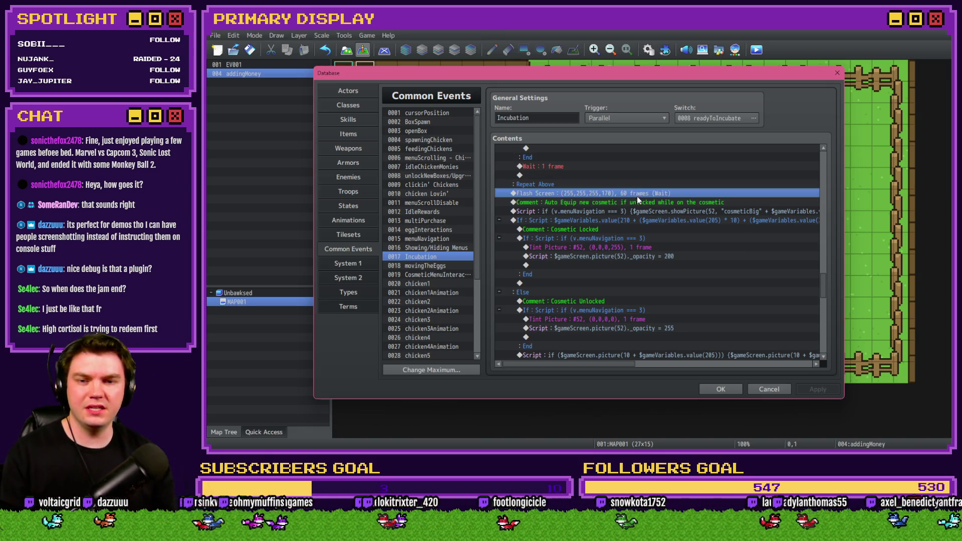
{"action": "key", "text": "Delete"}
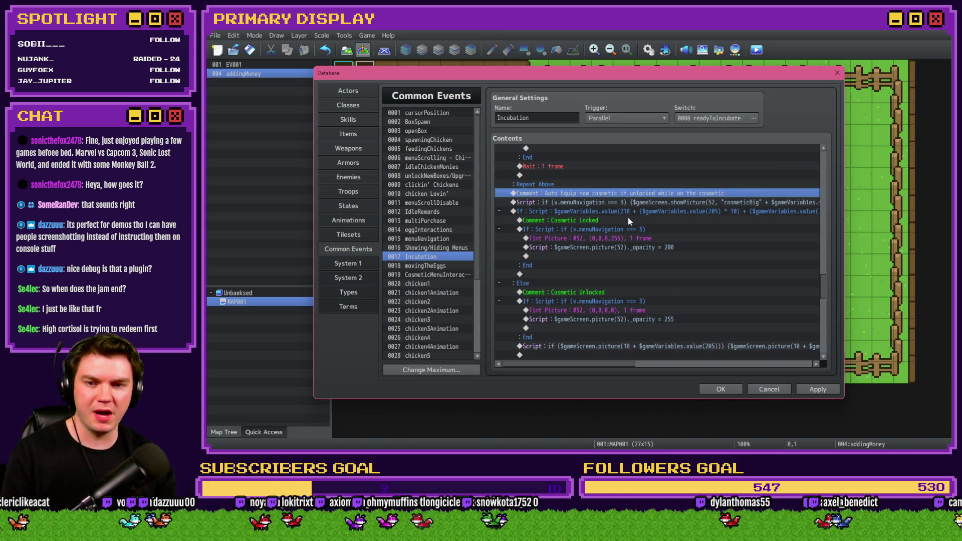
{"action": "key", "text": "shift+Page_Down"}
{"action": "key", "text": "Delete"}
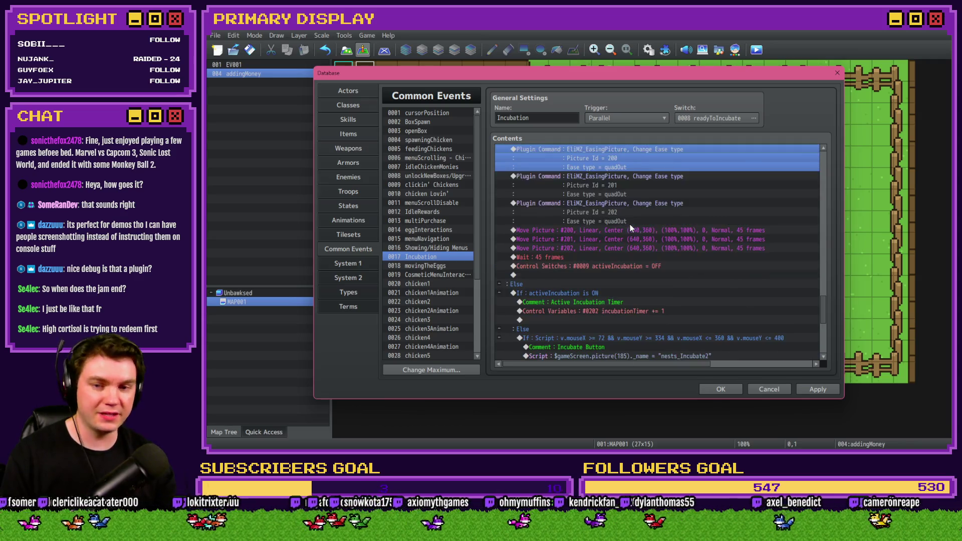
Paste the cosmetic auto-equip block above Jump to Label : end and close the Database
{"action": "scroll", "coordinate": [635, 296], "scroll_direction": "up", "scroll_amount": 10}
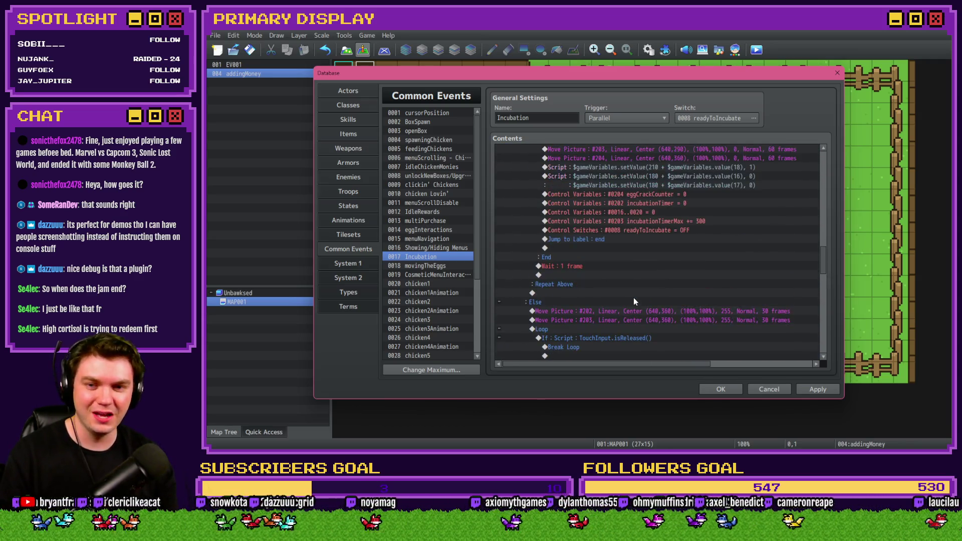
{"action": "left_click", "coordinate": [633, 301]}
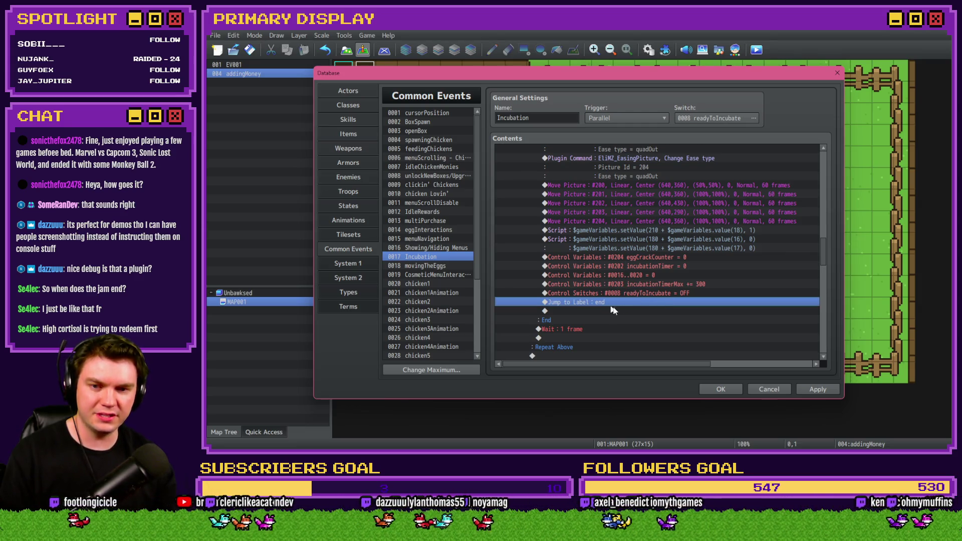
{"action": "key", "text": "ctrl+v"}
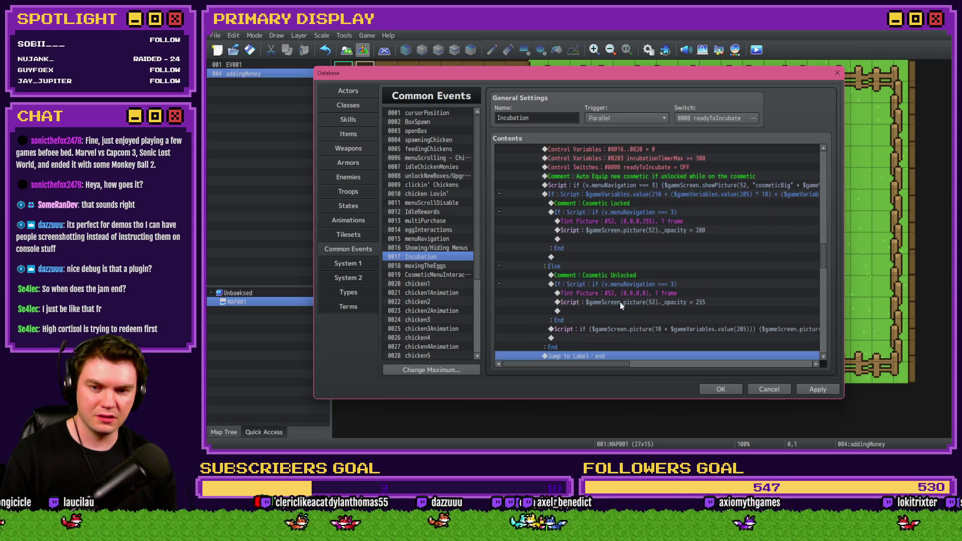
{"action": "scroll", "coordinate": [621, 302], "scroll_direction": "up", "scroll_amount": 1}
{"action": "left_click", "coordinate": [816, 390]}
{"action": "key", "text": "alt+F4"}
{"action": "key", "text": "alt+F4"}
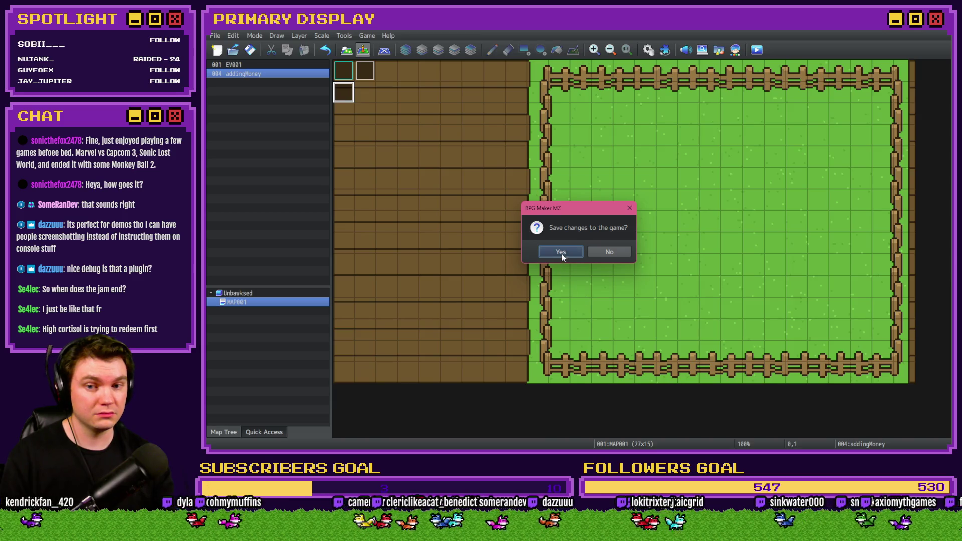
Save, buy the free Leghorn and cycle through its outfits before returning to Nests
{"action": "left_click", "coordinate": [562, 255]}
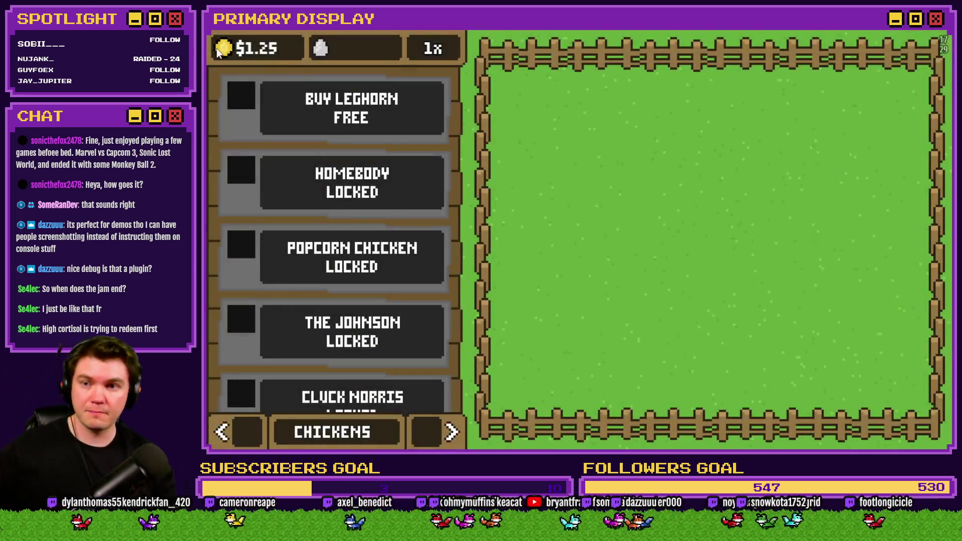
{"action": "left_click", "coordinate": [354, 108]}
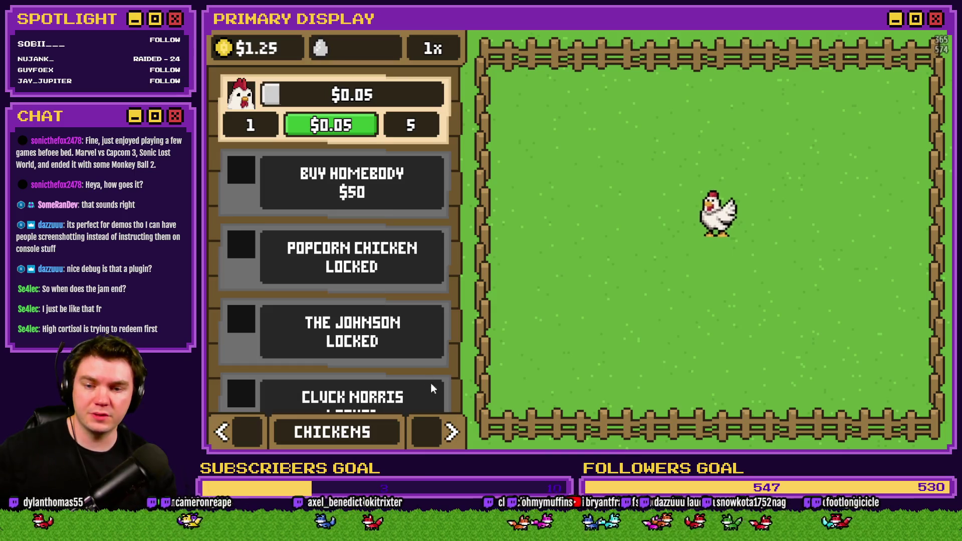
{"action": "left_click", "coordinate": [451, 432]}
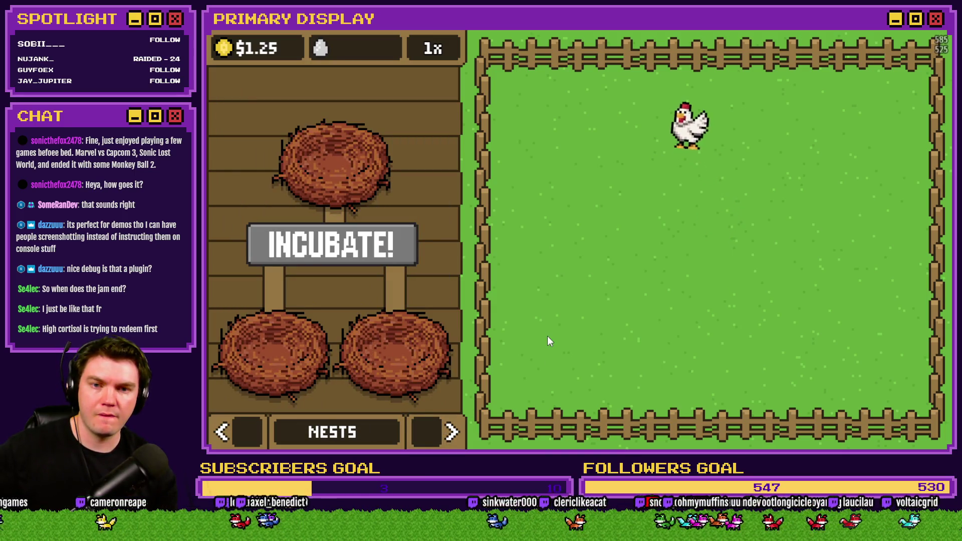
{"action": "left_click", "coordinate": [451, 432]}
{"action": "left_click", "coordinate": [435, 299]}
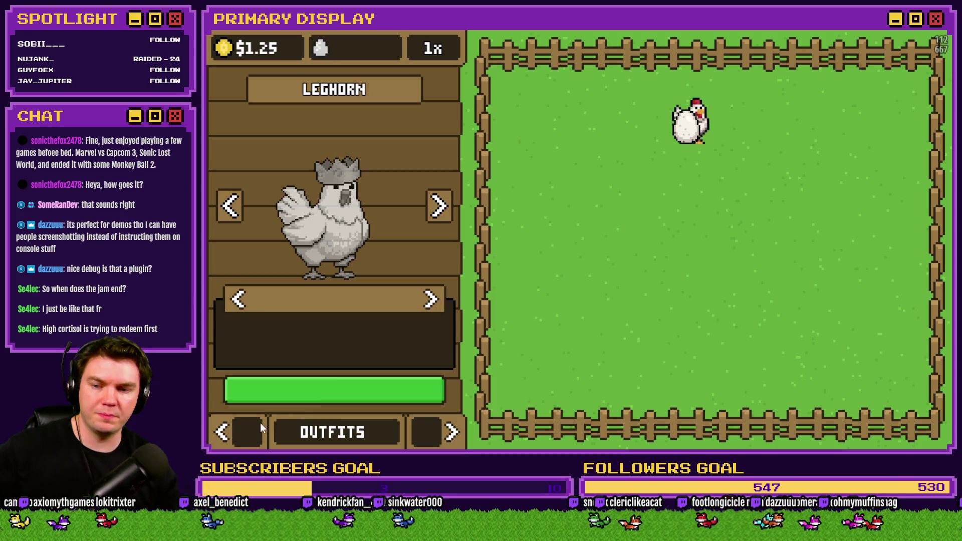
{"action": "left_click", "coordinate": [222, 432]}
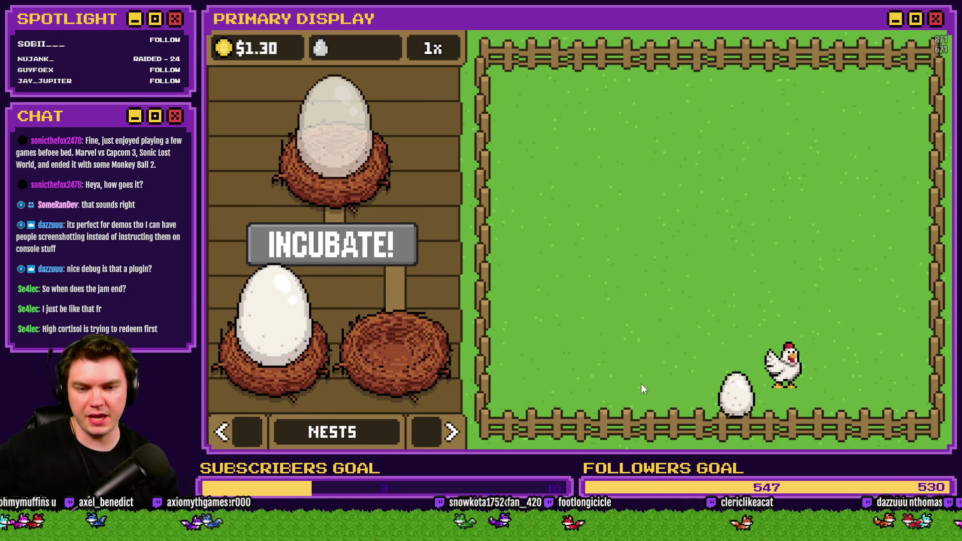
Incubate and hatch the egg, close the errored playtest and reopen the Incubation event
{"action": "left_click", "coordinate": [414, 253]}
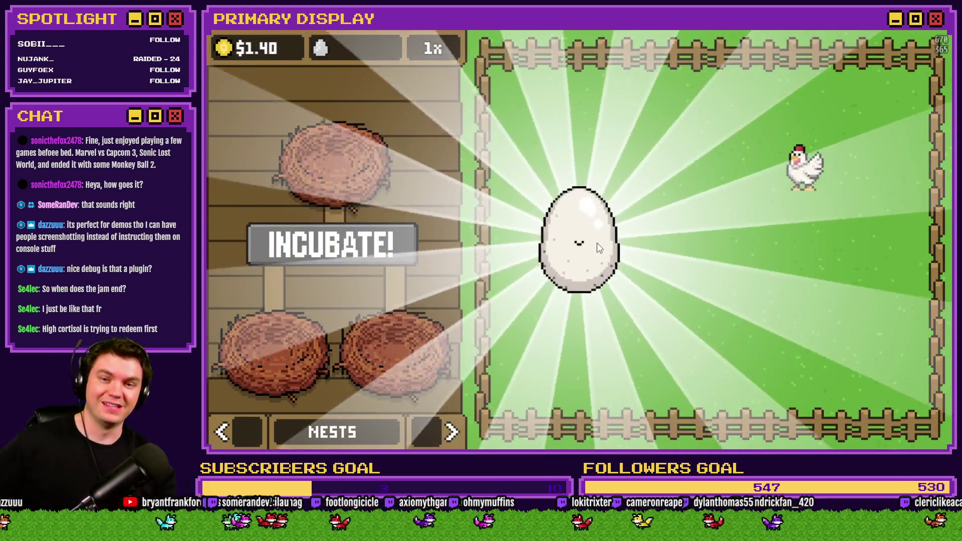
{"action": "left_click", "coordinate": [597, 243]}
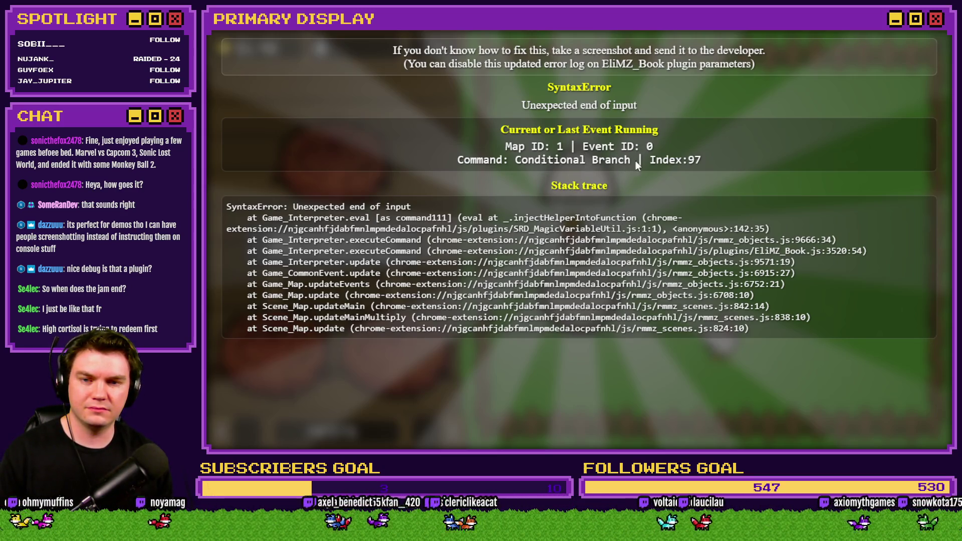
{"action": "key", "text": "alt+F4"}
{"action": "left_click", "coordinate": [653, 52]}
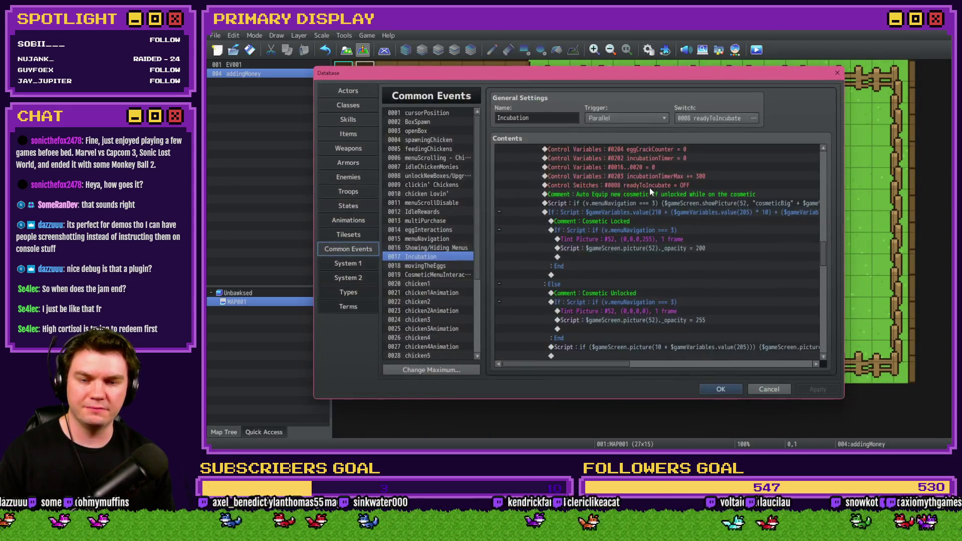
Strip the leading 'if (' from the locked-cosmetic condition's script
{"action": "left_click", "coordinate": [651, 230]}
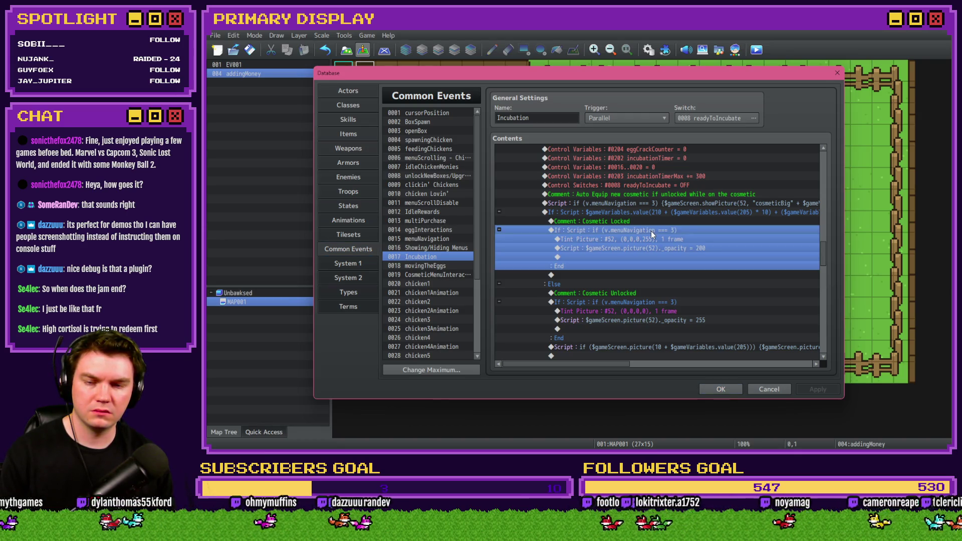
{"action": "double_click", "coordinate": [652, 230]}
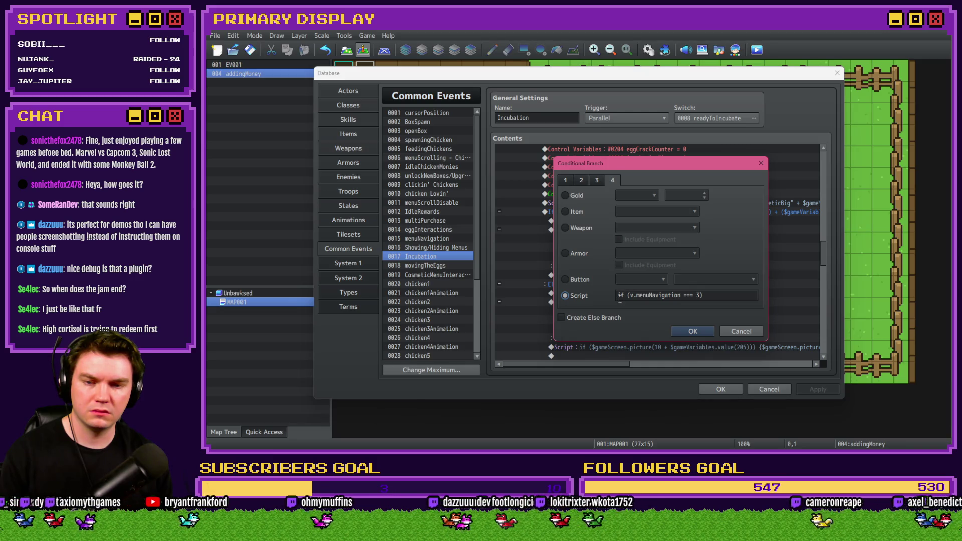
{"action": "left_click", "coordinate": [722, 331]}
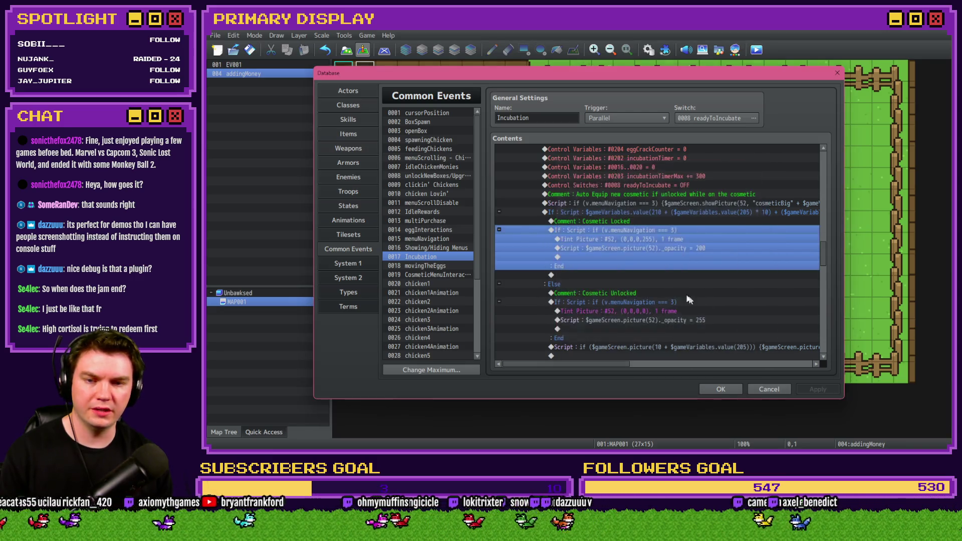
{"action": "scroll", "coordinate": [667, 285], "scroll_direction": "down", "scroll_amount": 1}
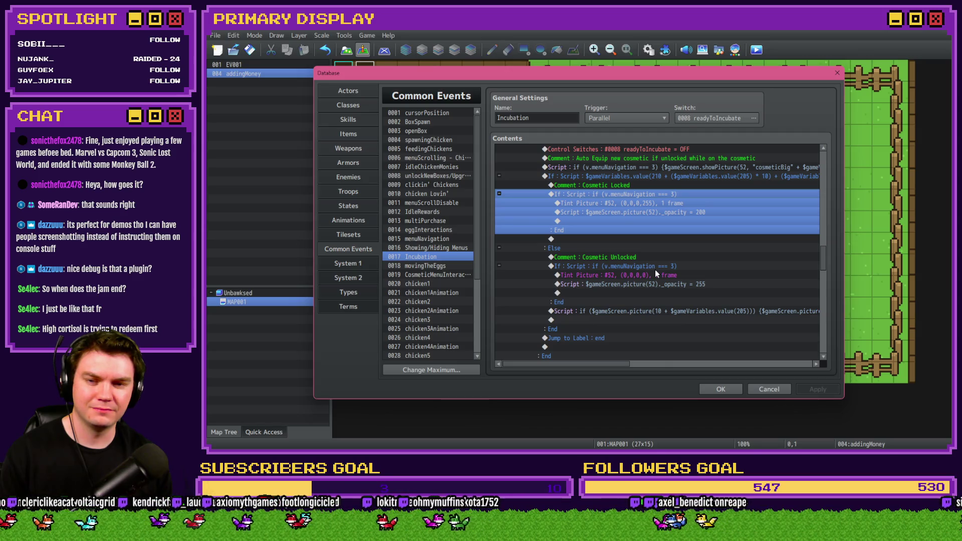
{"action": "scroll", "coordinate": [655, 270], "scroll_direction": "up", "scroll_amount": 1}
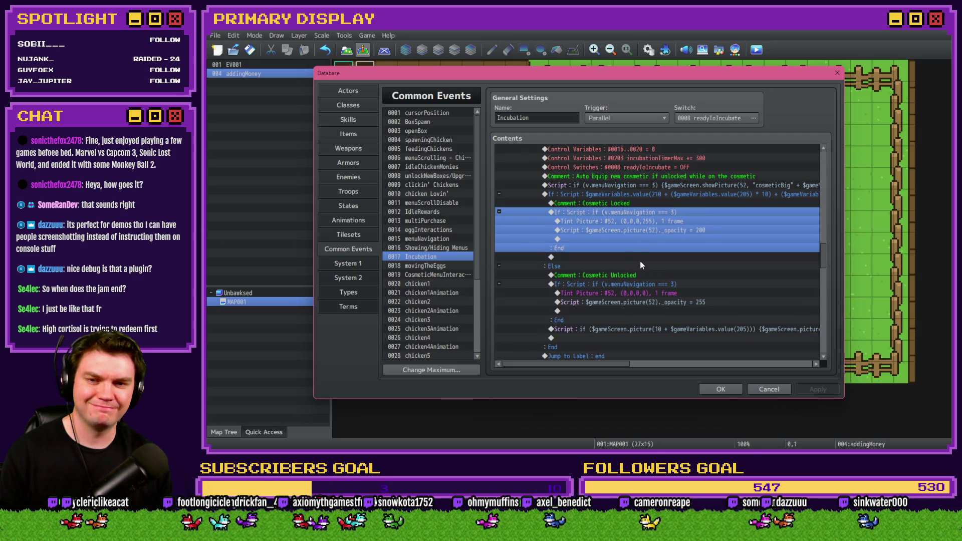
{"action": "key", "text": "space"}
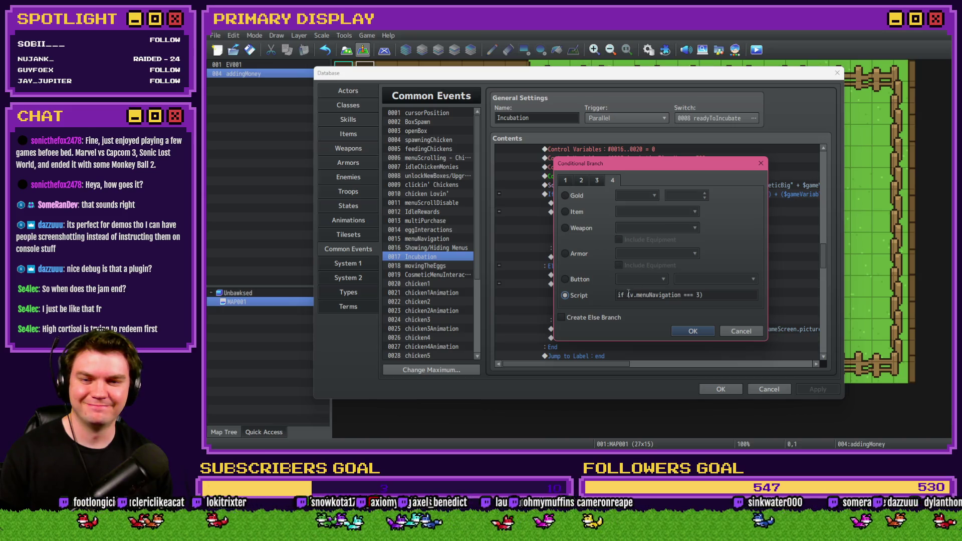
{"action": "key", "text": "Delete"}
{"action": "left_click", "coordinate": [712, 298]}
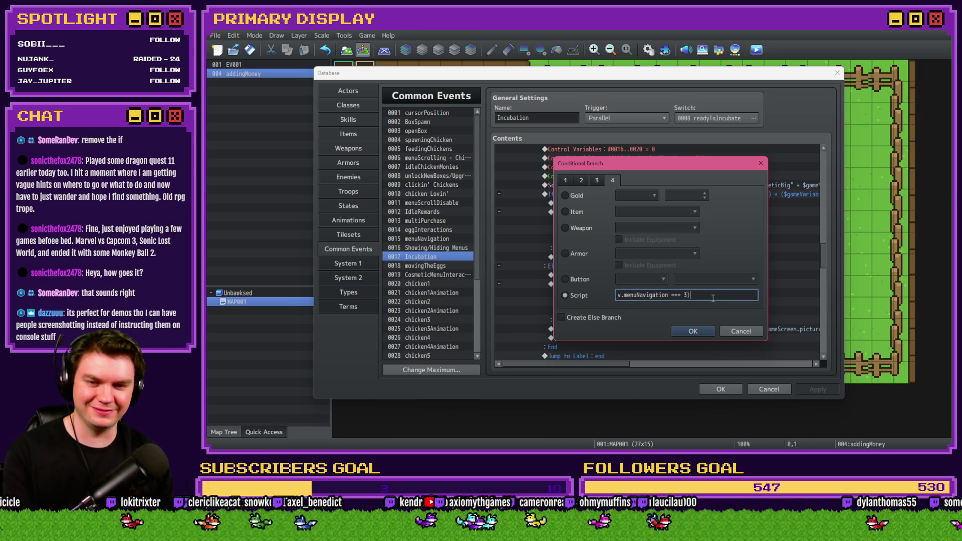
{"action": "left_click", "coordinate": [692, 330]}
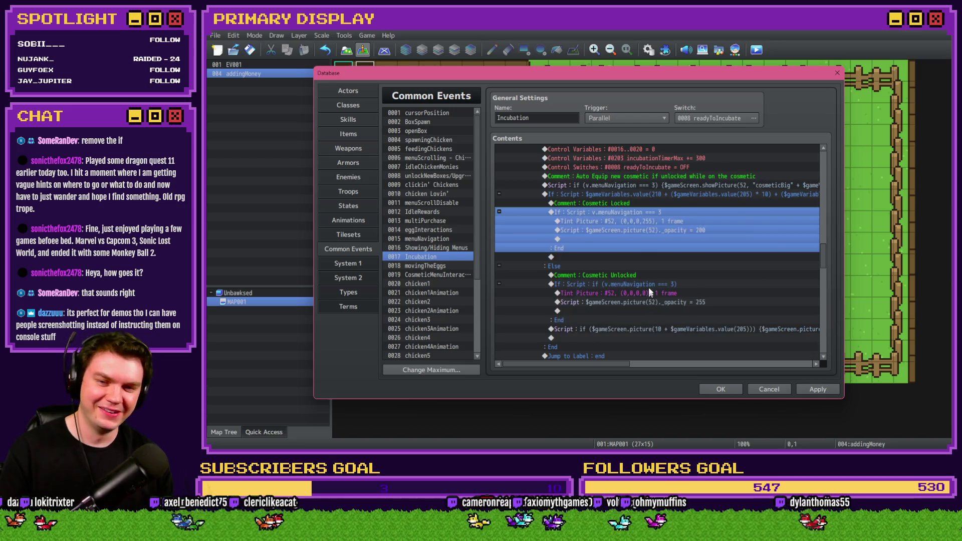
Remove the stray ')' from the unlocked-cosmetic condition, then apply and close the Database
{"action": "double_click", "coordinate": [650, 286]}
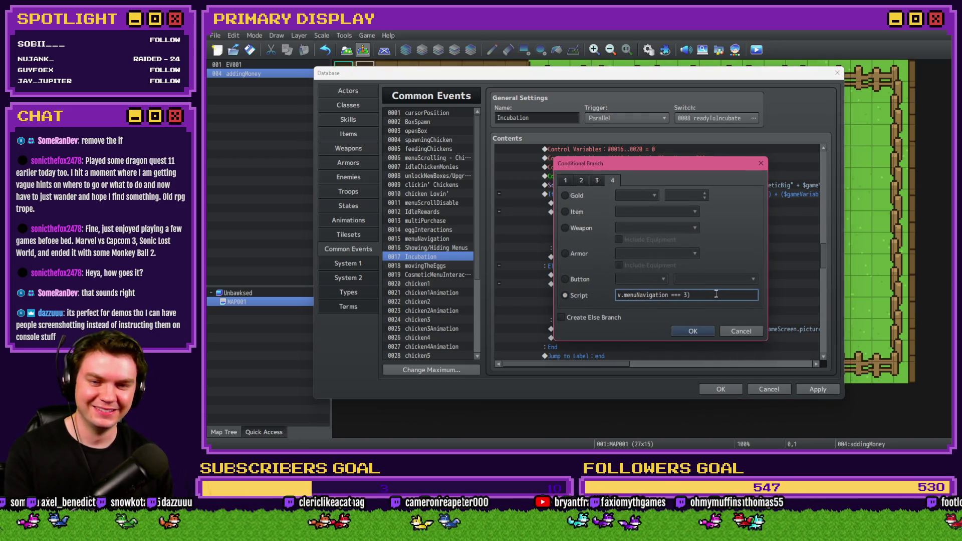
{"action": "key", "text": "BackSpace"}
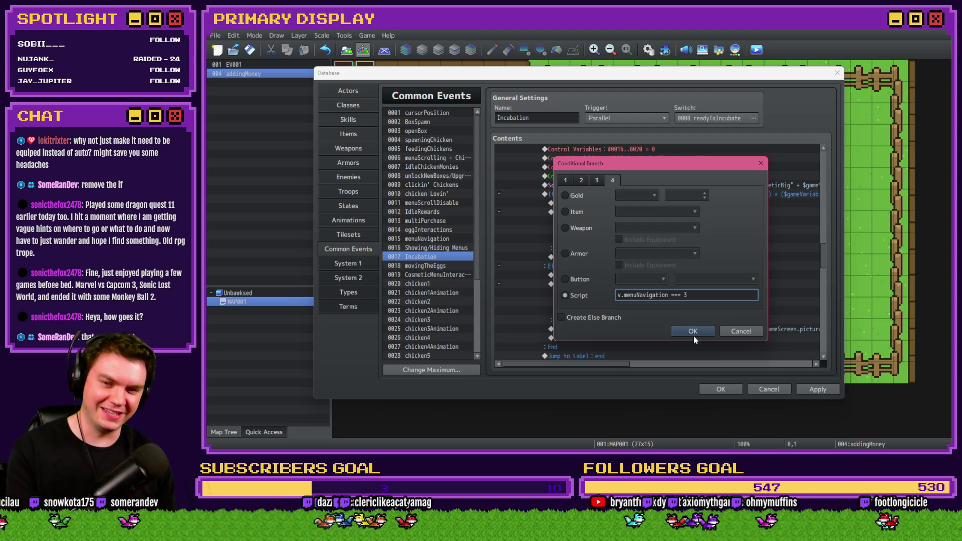
{"action": "left_click", "coordinate": [693, 332]}
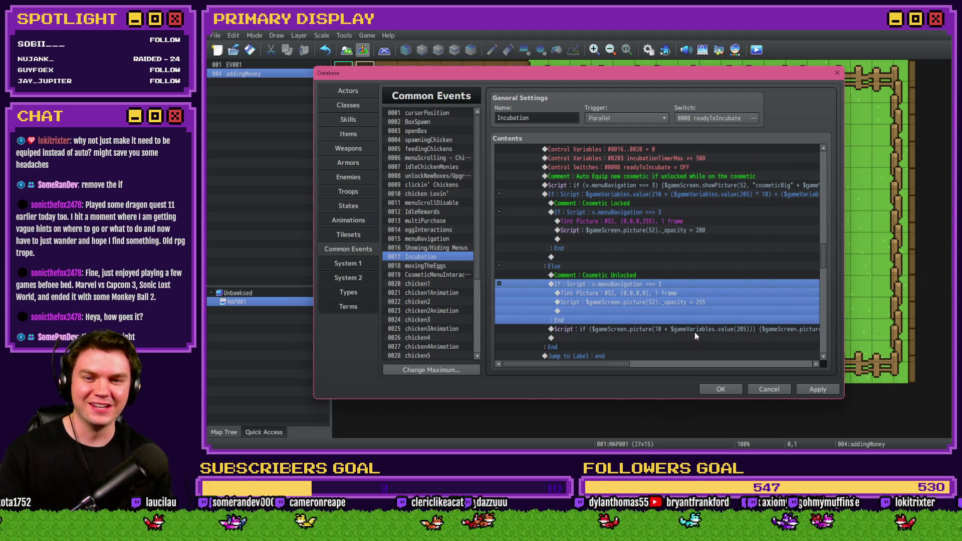
{"action": "left_click", "coordinate": [807, 387]}
{"action": "left_click", "coordinate": [713, 392]}
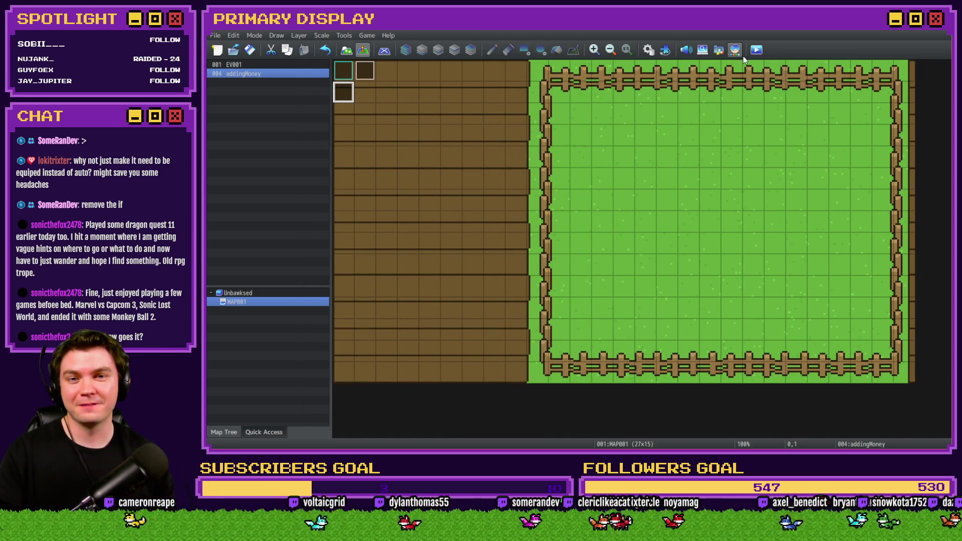
Launch a playtest, buy the free Leghorn and move the laid egg into a nest
{"action": "key", "text": "ctrl+r"}
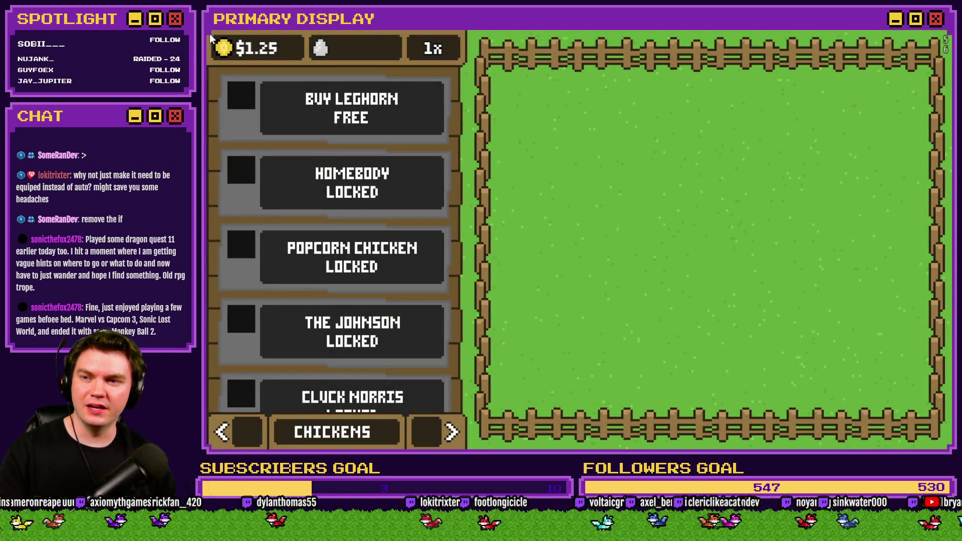
{"action": "left_click", "coordinate": [351, 107]}
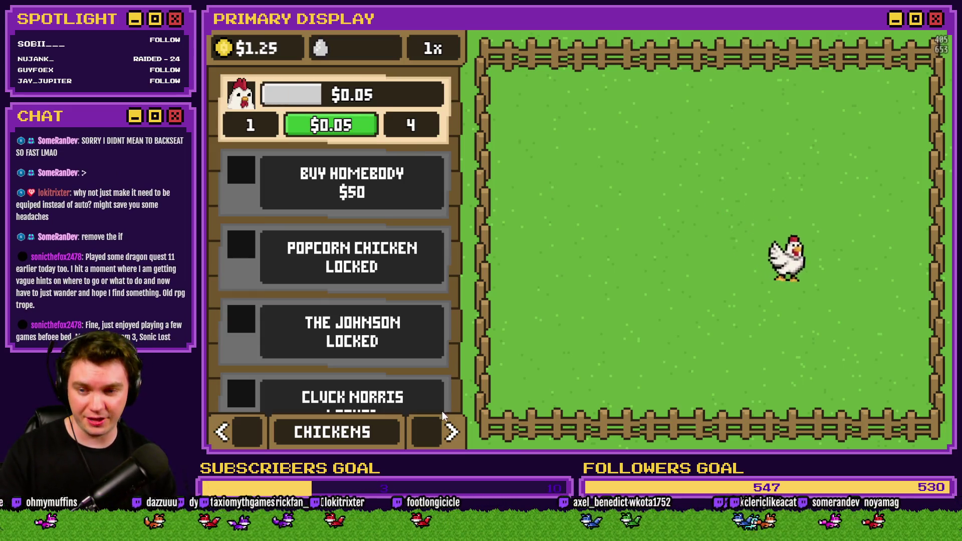
{"action": "left_click", "coordinate": [452, 432]}
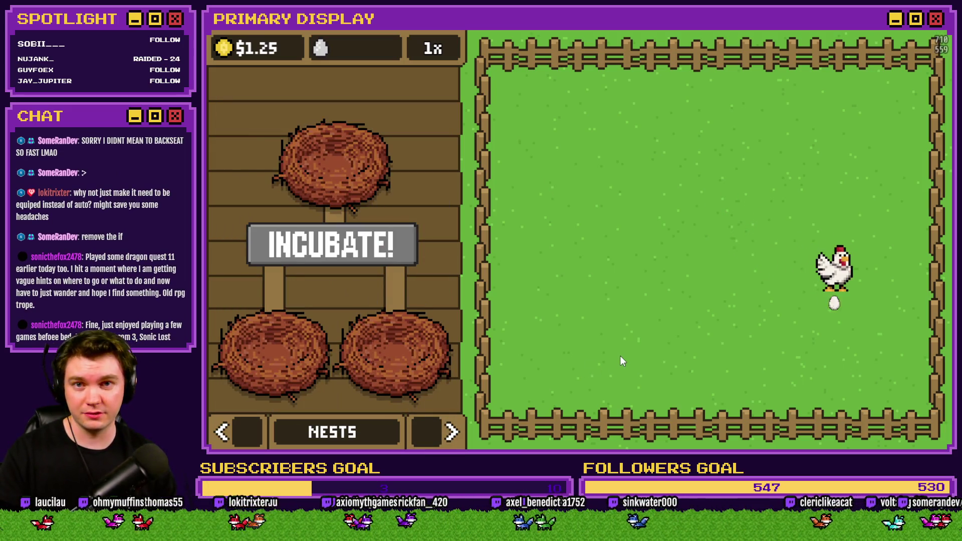
{"action": "left_click_drag", "start_coordinate": [892, 287], "coordinate": [359, 325]}
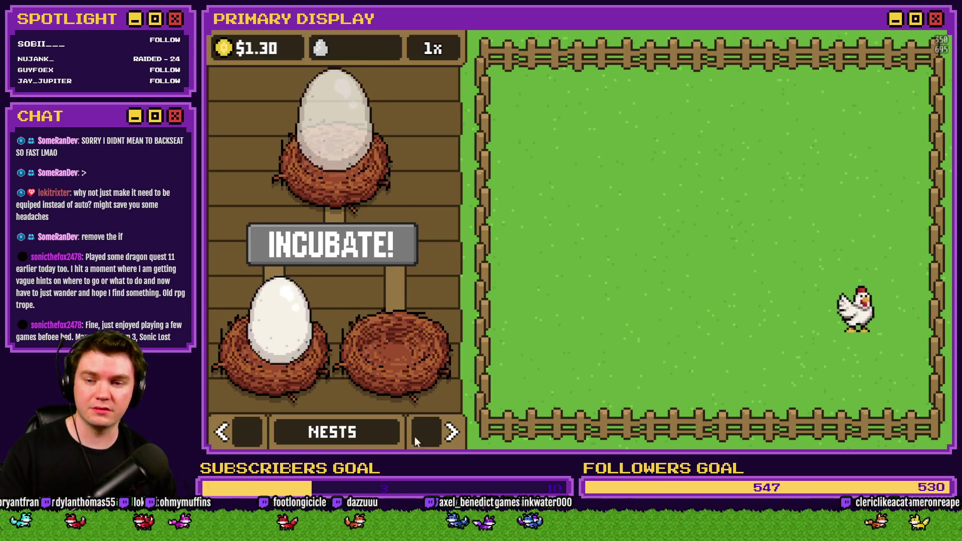
{"action": "left_click", "coordinate": [453, 433]}
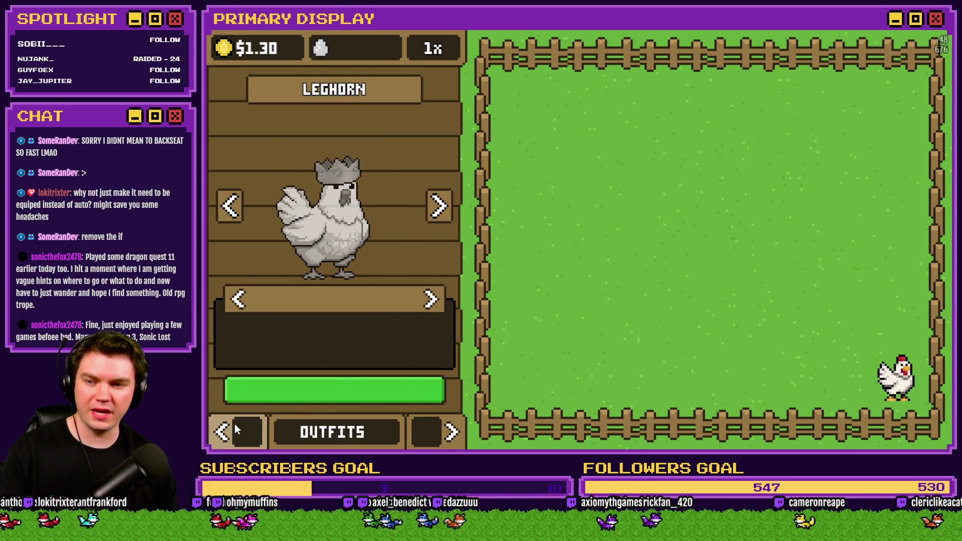
{"action": "left_click", "coordinate": [223, 431]}
Fill the empty nest, incubate three eggs, hatch the crowned chicken, check outfits and close
{"action": "left_click_drag", "start_coordinate": [897, 399], "coordinate": [401, 346]}
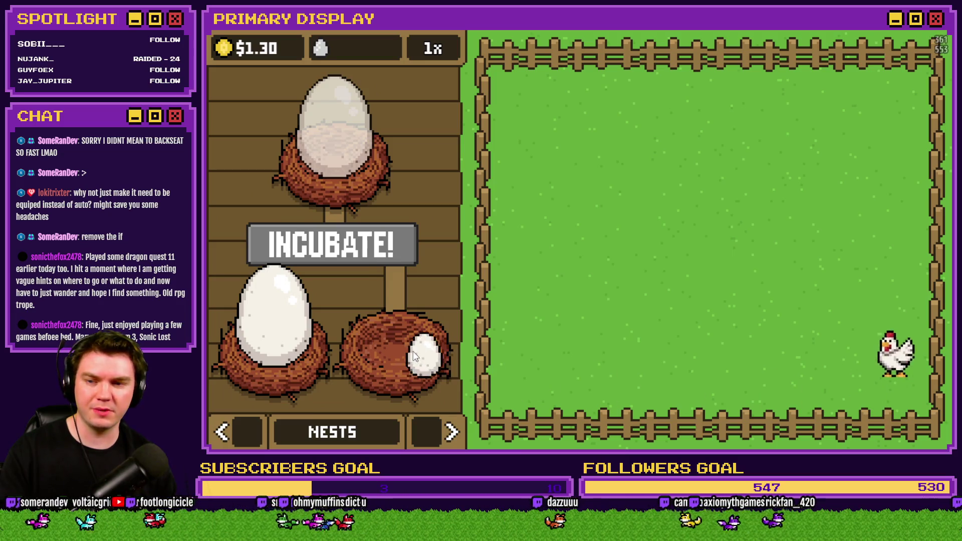
{"action": "left_click", "coordinate": [365, 252]}
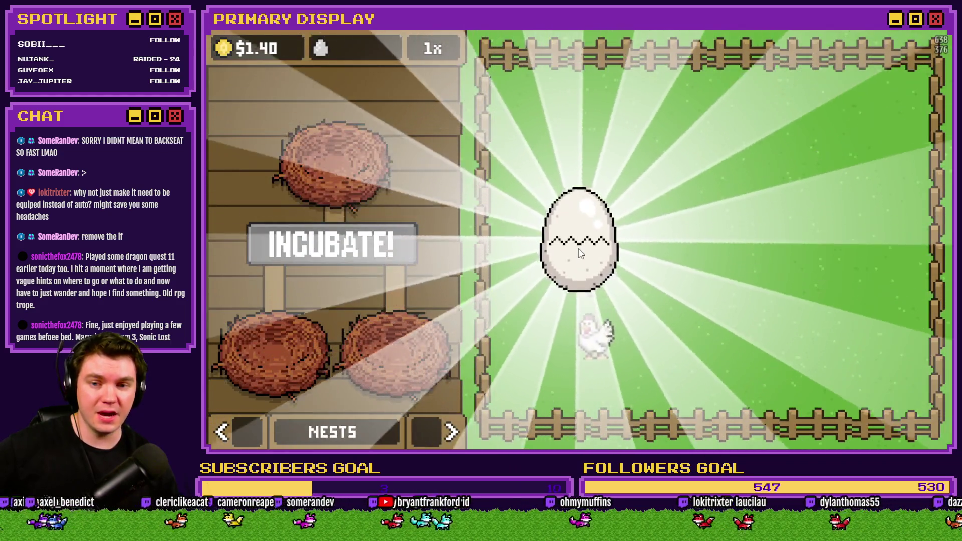
{"action": "left_click", "coordinate": [579, 248]}
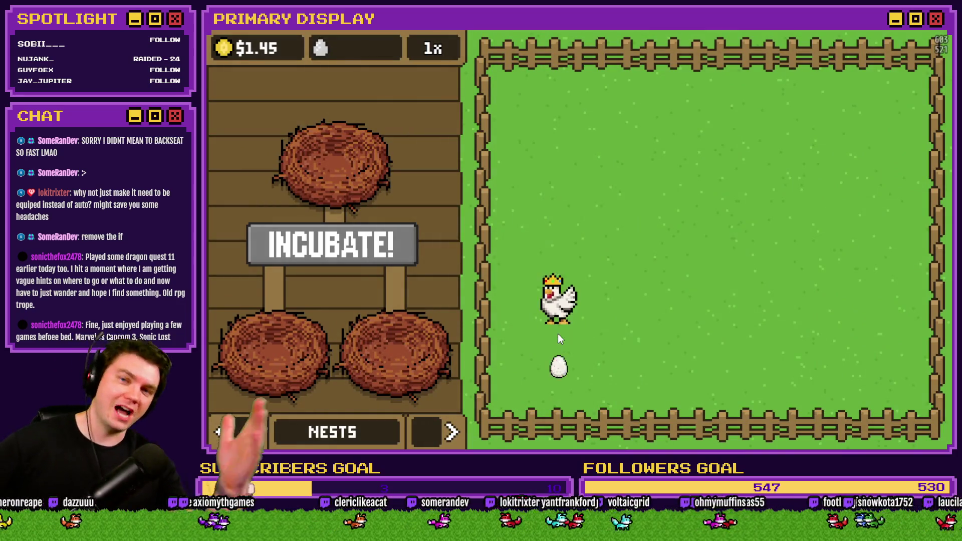
{"action": "left_click", "coordinate": [551, 326]}
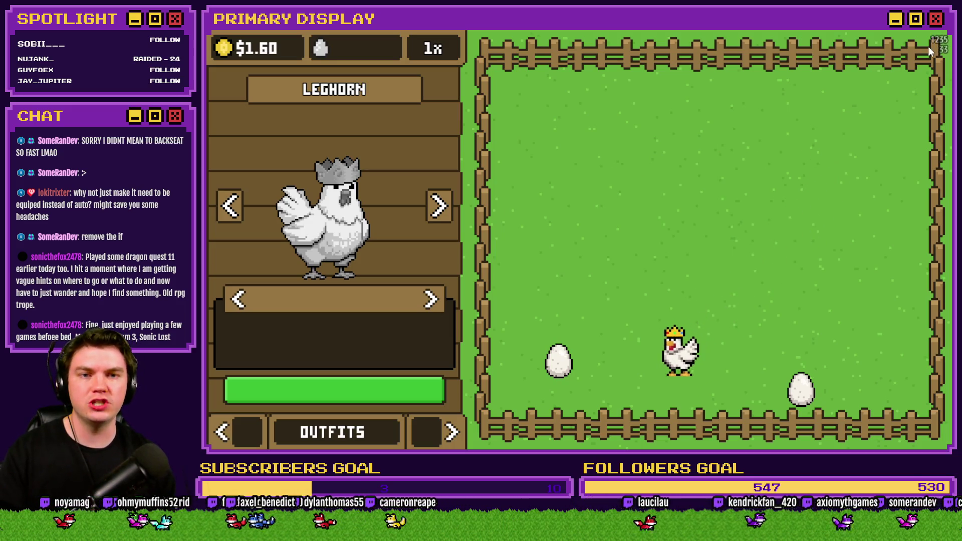
{"action": "key", "text": "alt+F4"}
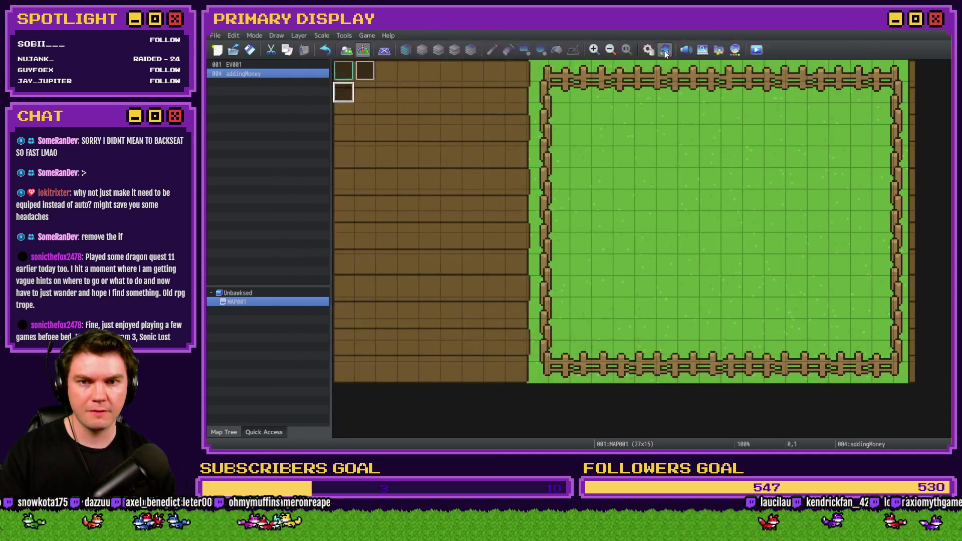
Inspect the Tint Picture settings in CosmeticMenuInteractions and the Incubation common event
{"action": "left_click", "coordinate": [649, 50]}
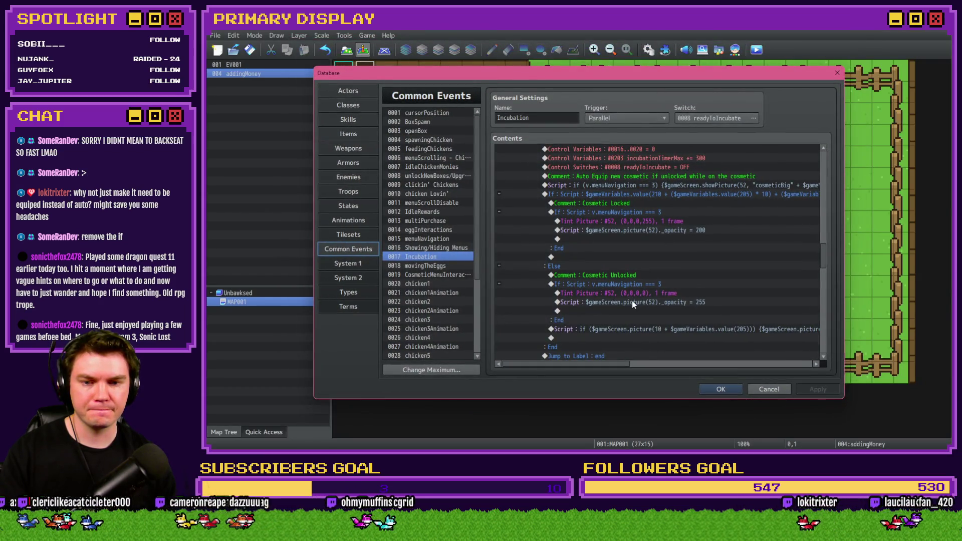
{"action": "left_click", "coordinate": [440, 267]}
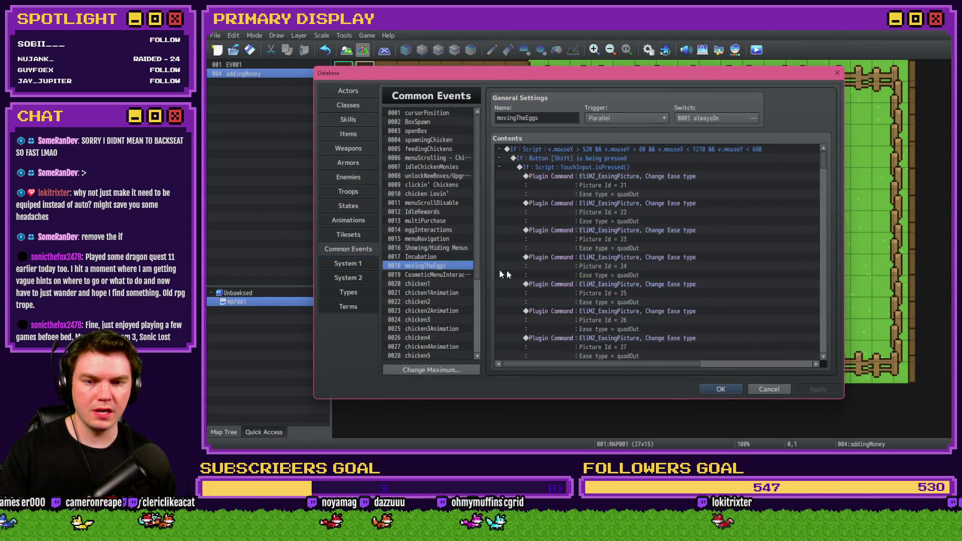
{"action": "left_click", "coordinate": [419, 274]}
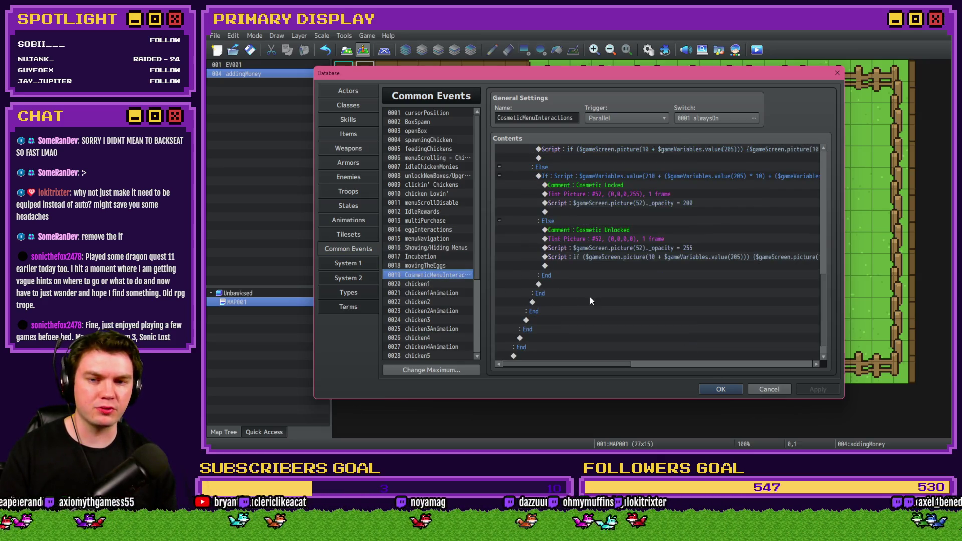
{"action": "double_click", "coordinate": [615, 239]}
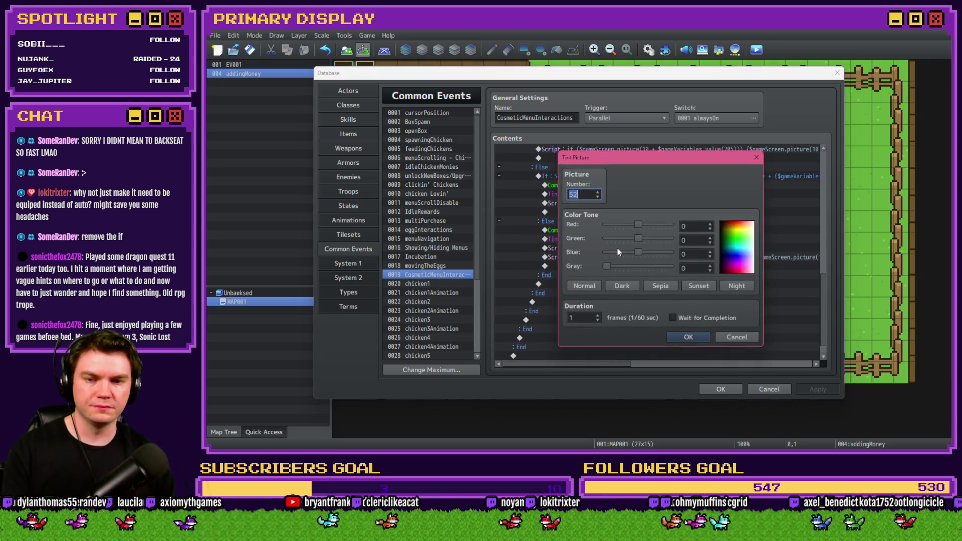
{"action": "key", "text": "Escape"}
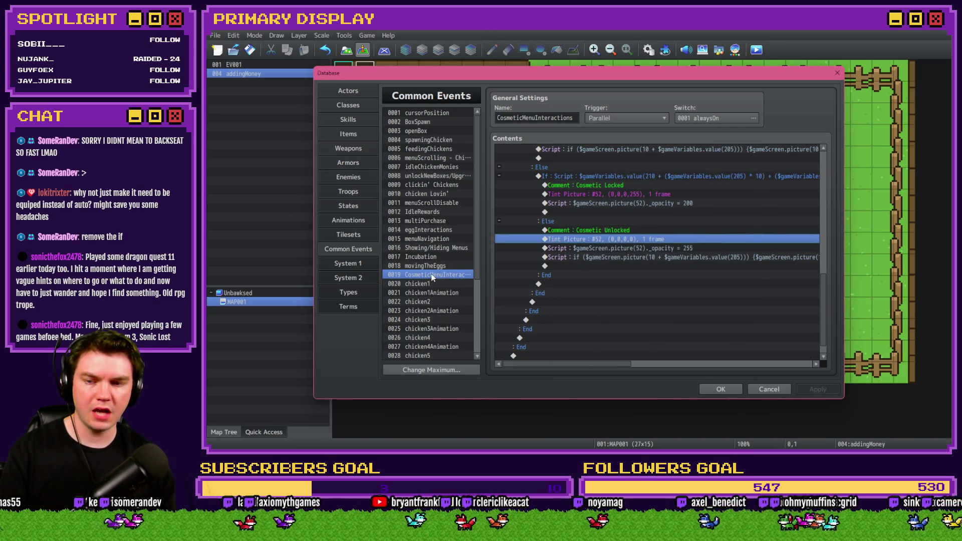
{"action": "left_click", "coordinate": [432, 258]}
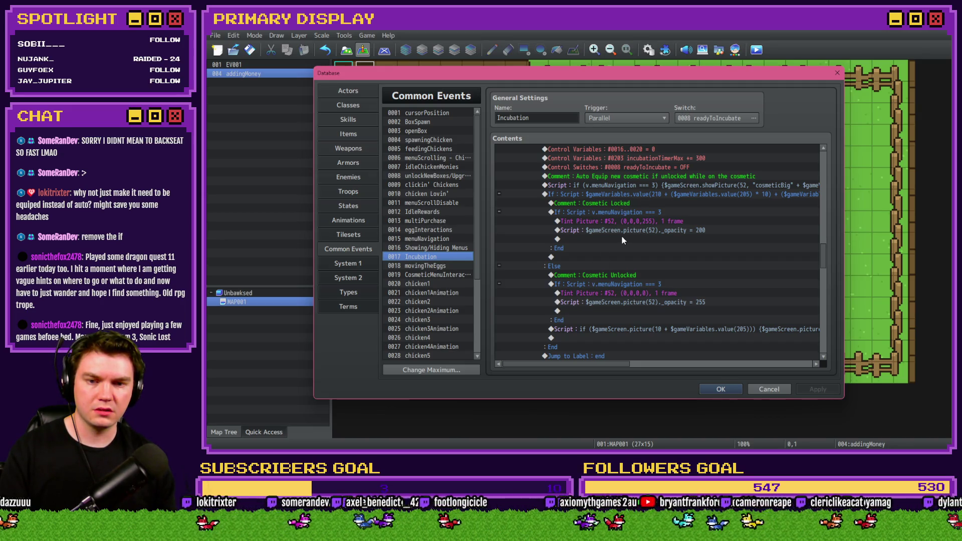
{"action": "double_click", "coordinate": [636, 294]}
{"action": "key", "text": "Escape"}
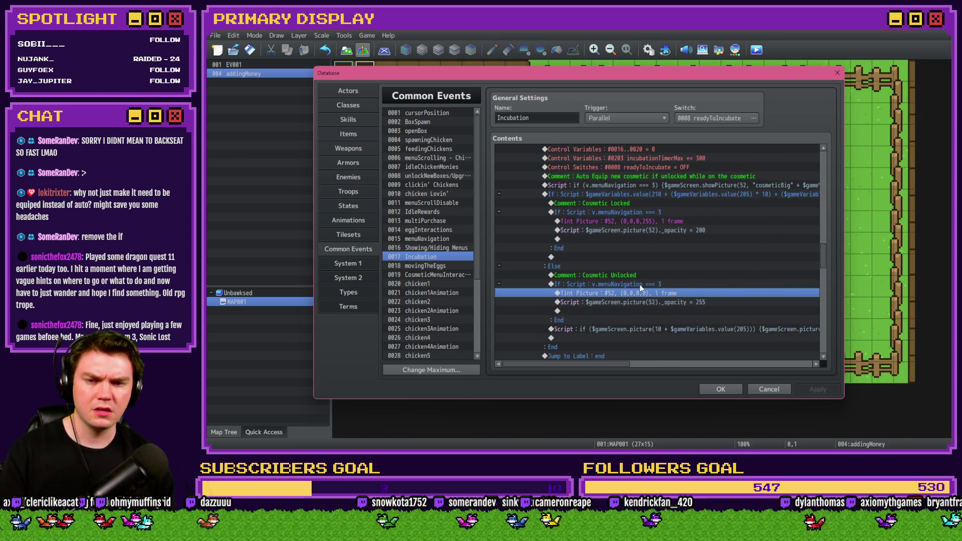
Cut each Tint Picture #52 out of its If block, paste it above the If, and apply
{"action": "left_click", "coordinate": [639, 284]}
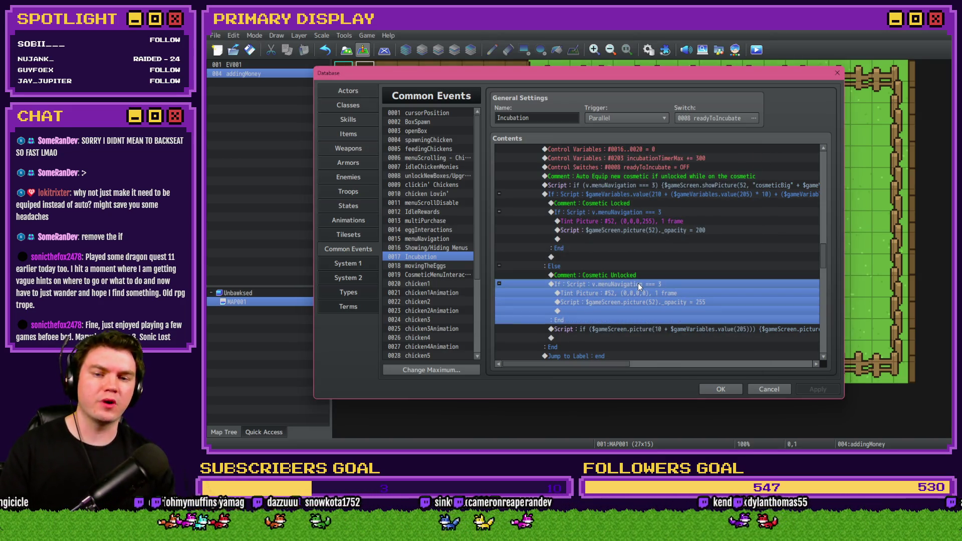
{"action": "left_click", "coordinate": [639, 295]}
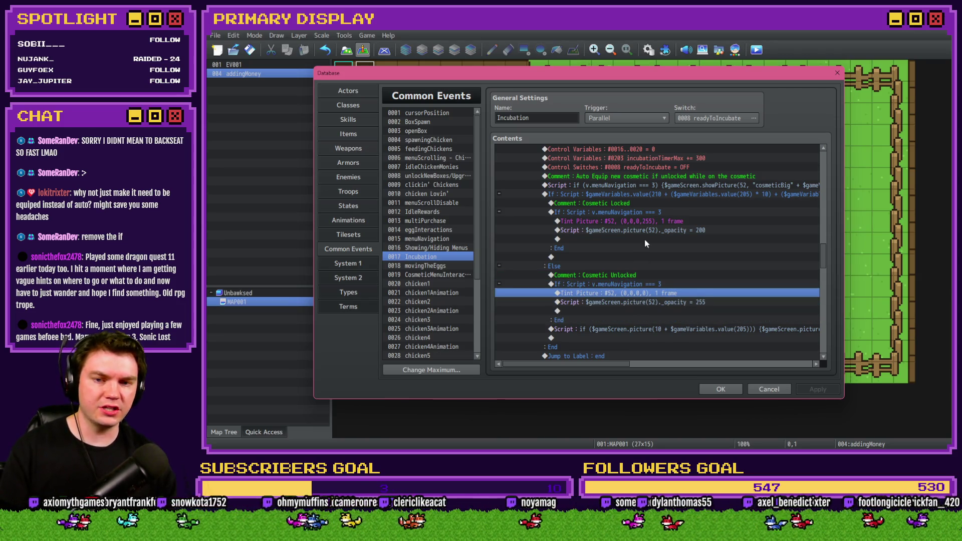
{"action": "left_click", "coordinate": [651, 223]}
{"action": "key", "text": "ctrl+x"}
{"action": "left_click", "coordinate": [645, 215]}
{"action": "key", "text": "ctrl+v"}
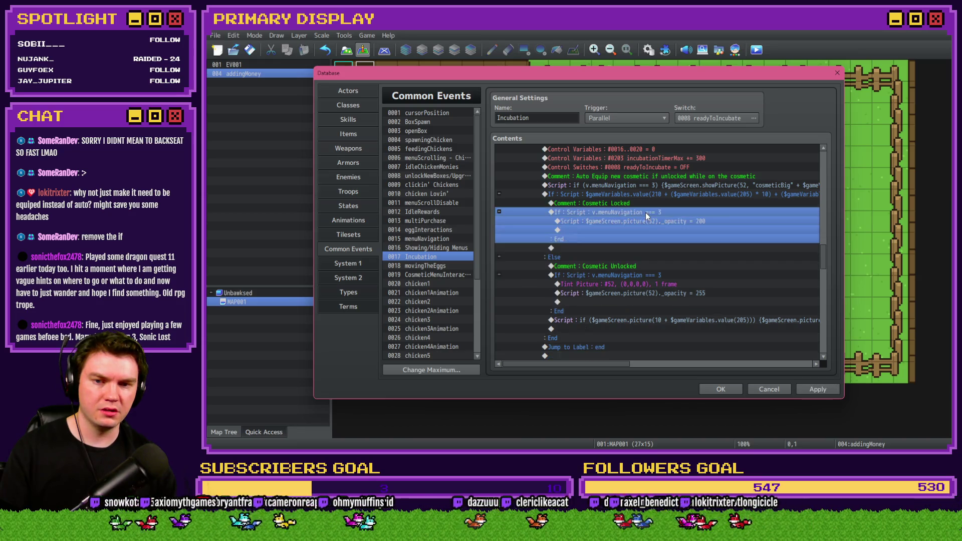
{"action": "left_click", "coordinate": [649, 293]}
{"action": "key", "text": "ctrl+x"}
{"action": "left_click", "coordinate": [649, 285]}
{"action": "key", "text": "ctrl+v"}
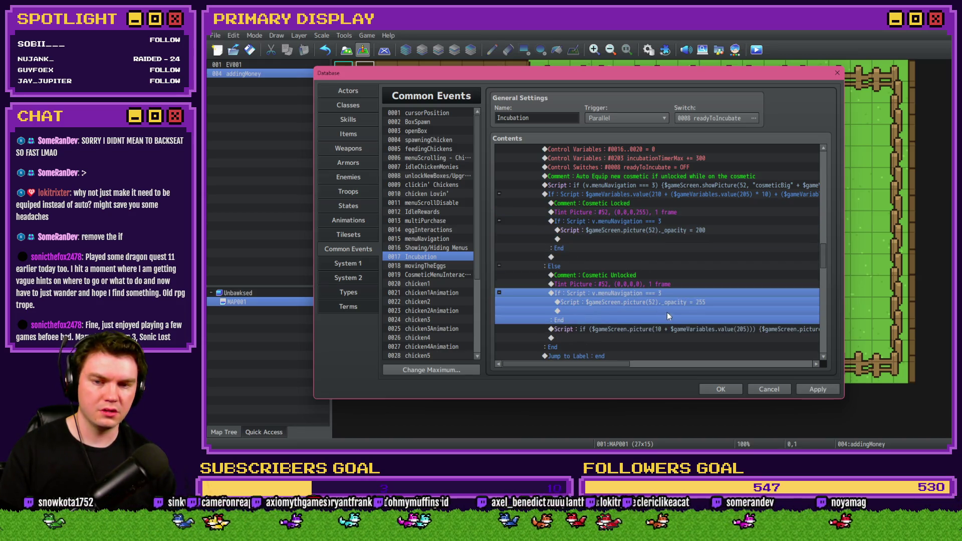
{"action": "left_click", "coordinate": [817, 389]}
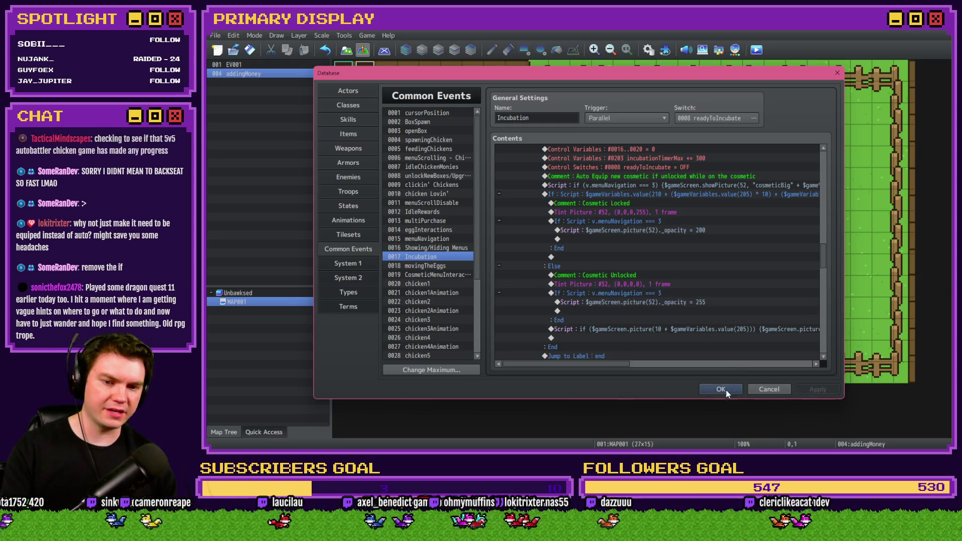
{"action": "left_click", "coordinate": [721, 390]}
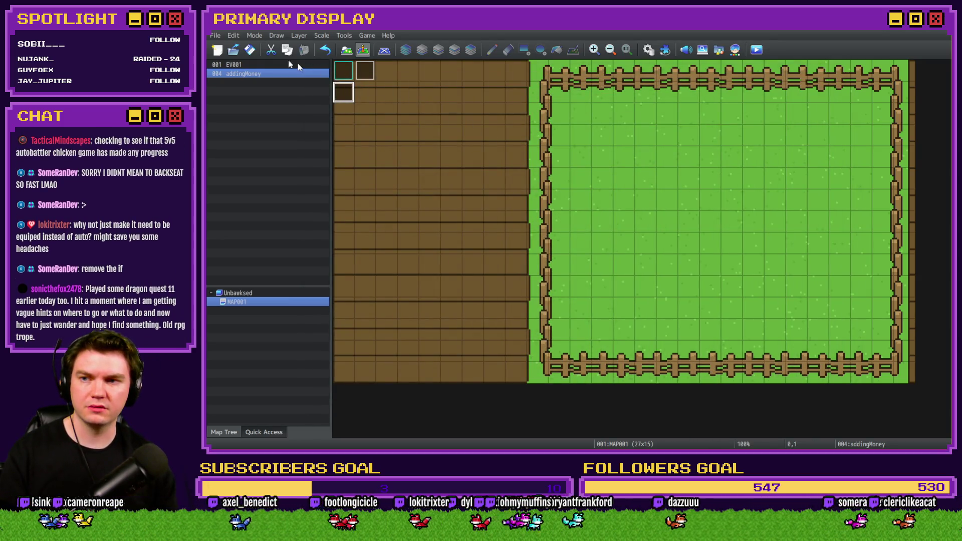
Start a playtest and preview the crown outfit on the outfits page
{"action": "key", "text": "F12"}
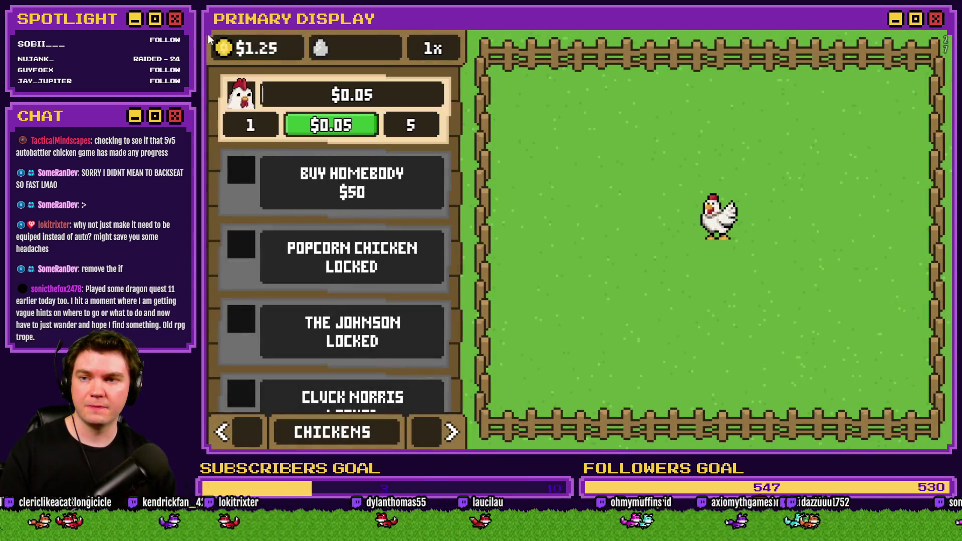
{"action": "left_click", "coordinate": [451, 432]}
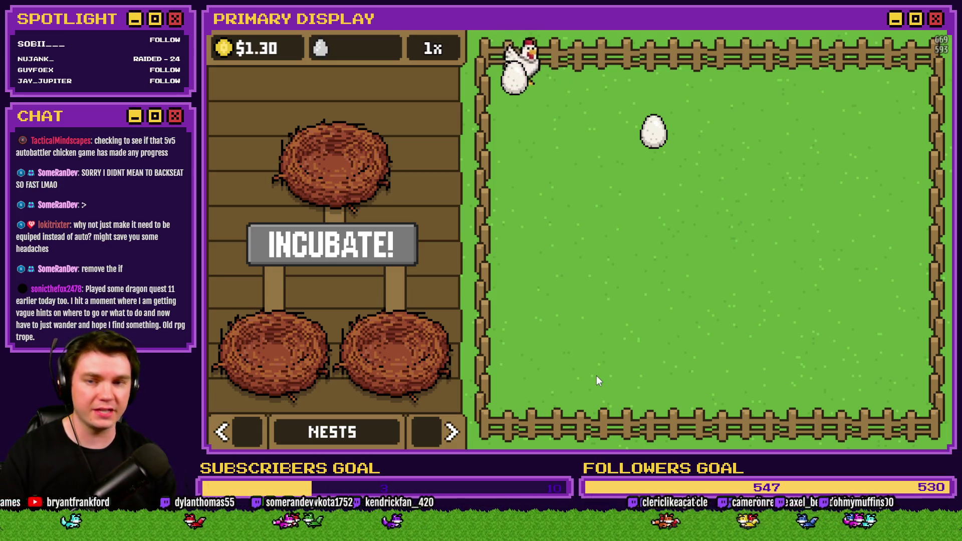
{"action": "left_click", "coordinate": [437, 429]}
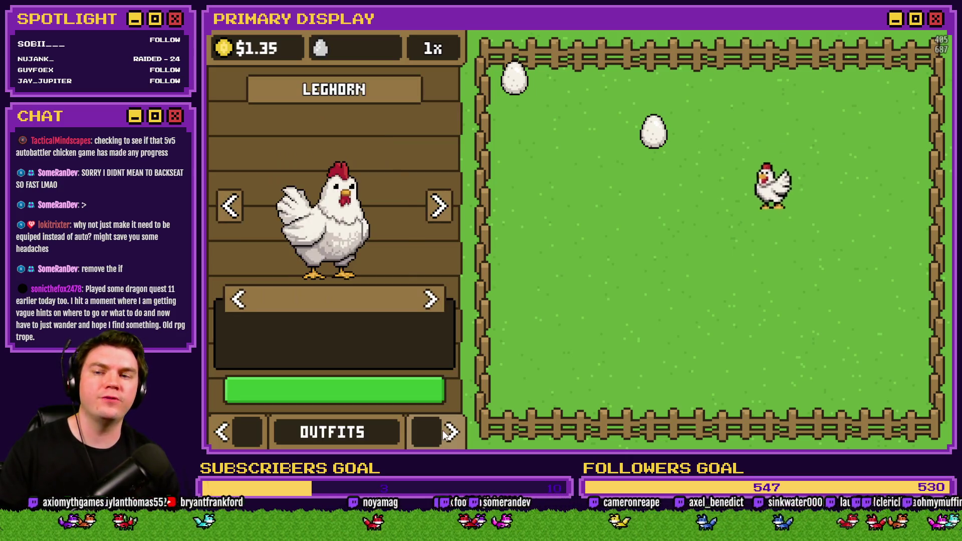
{"action": "left_click", "coordinate": [431, 301]}
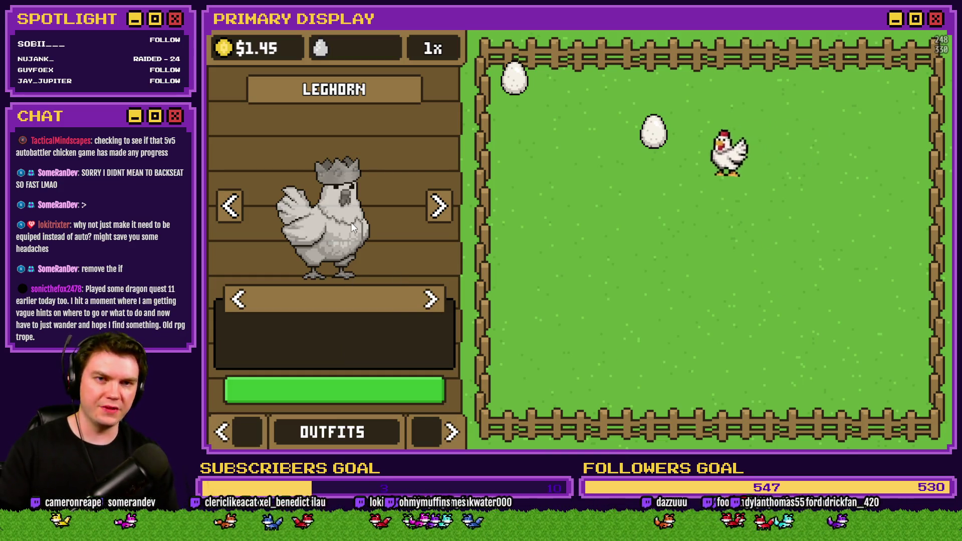
{"action": "left_click", "coordinate": [430, 300]}
{"action": "left_click", "coordinate": [431, 300]}
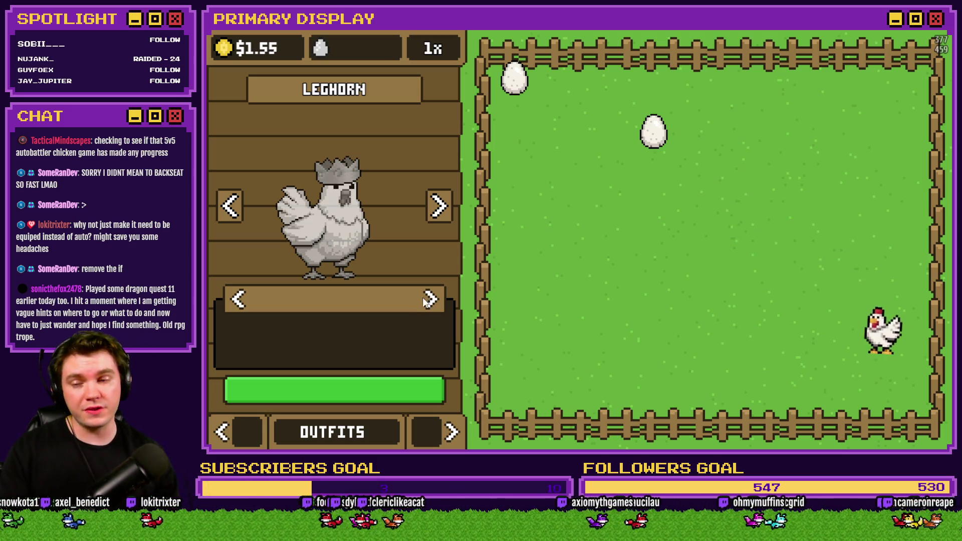
Flip through the nests, chickens shop and outfits pages, and try dragging a nest egg onto the field
{"action": "left_click", "coordinate": [257, 419]}
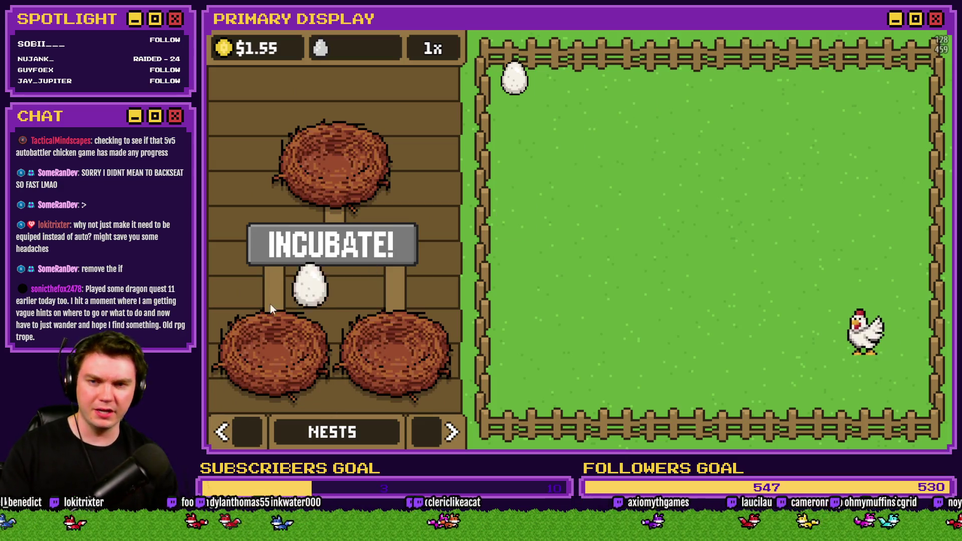
{"action": "left_click", "coordinate": [434, 440]}
{"action": "left_click", "coordinate": [268, 427]}
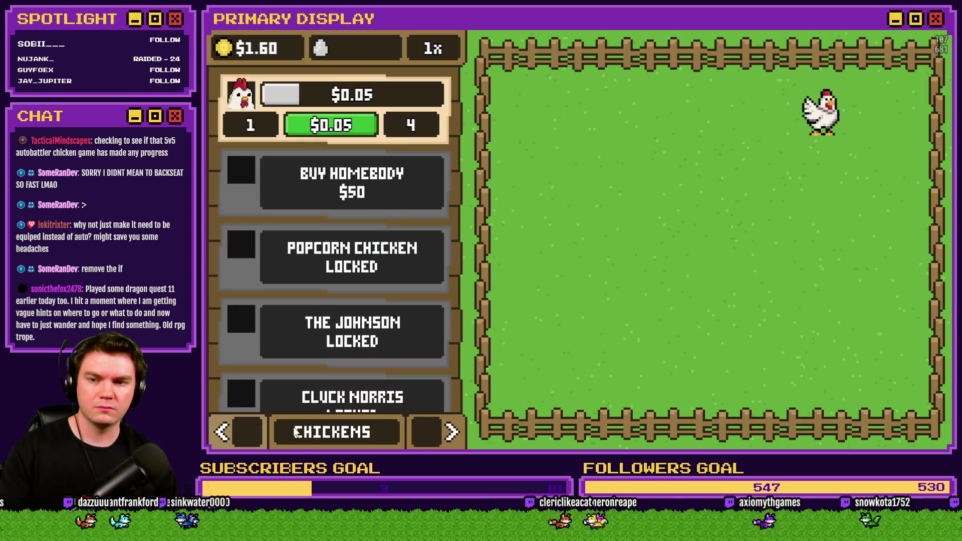
{"action": "left_click", "coordinate": [421, 431]}
{"action": "left_click", "coordinate": [422, 431]}
{"action": "left_click", "coordinate": [242, 432]}
{"action": "left_click", "coordinate": [429, 435]}
{"action": "left_click", "coordinate": [245, 434]}
{"action": "left_click_drag", "start_coordinate": [388, 334], "coordinate": [541, 275]}
{"action": "left_click", "coordinate": [410, 417]}
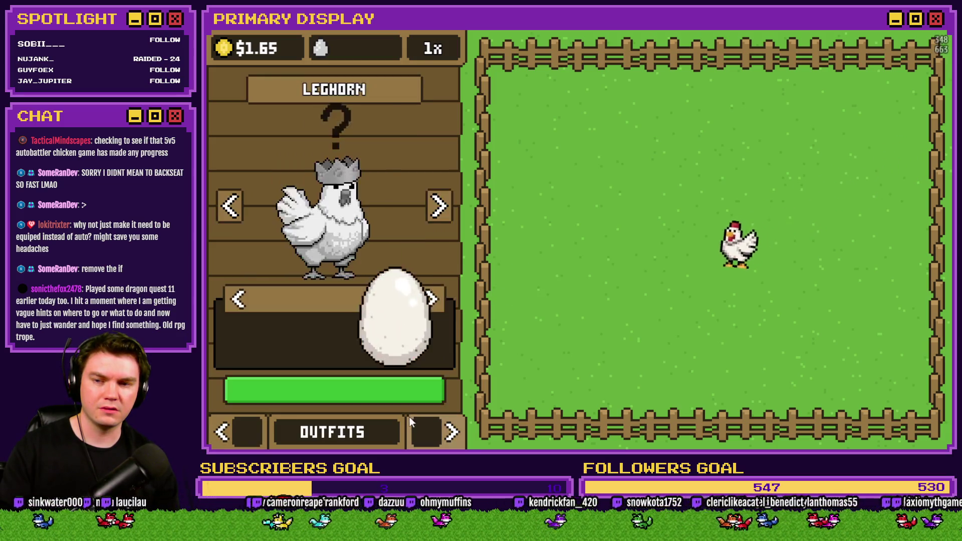
{"action": "left_click", "coordinate": [251, 424]}
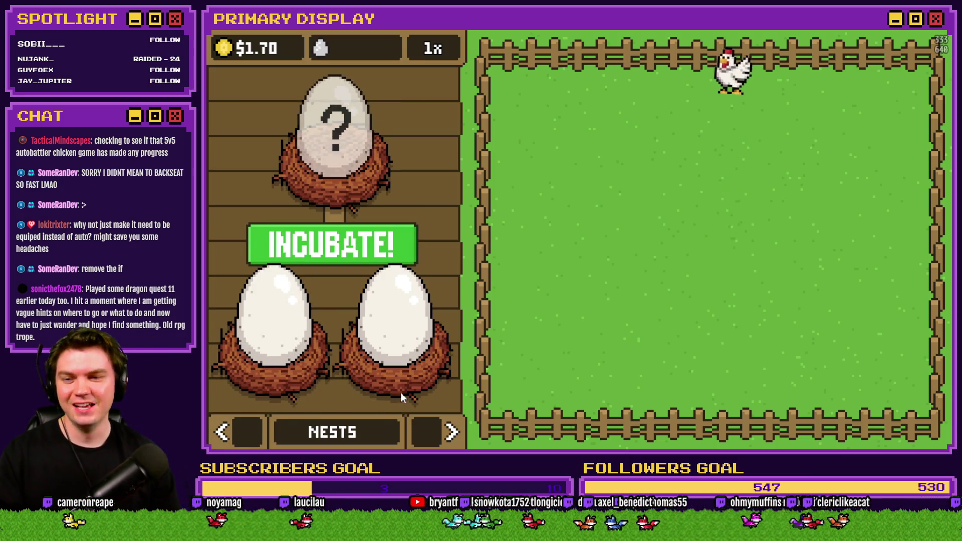
Incubate the three nested eggs and hatch one into a crowned chicken released into the pen
{"action": "left_click", "coordinate": [360, 254]}
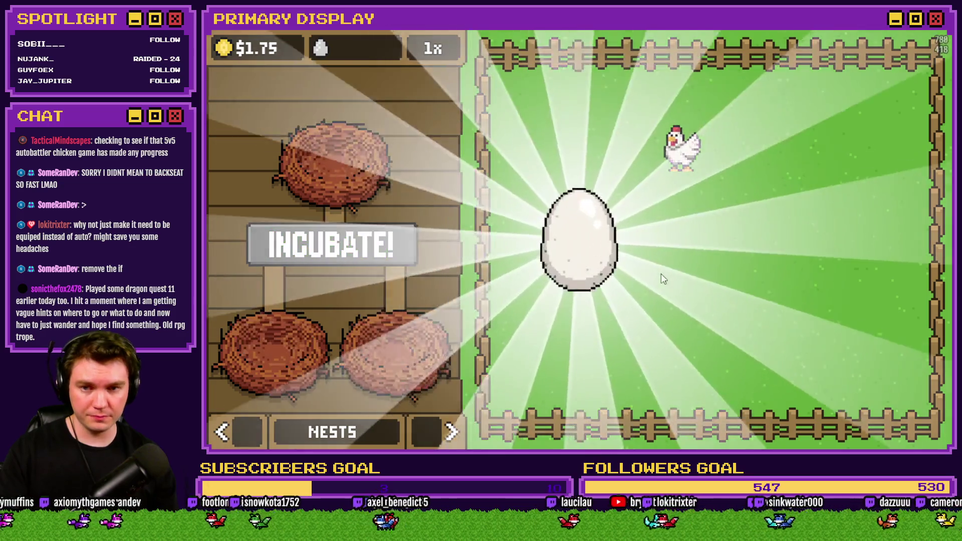
{"action": "left_click", "coordinate": [604, 248]}
{"action": "left_click", "coordinate": [604, 250]}
{"action": "left_click", "coordinate": [605, 252]}
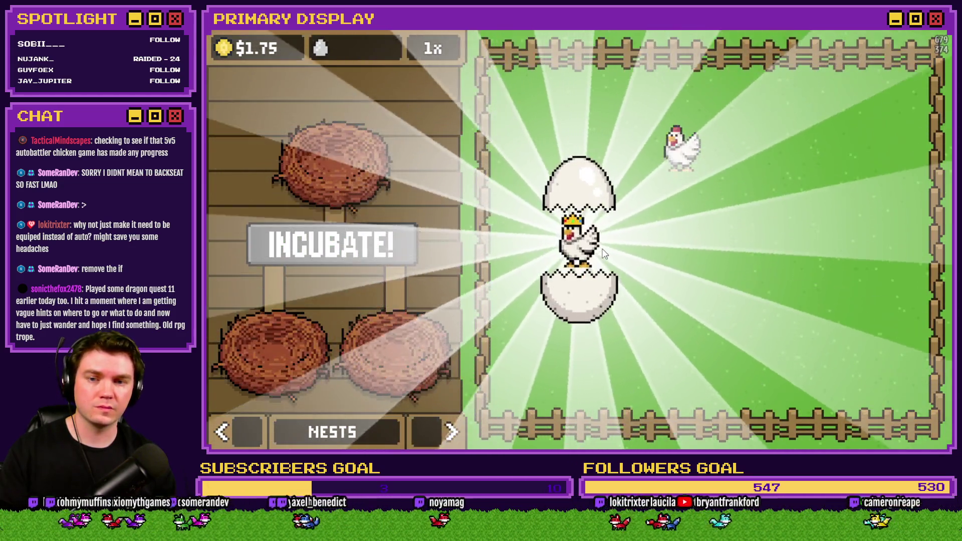
{"action": "left_click", "coordinate": [604, 248]}
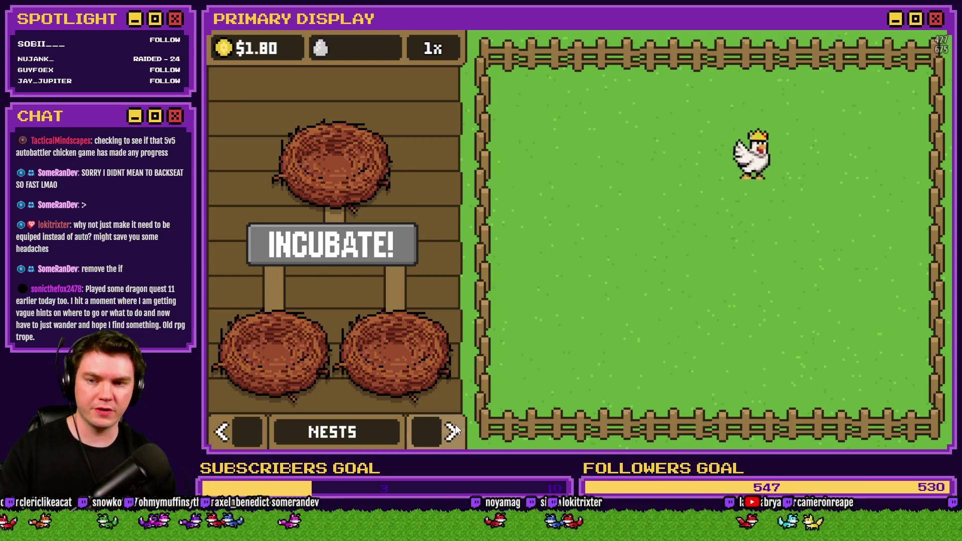
{"action": "left_click", "coordinate": [454, 431]}
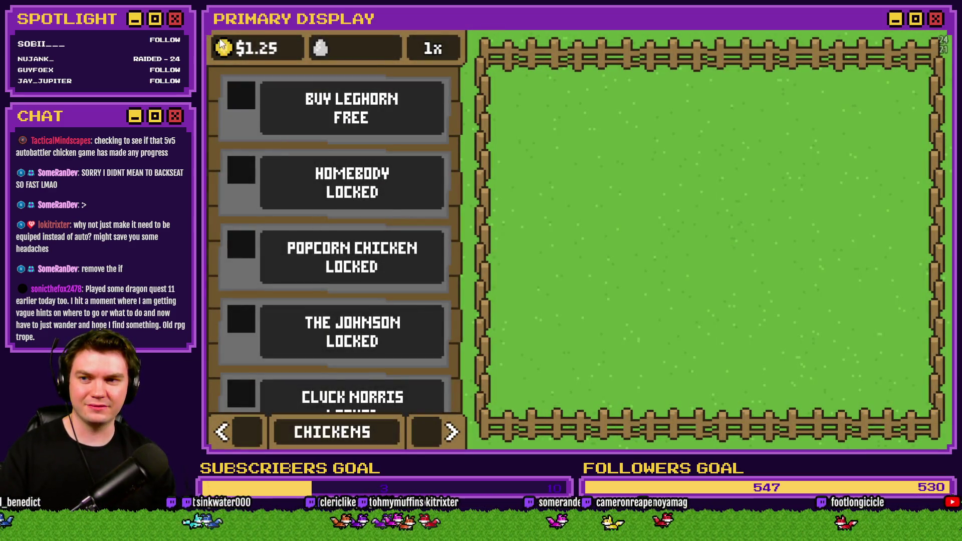
Buy the free Leghorn and preview its crown outfit
{"action": "left_click", "coordinate": [351, 108]}
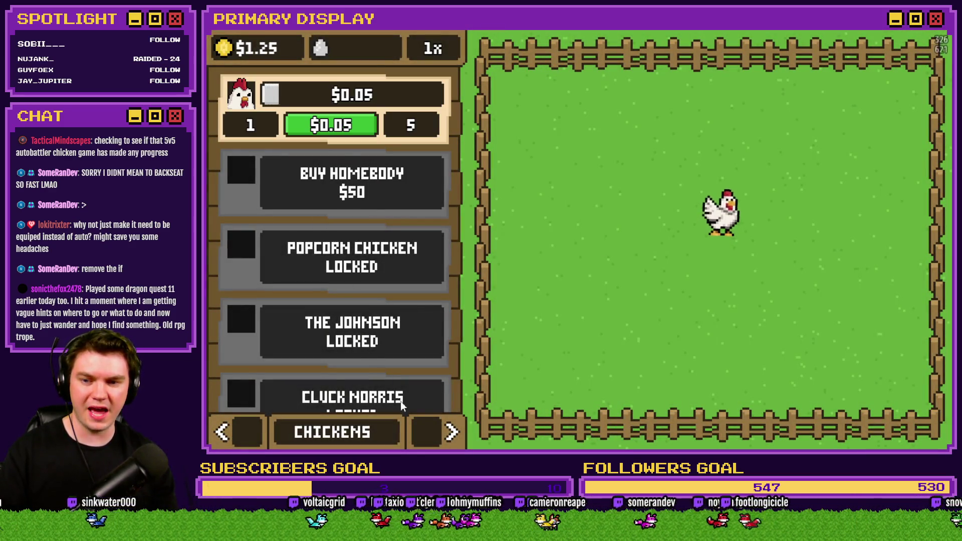
{"action": "left_click", "coordinate": [451, 433]}
{"action": "left_click", "coordinate": [451, 432]}
{"action": "left_click", "coordinate": [426, 306]}
Move the two laid eggs into nests and start incubating them
{"action": "left_click", "coordinate": [222, 432]}
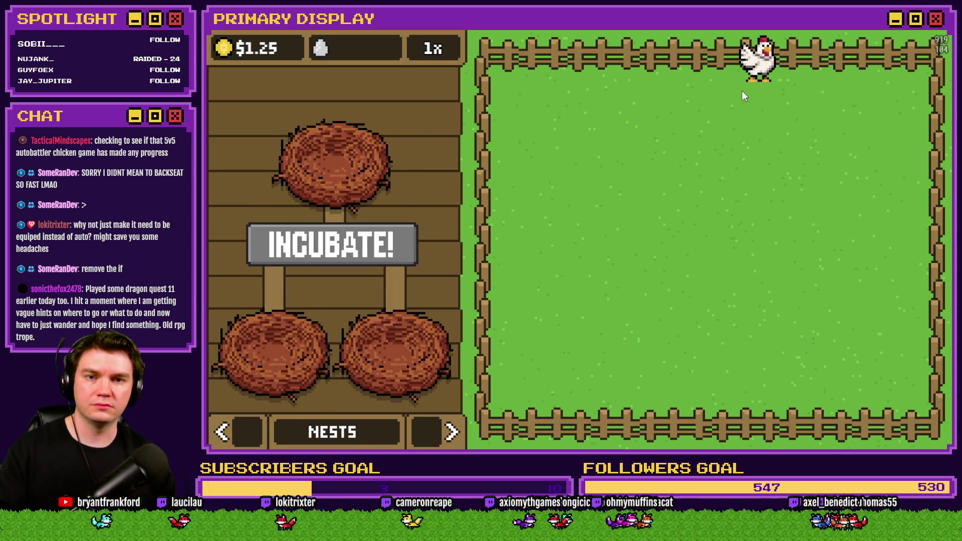
{"action": "mouse_move", "coordinate": [760, 76]}
{"action": "left_mouse_down"}
{"action": "mouse_move", "coordinate": [454, 285]}
{"action": "mouse_move", "coordinate": [299, 349]}
{"action": "left_mouse_up"}
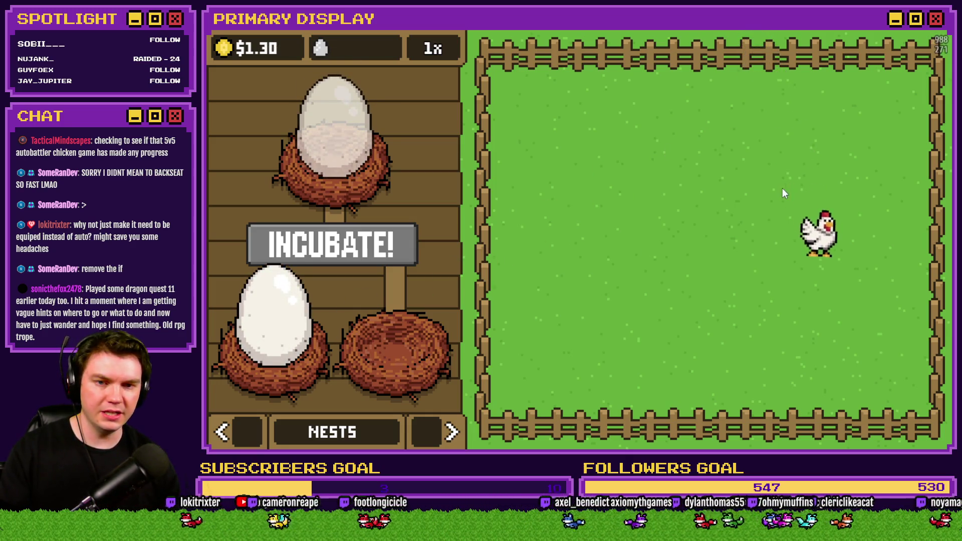
{"action": "left_click_drag", "start_coordinate": [818, 245], "coordinate": [376, 339]}
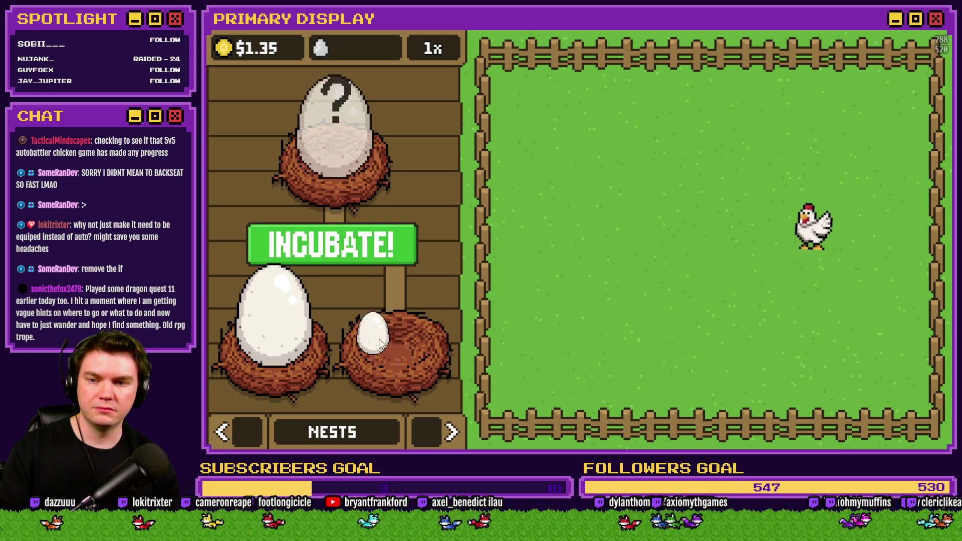
{"action": "left_click", "coordinate": [370, 252]}
{"action": "left_click", "coordinate": [449, 434]}
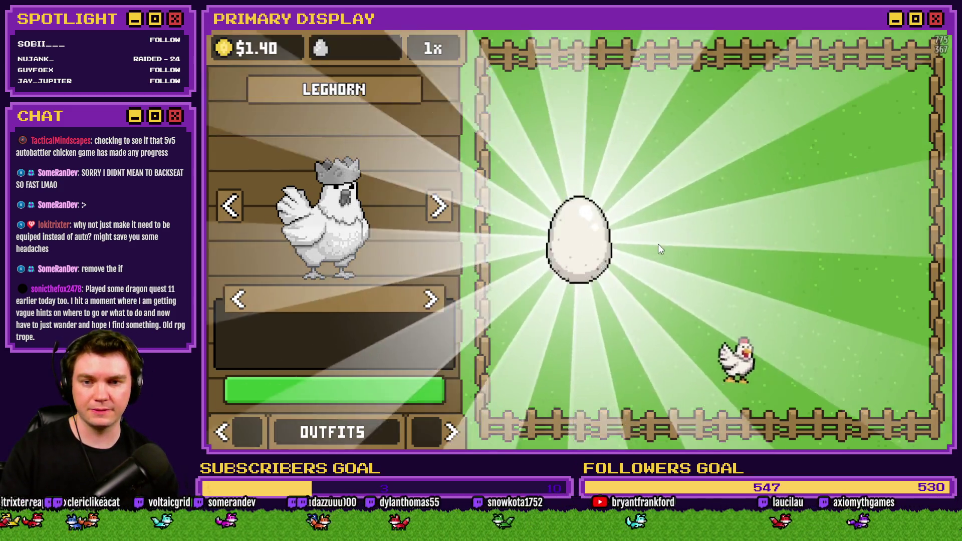
Hatch the incubated egg into a crowned Leghorn, then close the playtest and reopen the Database
{"action": "left_click", "coordinate": [580, 246]}
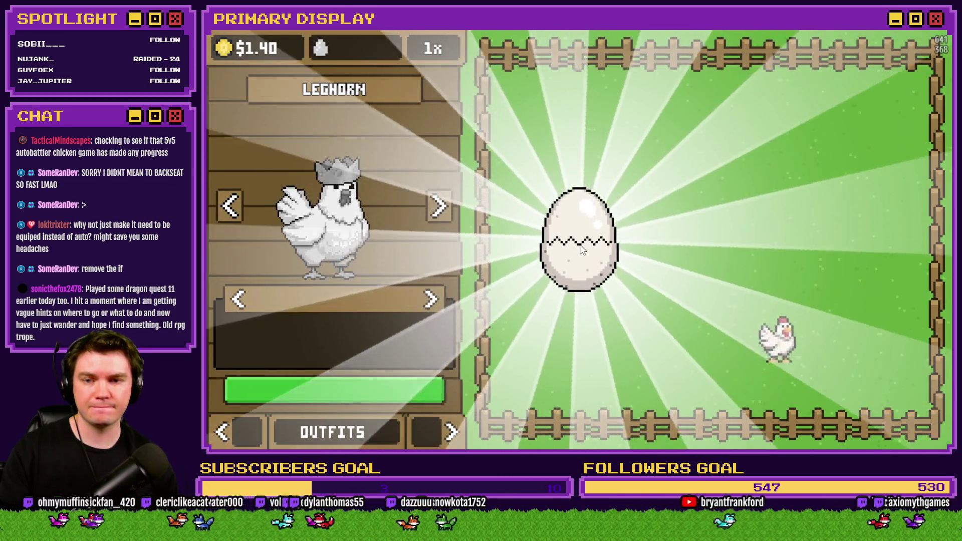
{"action": "left_click", "coordinate": [581, 249]}
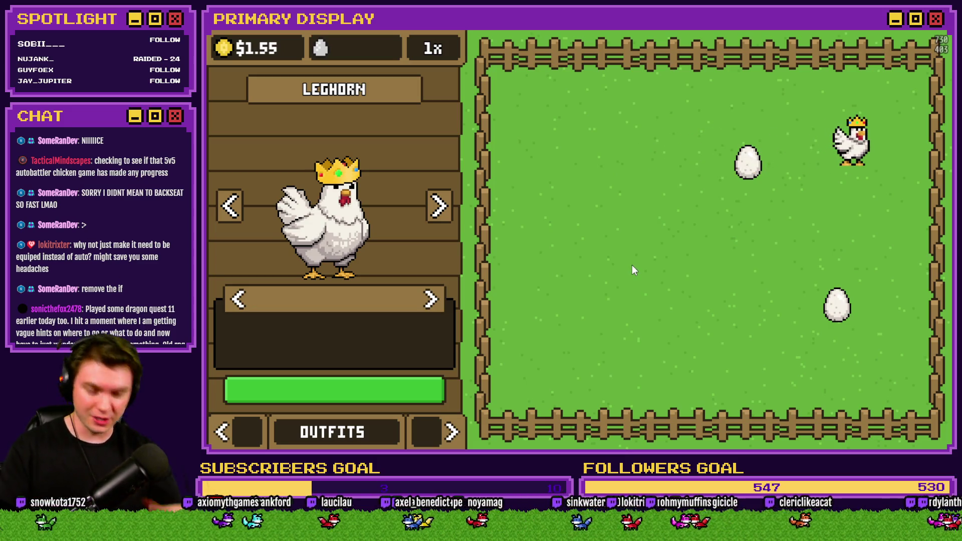
{"action": "key", "text": "alt+F4"}
{"action": "left_click", "coordinate": [648, 50]}
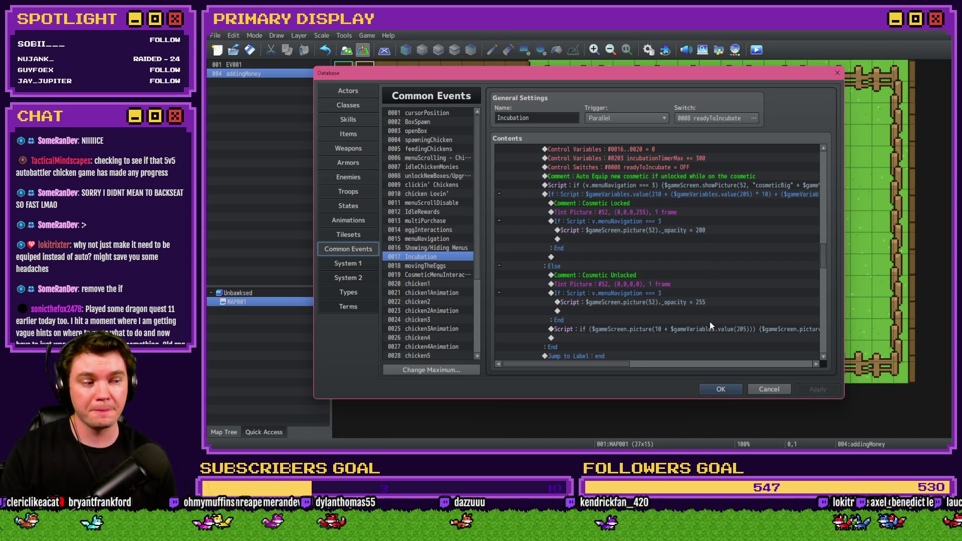
Close the Database, save the project and launch a new playtest
{"action": "left_click", "coordinate": [730, 389]}
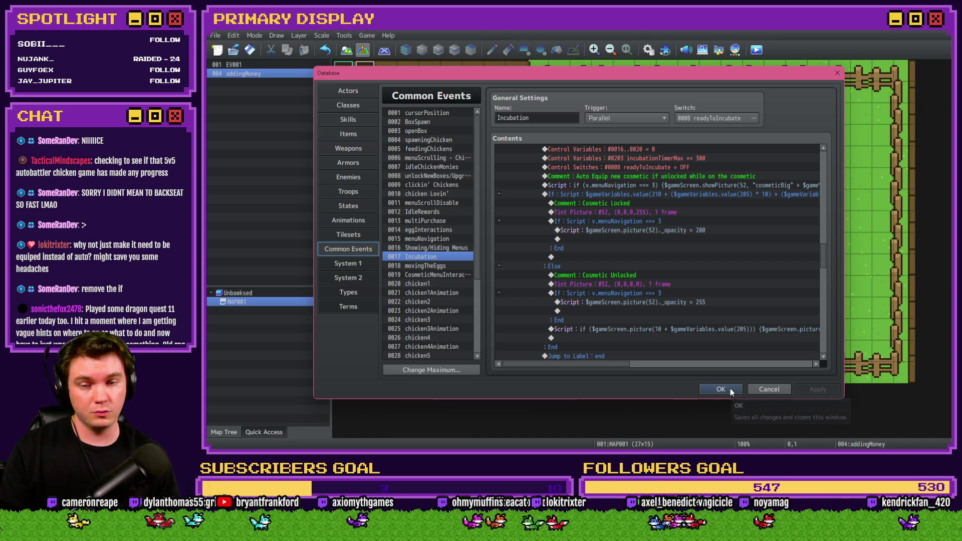
{"action": "left_click", "coordinate": [757, 51]}
{"action": "left_click", "coordinate": [572, 251]}
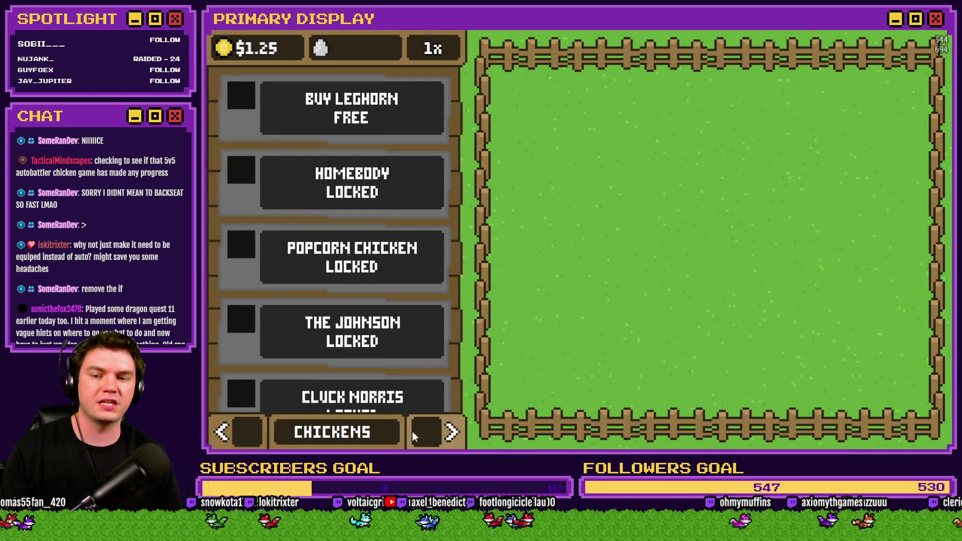
Cycle through the chicken breeds on the outfits page up to Goldie Oldie
{"action": "left_click", "coordinate": [426, 431]}
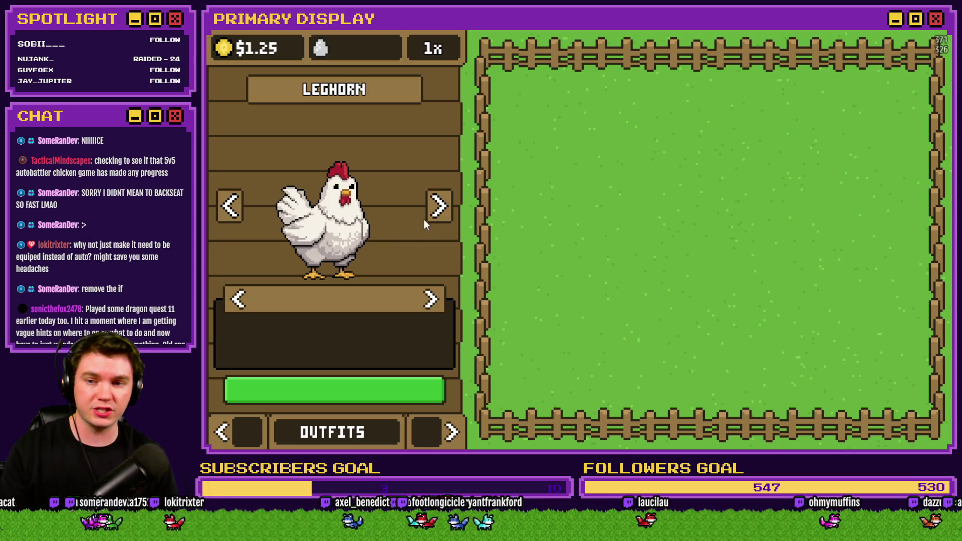
{"action": "left_click", "coordinate": [441, 208]}
{"action": "left_click", "coordinate": [442, 208]}
{"action": "left_click", "coordinate": [442, 208]}
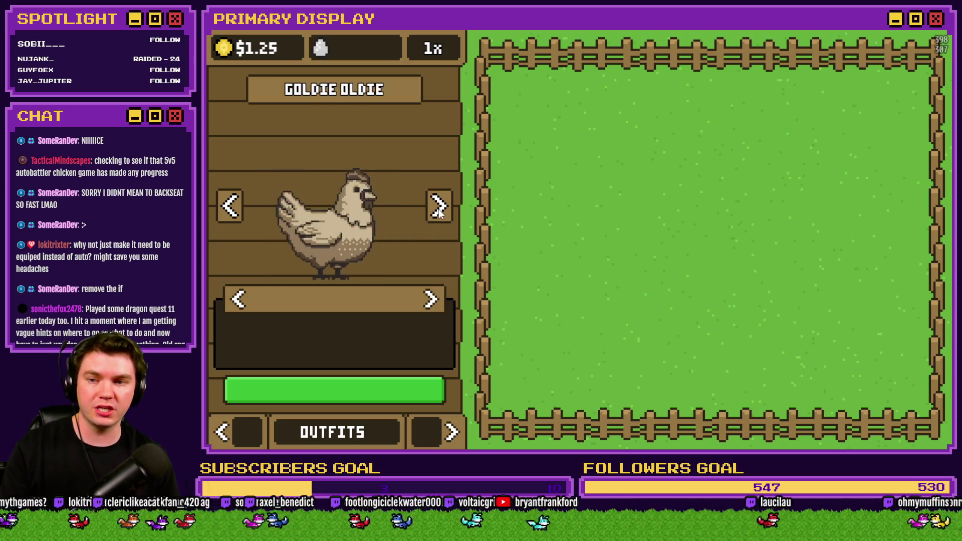
Preview the Leghorn's outfits, then cycle on to The Colonel's greyed-out top hat
{"action": "left_click", "coordinate": [441, 208]}
{"action": "left_click", "coordinate": [430, 300]}
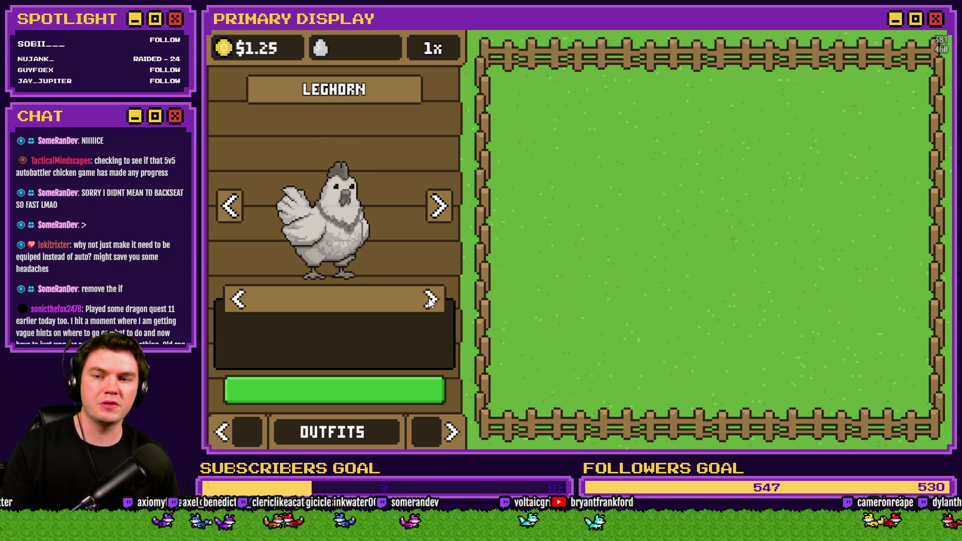
{"action": "left_click", "coordinate": [430, 300]}
{"action": "left_click", "coordinate": [435, 217]}
{"action": "left_click", "coordinate": [431, 301]}
{"action": "left_click", "coordinate": [439, 210]}
{"action": "left_click", "coordinate": [439, 210]}
{"action": "left_click", "coordinate": [431, 304]}
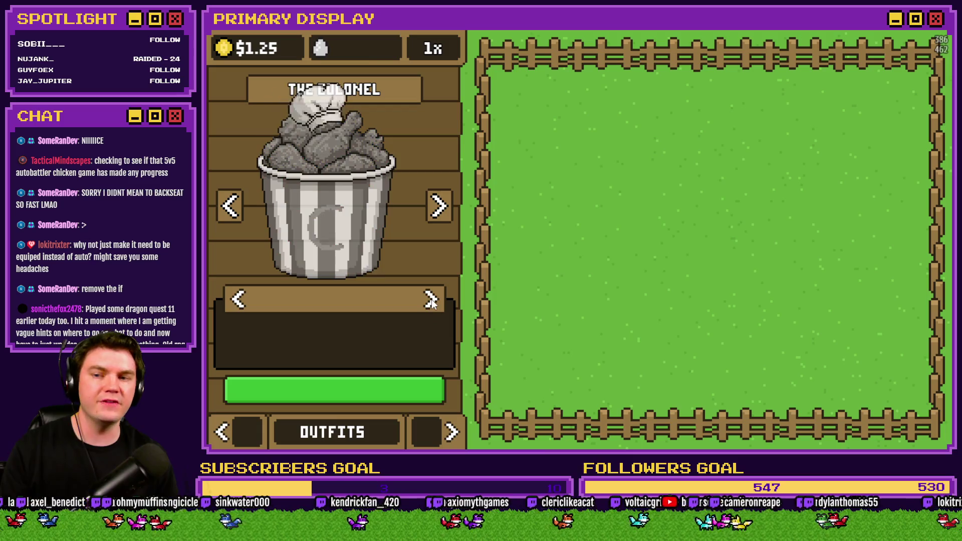
Step through the Homebody and Leghorn breeds to The Johnson and preview its locked outfit
{"action": "left_click", "coordinate": [433, 210]}
{"action": "left_click", "coordinate": [434, 211]}
{"action": "left_click", "coordinate": [234, 210]}
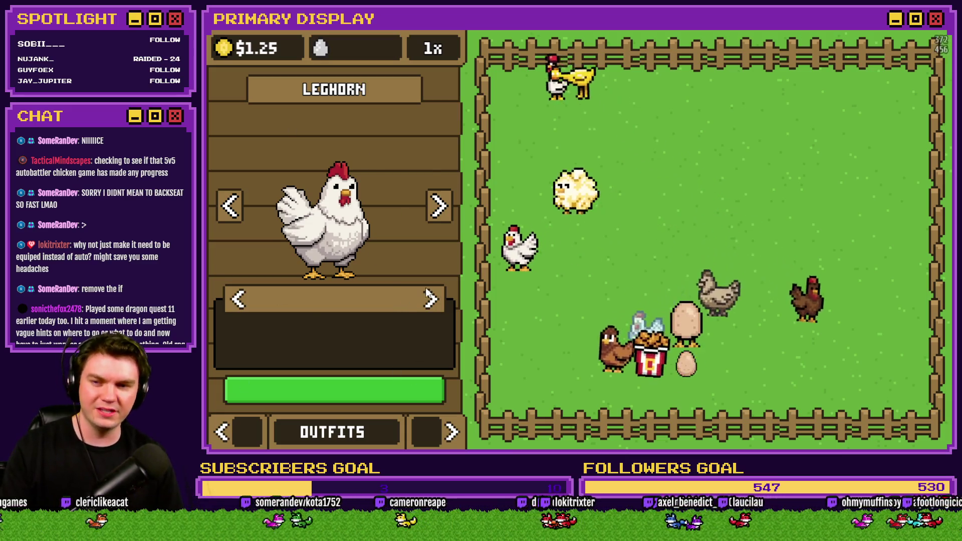
{"action": "left_click", "coordinate": [437, 211]}
{"action": "left_click", "coordinate": [438, 209]}
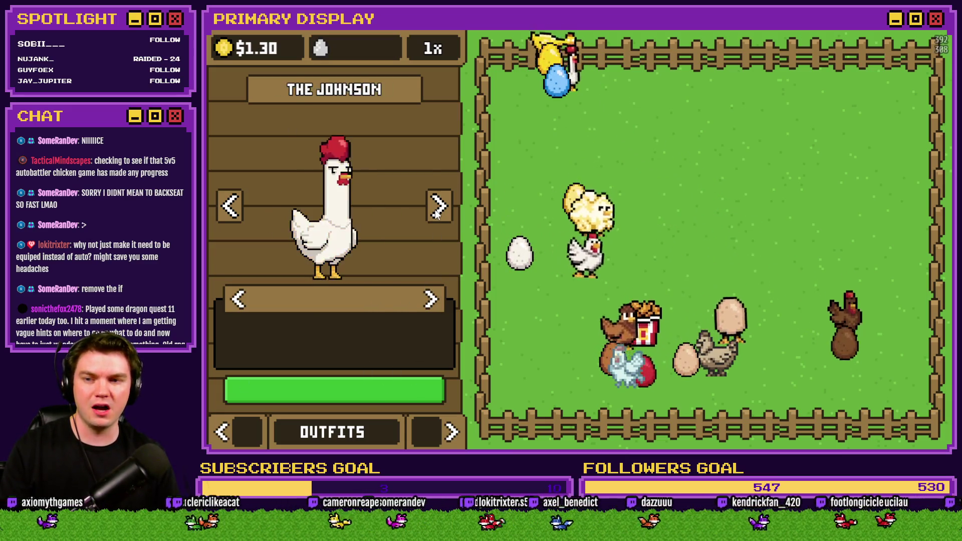
{"action": "left_click", "coordinate": [434, 302]}
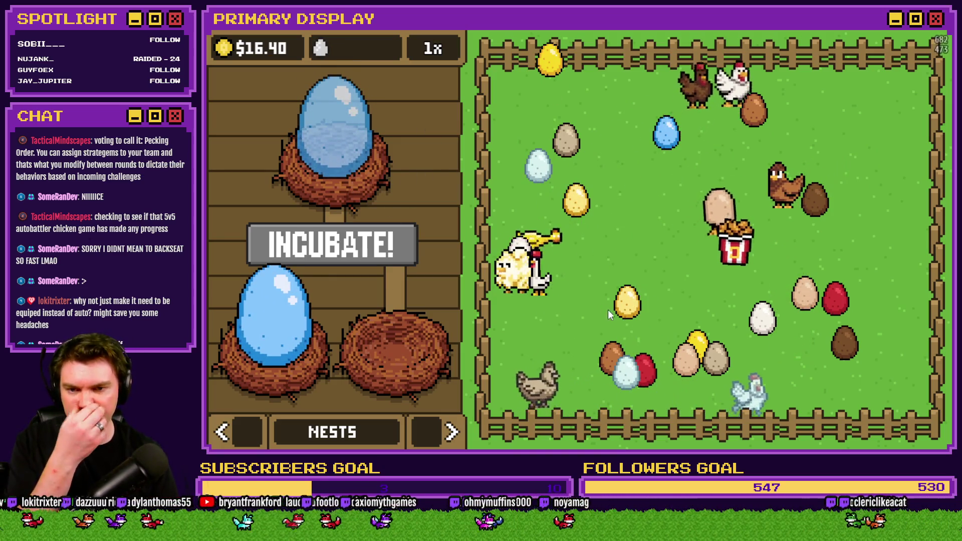
Incubate the white egg, hatch The Johnson wearing the crown, and close the playtest
{"action": "left_click_drag", "start_coordinate": [762, 319], "coordinate": [379, 329]}
{"action": "left_click", "coordinate": [351, 246]}
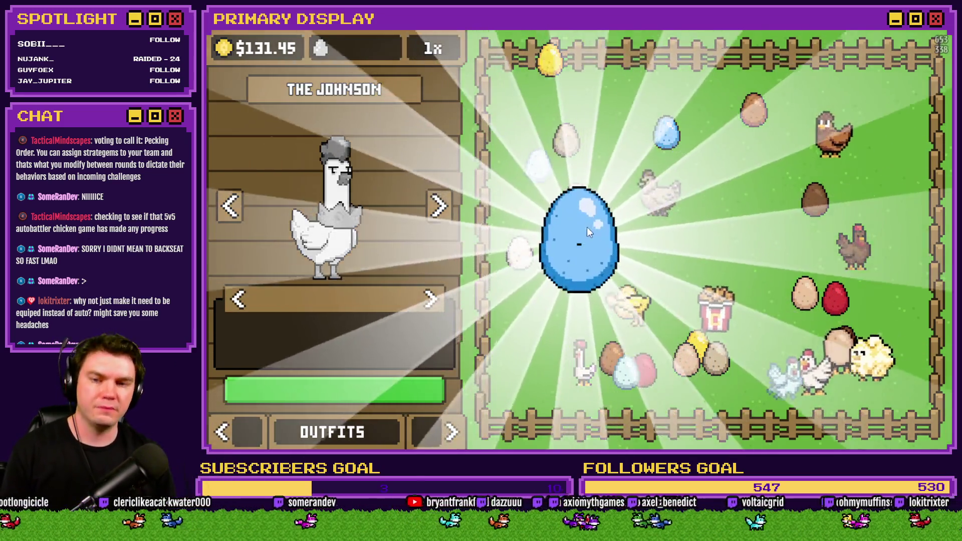
{"action": "left_click", "coordinate": [587, 227]}
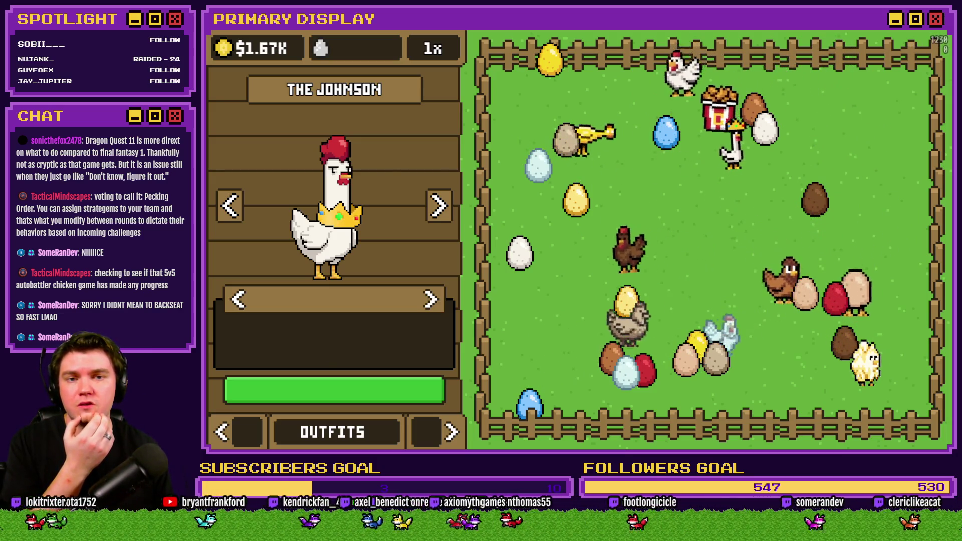
{"action": "left_click", "coordinate": [944, 31]}
Raise the Database's maximum actor count to 20 and select the new empty actor 0011
{"action": "left_click", "coordinate": [662, 50]}
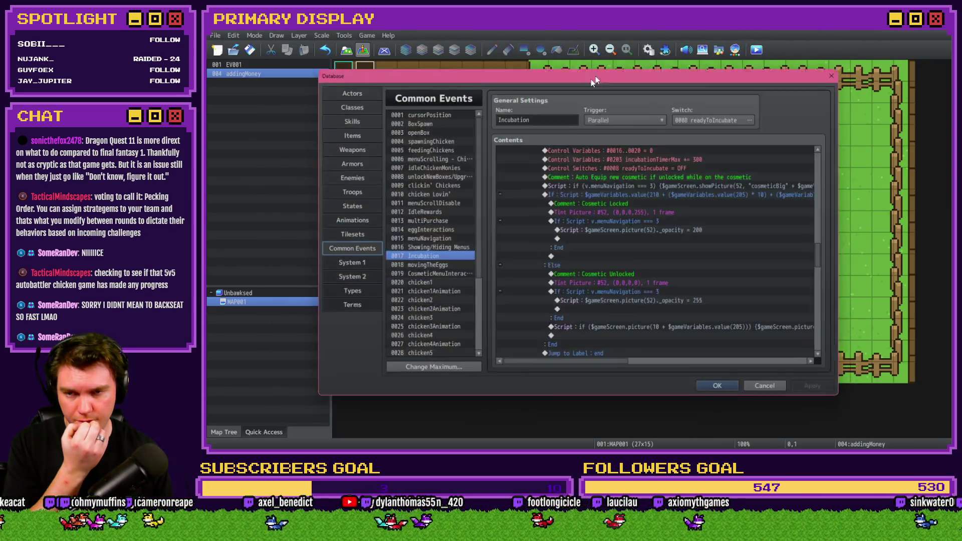
{"action": "left_click", "coordinate": [359, 92]}
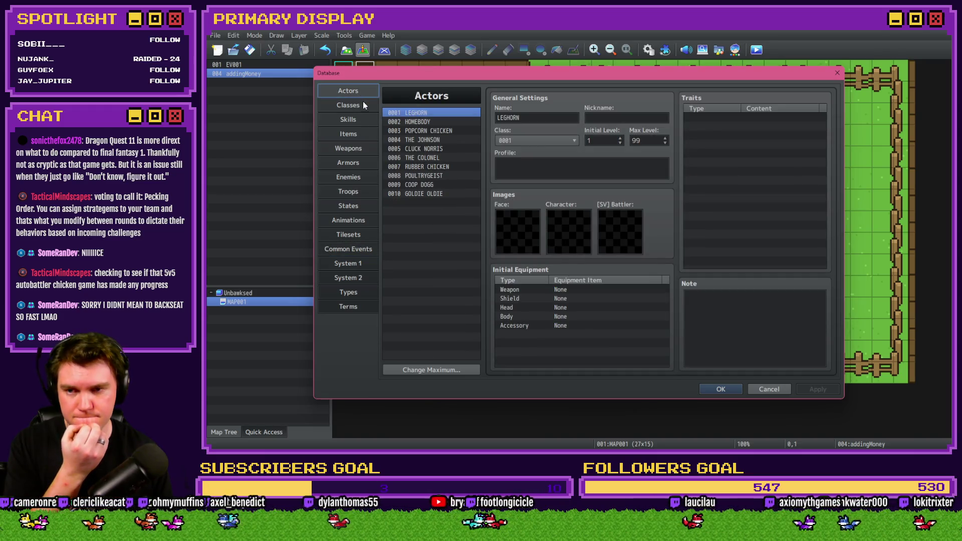
{"action": "left_click", "coordinate": [415, 368]}
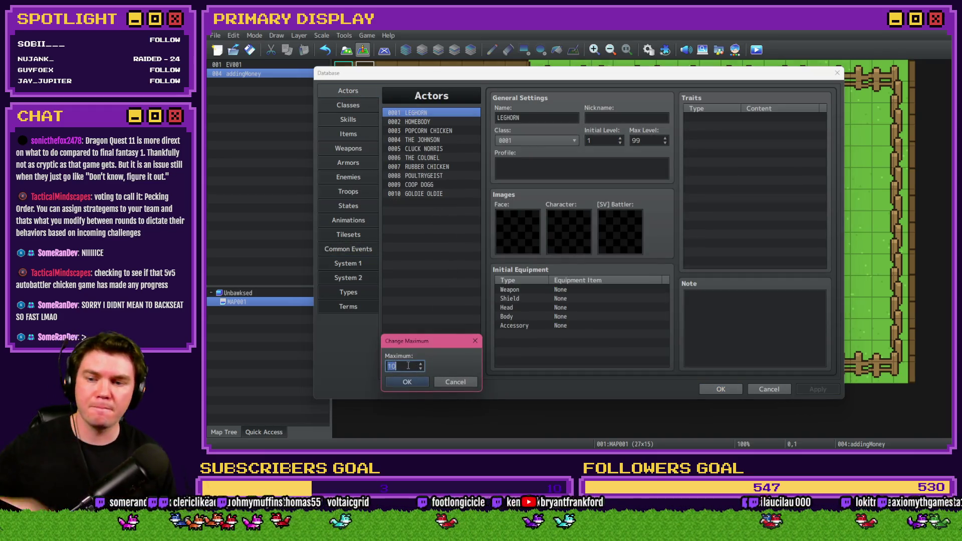
{"action": "type", "text": "20"}
{"action": "key", "text": "Return"}
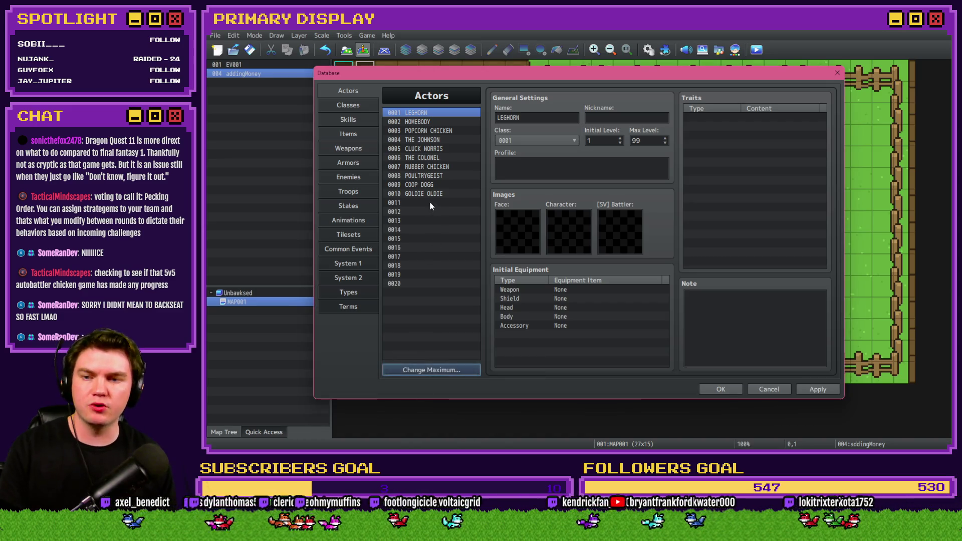
{"action": "left_click", "coordinate": [429, 202]}
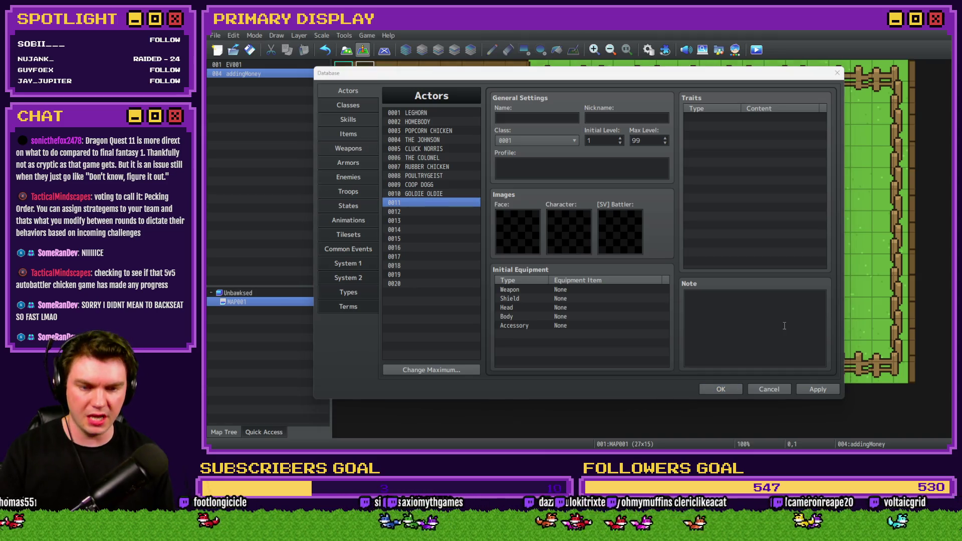
{"action": "key", "text": "alt+Tab"}
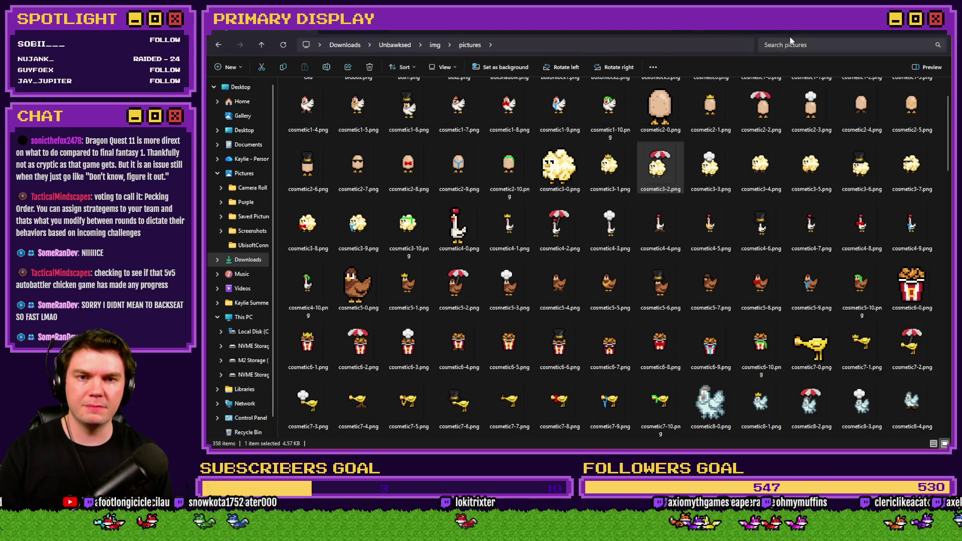
{"action": "key", "text": "alt+Tab"}
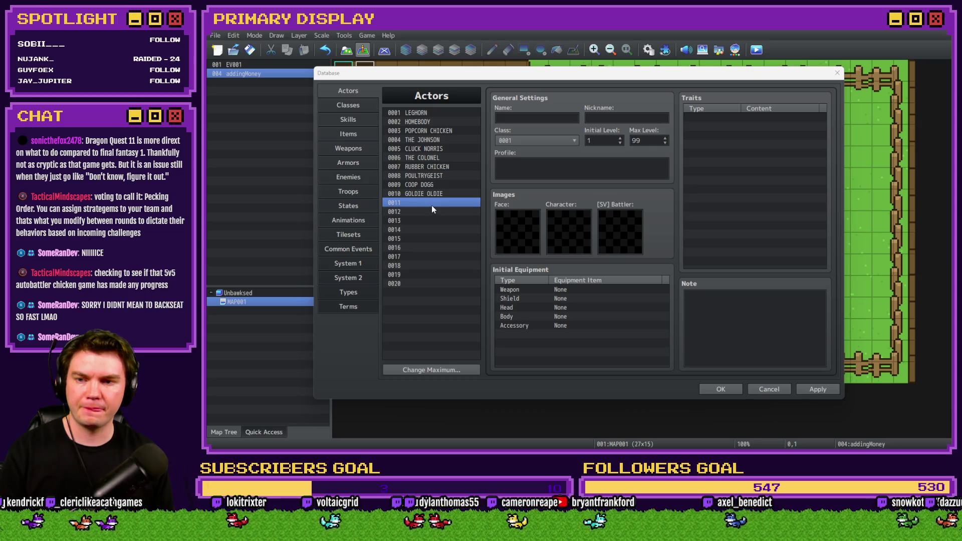
Name actor 0011 CROWN and actor 0012 UMBRELLA
{"action": "left_click", "coordinate": [528, 119]}
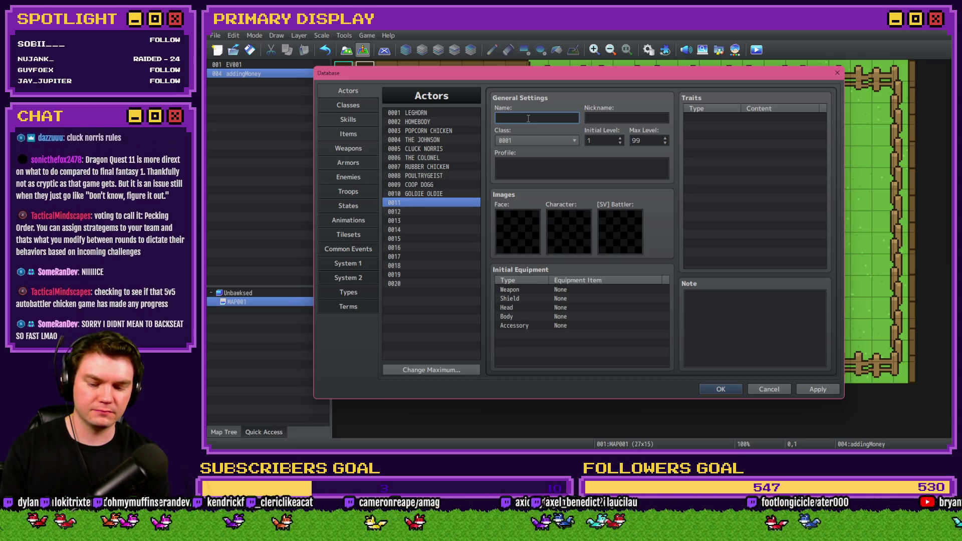
{"action": "type", "text": "CROWN"}
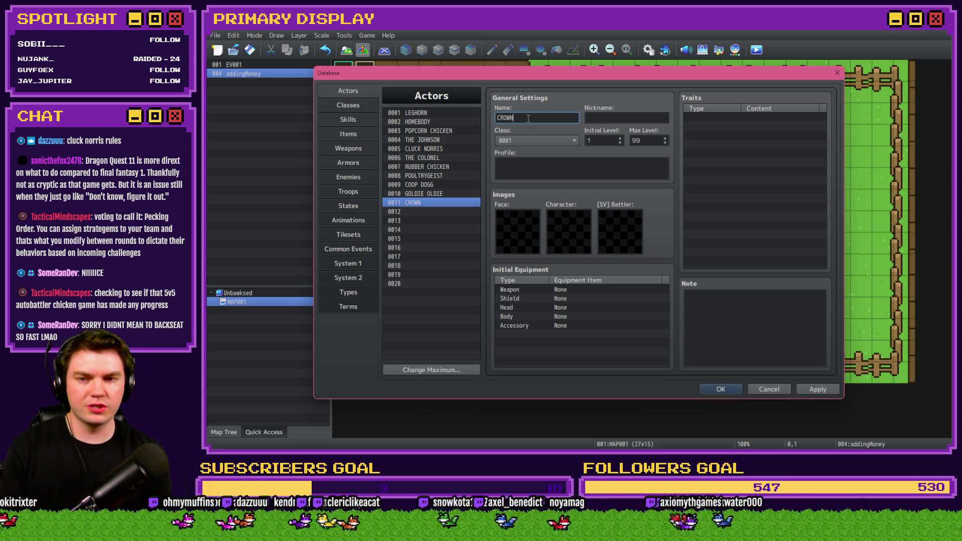
{"action": "left_click", "coordinate": [438, 210]}
{"action": "left_click", "coordinate": [516, 116]}
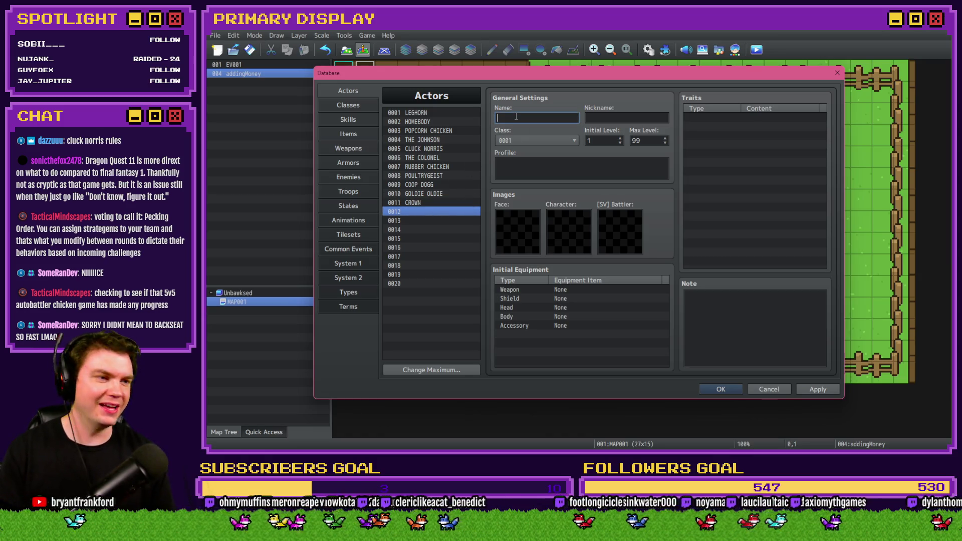
{"action": "type", "text": "UMBRELLA"}
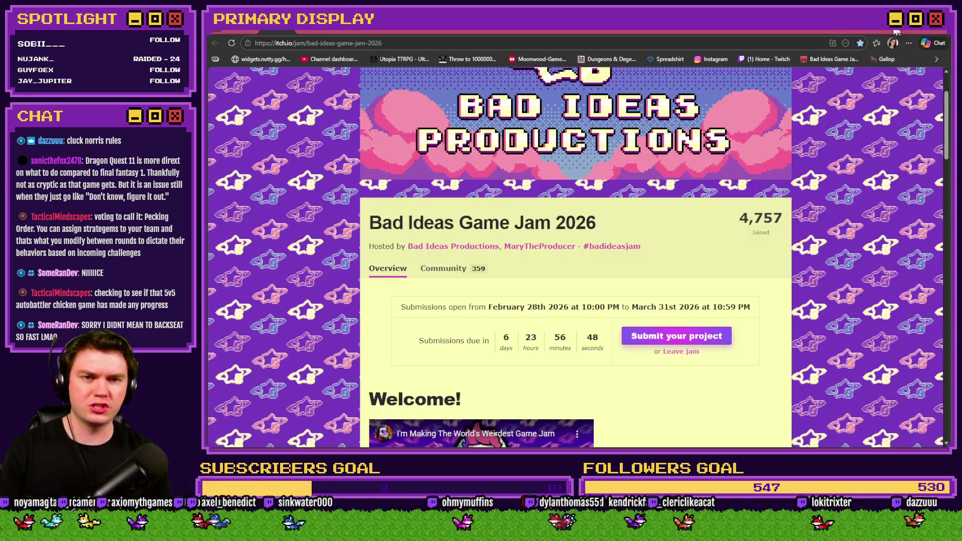
Run a quick web search for 'umbrella', then return to the actor Database
{"action": "key", "text": "ctrl+t"}
{"action": "type", "text": "umbrella"}
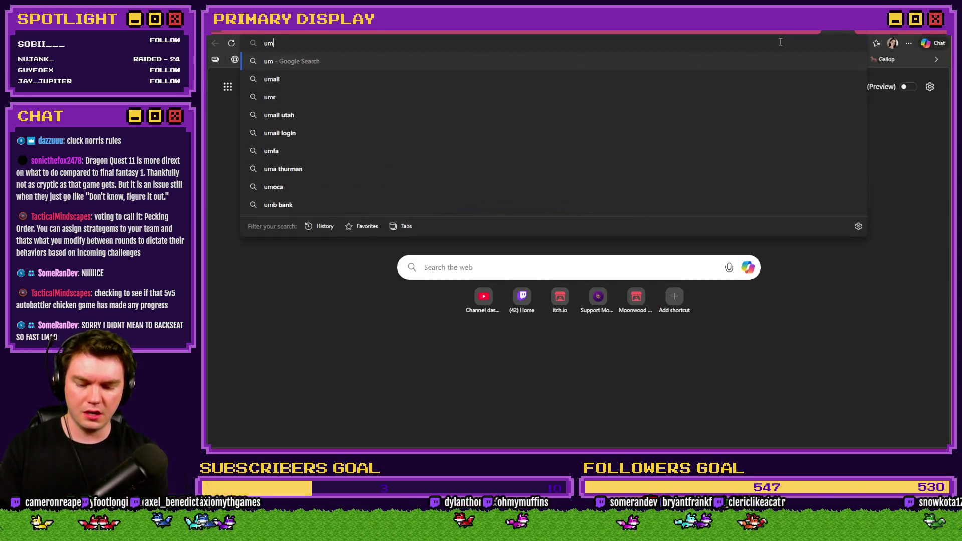
{"action": "key", "text": "Return"}
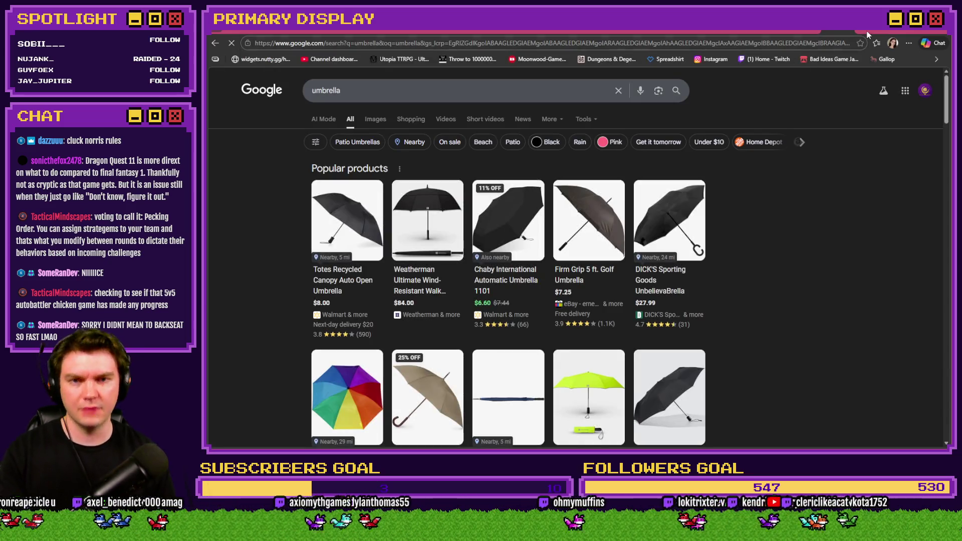
{"action": "key", "text": "ctrl+w"}
{"action": "key", "text": "alt+Tab"}
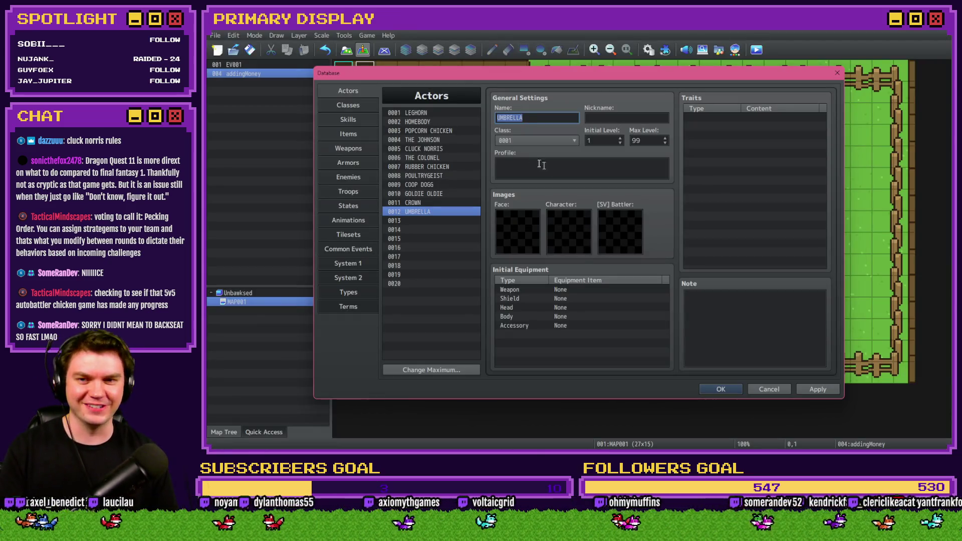
Name actors 0013–0016 CHEF'S HAT, BOOTS, GOLD CHAIN and TOP HAT
{"action": "left_click", "coordinate": [438, 220]}
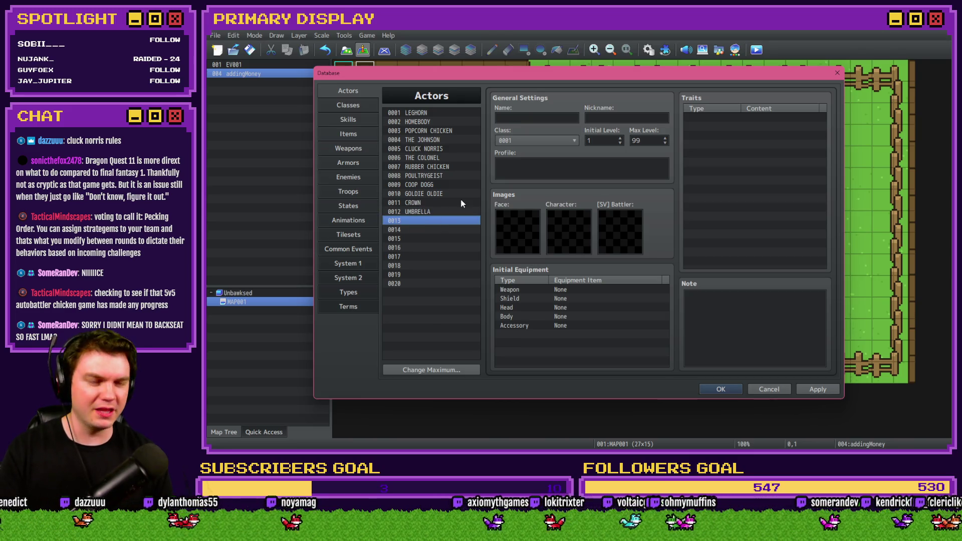
{"action": "left_click", "coordinate": [507, 118]}
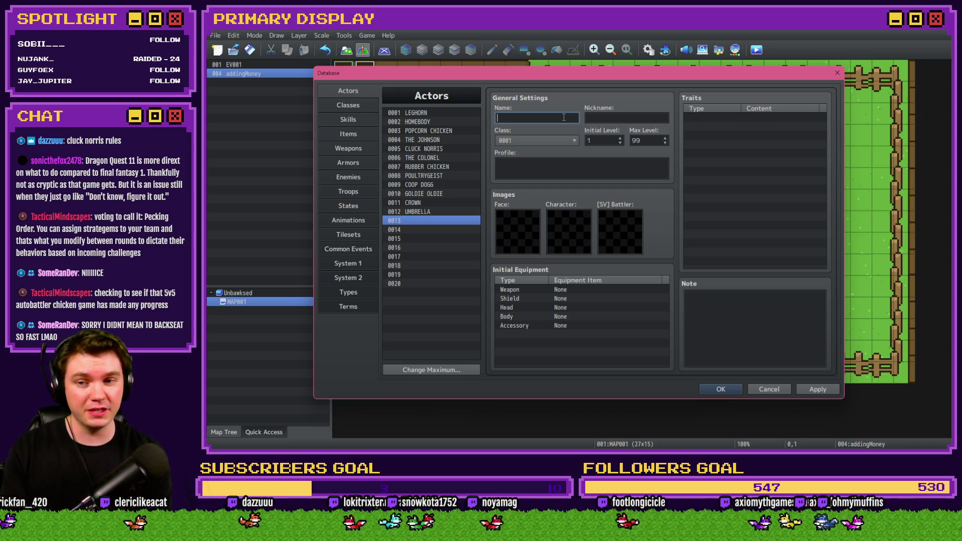
{"action": "type", "text": "CHE"}
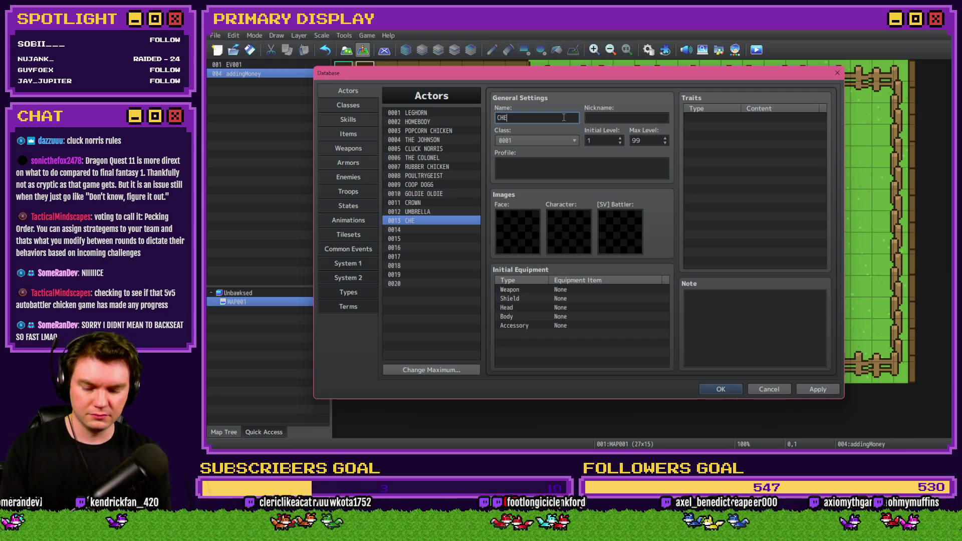
{"action": "type", "text": "F'S HAT"}
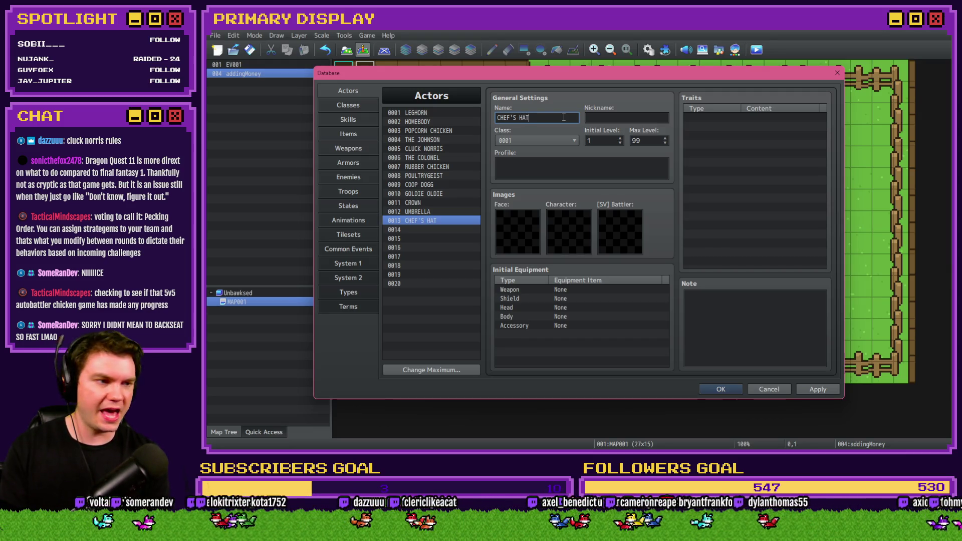
{"action": "left_click", "coordinate": [453, 230]}
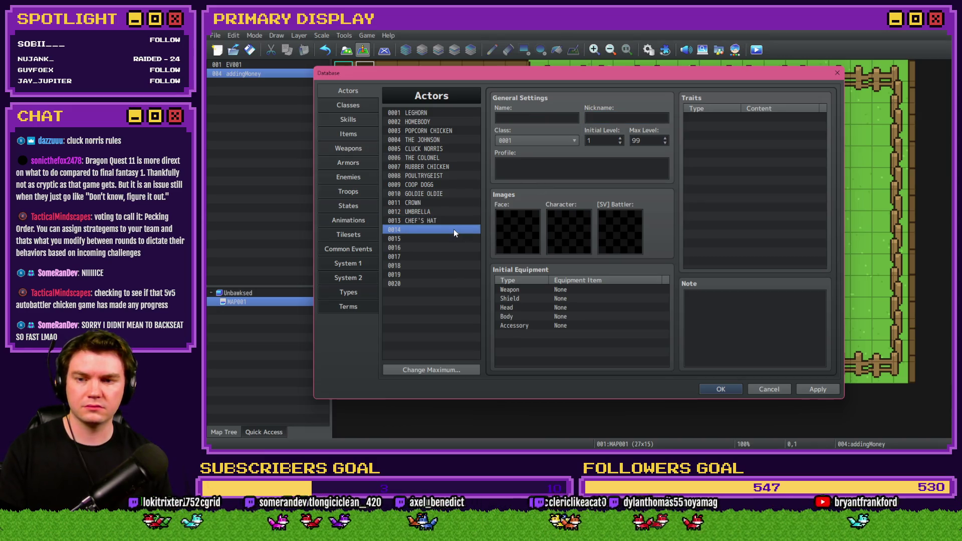
{"action": "left_click", "coordinate": [547, 117]}
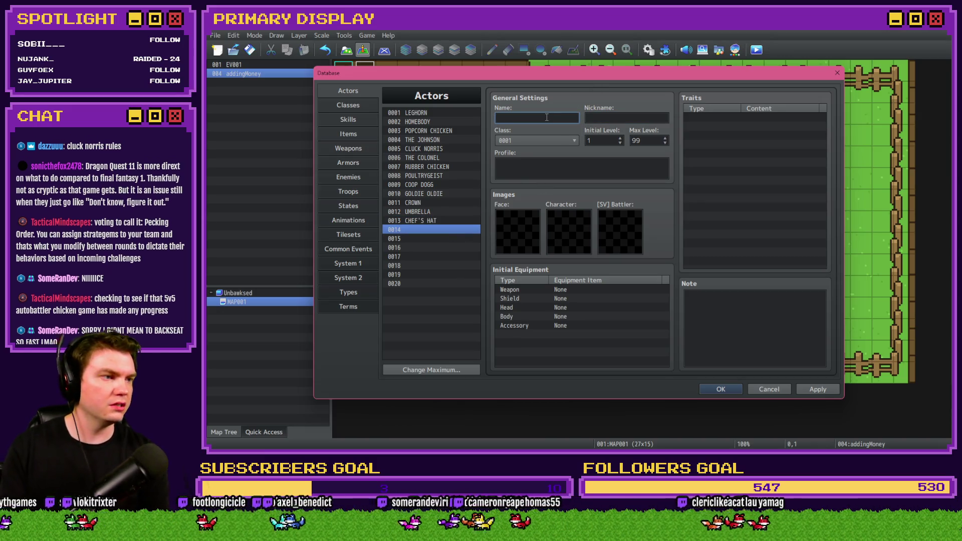
{"action": "type", "text": "BOOTS"}
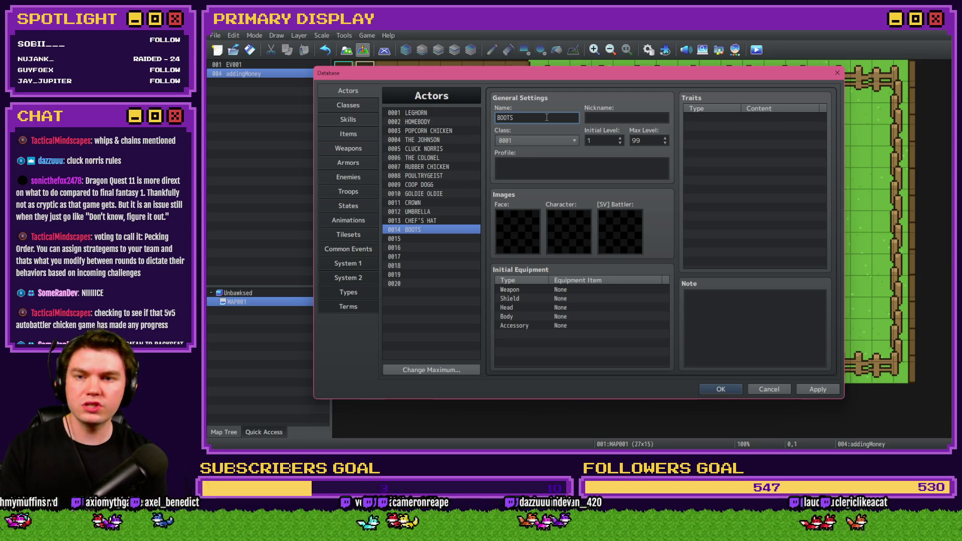
{"action": "left_click", "coordinate": [427, 239]}
{"action": "left_click", "coordinate": [522, 117]}
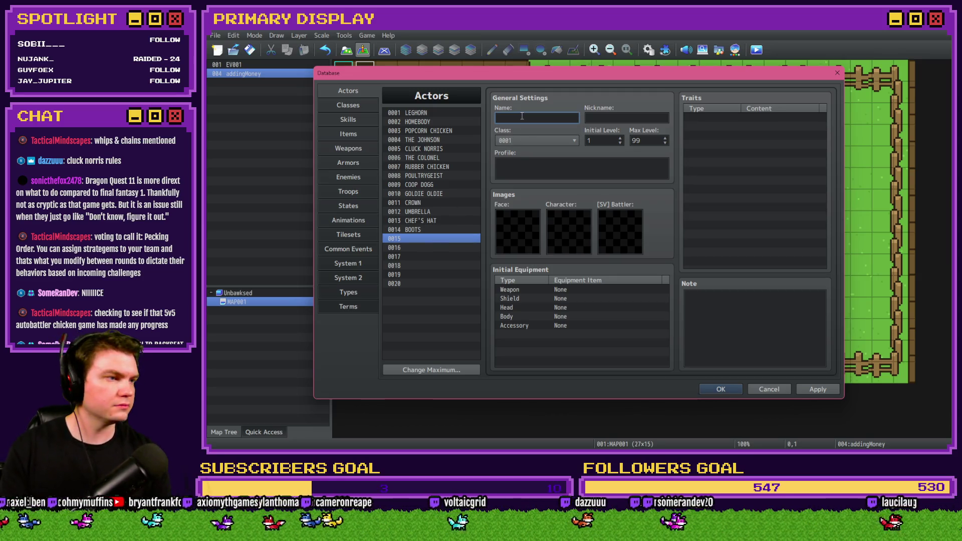
{"action": "type", "text": "GOLD CHAIN"}
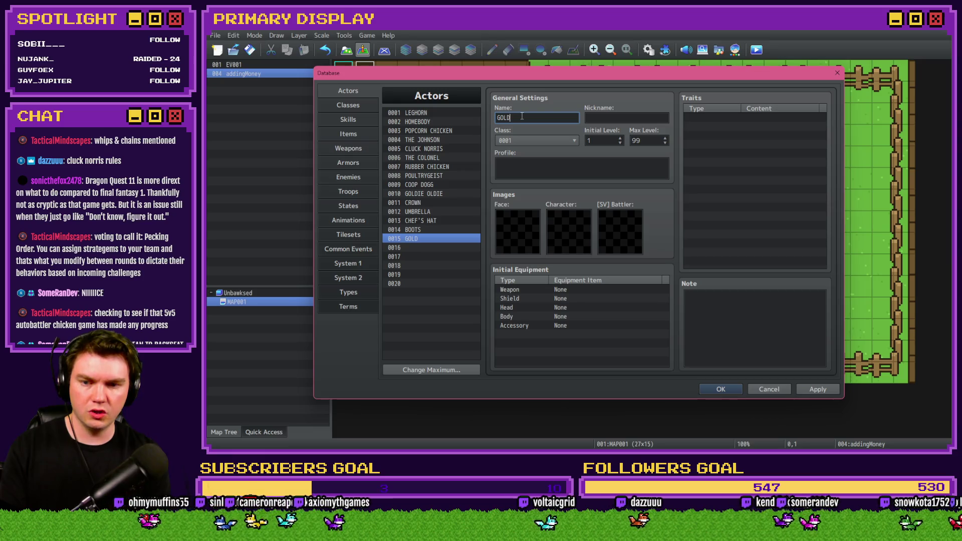
{"action": "left_click", "coordinate": [439, 247]}
{"action": "left_click", "coordinate": [520, 120]}
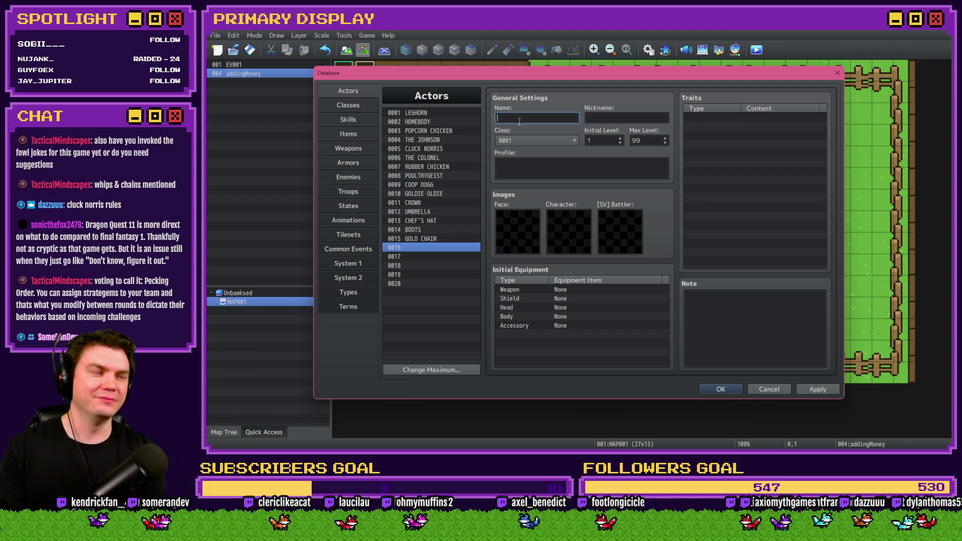
{"action": "type", "text": "TOP HAQT"}
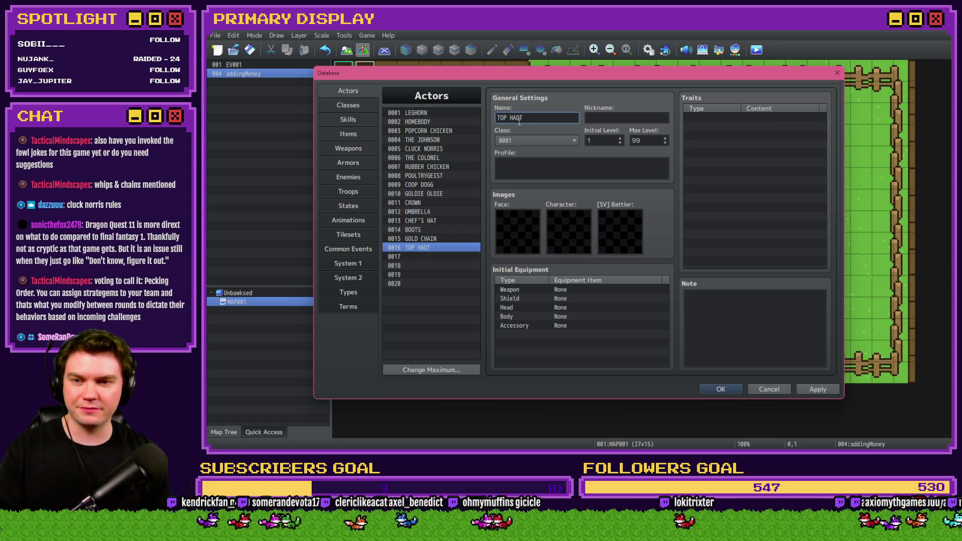
Name actor 0017 SHADES, replacing GLASSES, and actor 0018 BOW TIE
{"action": "left_click", "coordinate": [430, 258]}
{"action": "left_click", "coordinate": [510, 119]}
{"action": "type", "text": "GLASSES"}
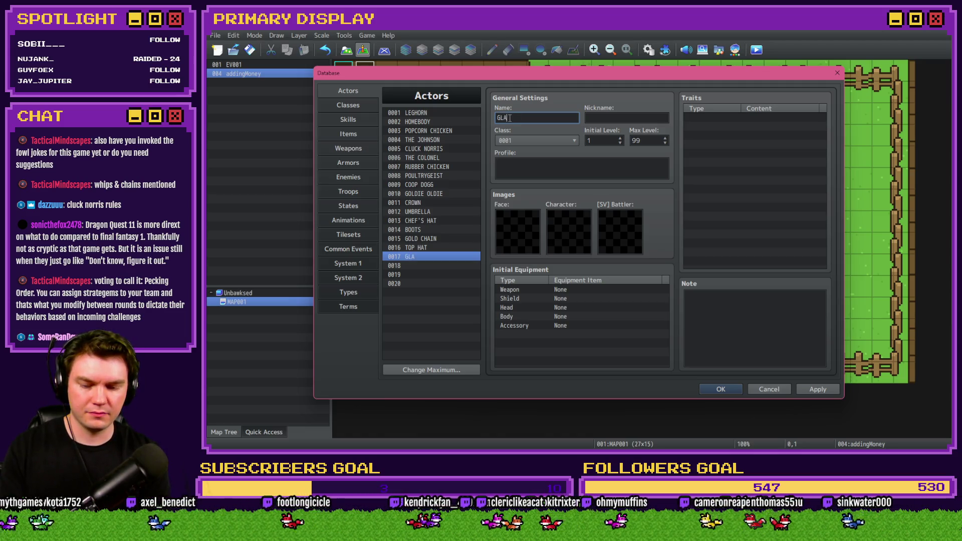
{"action": "double_click", "coordinate": [509, 117]}
{"action": "type", "text": "SHADES"}
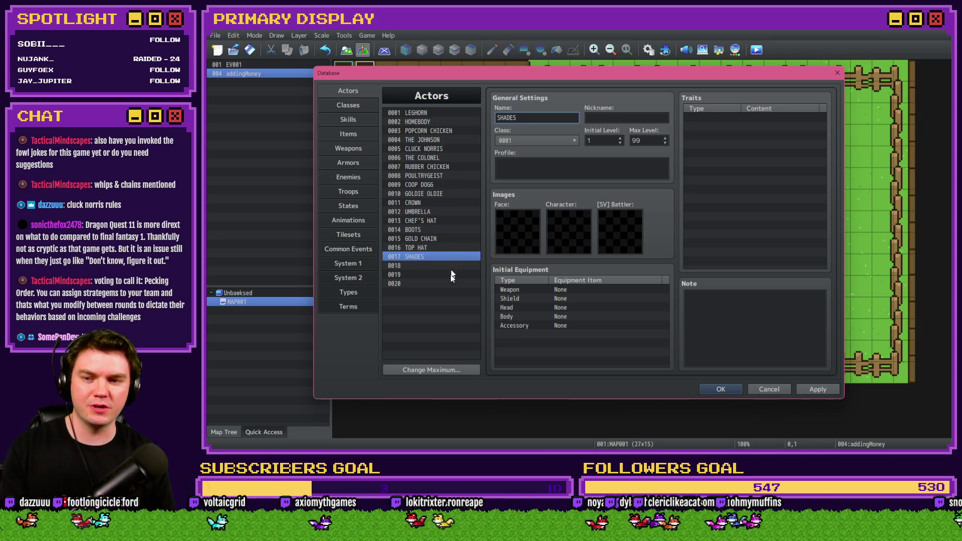
{"action": "left_click", "coordinate": [452, 269]}
{"action": "left_click", "coordinate": [521, 120]}
{"action": "type", "text": "BOW"}
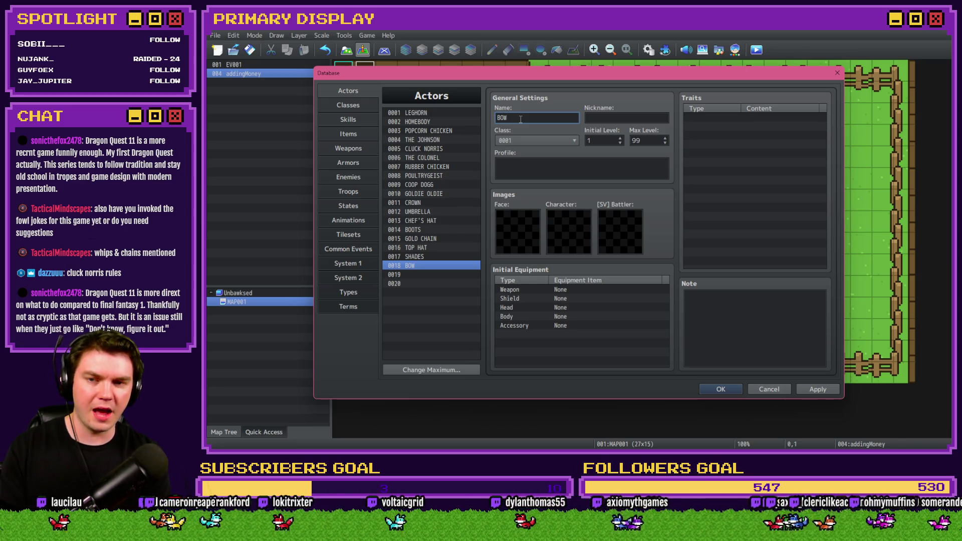
{"action": "type", "text": " TIE"}
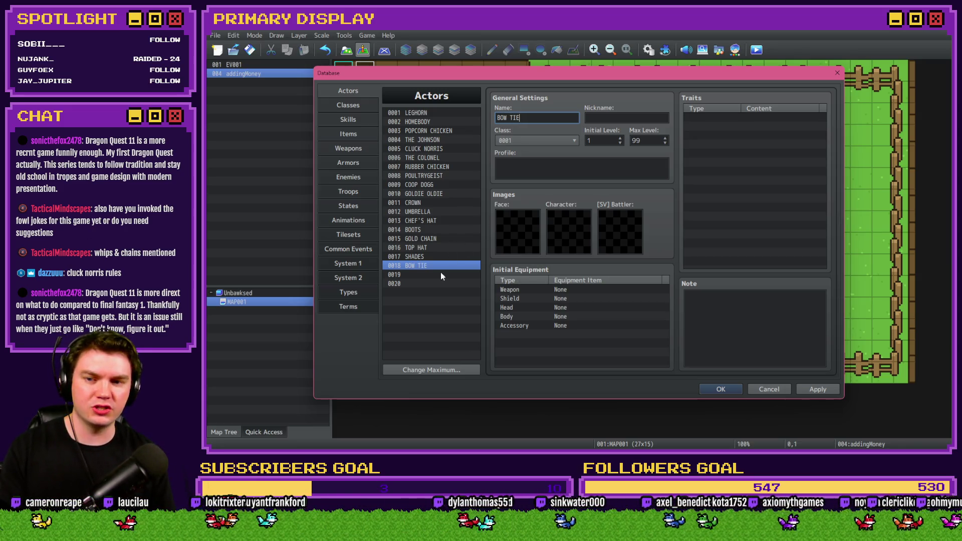
Name actors 0019 NECKTIE and 0020 BANDANA, then apply the new names
{"action": "left_click", "coordinate": [441, 274]}
{"action": "left_click", "coordinate": [517, 120]}
{"action": "type", "text": "NECKTIE"}
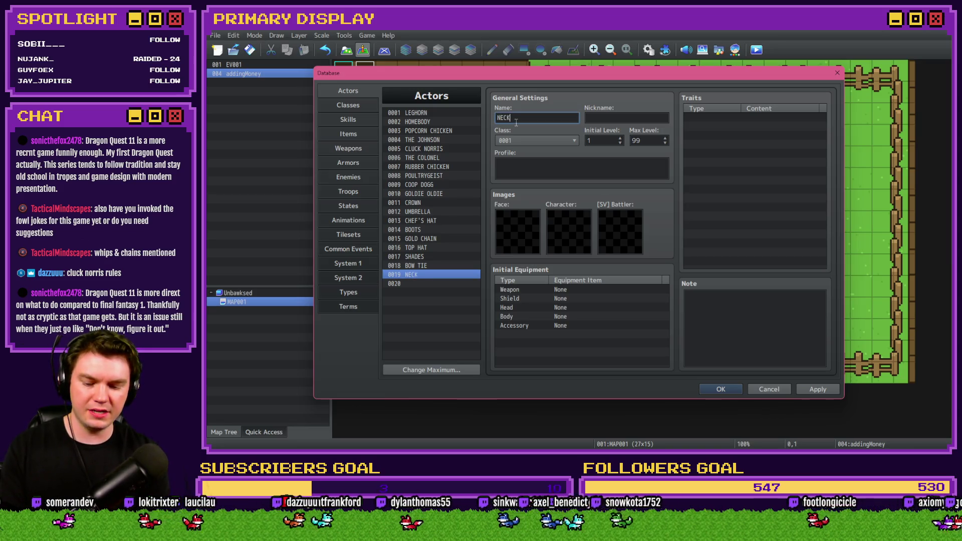
{"action": "left_click", "coordinate": [437, 285]}
{"action": "left_click", "coordinate": [524, 118]}
{"action": "type", "text": "BANDANA"}
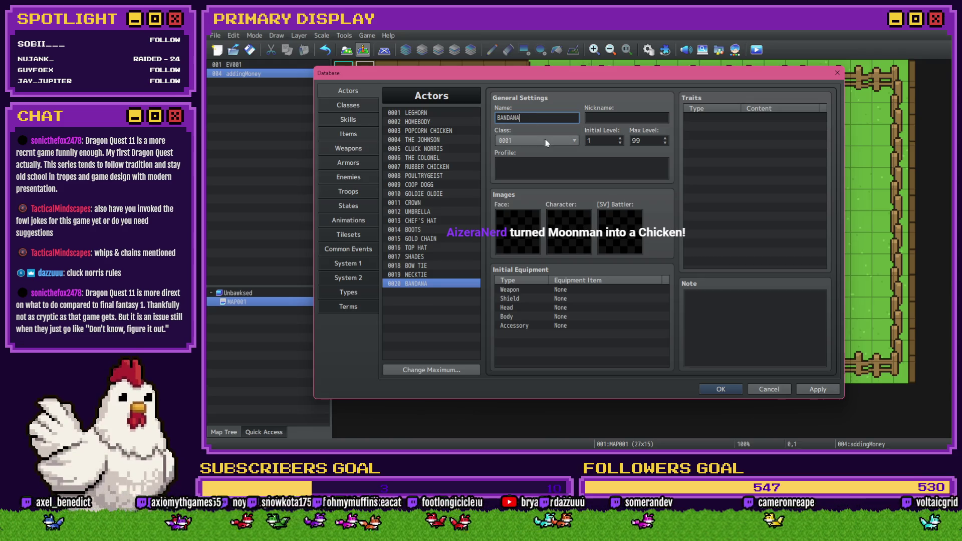
{"action": "left_click", "coordinate": [417, 203]}
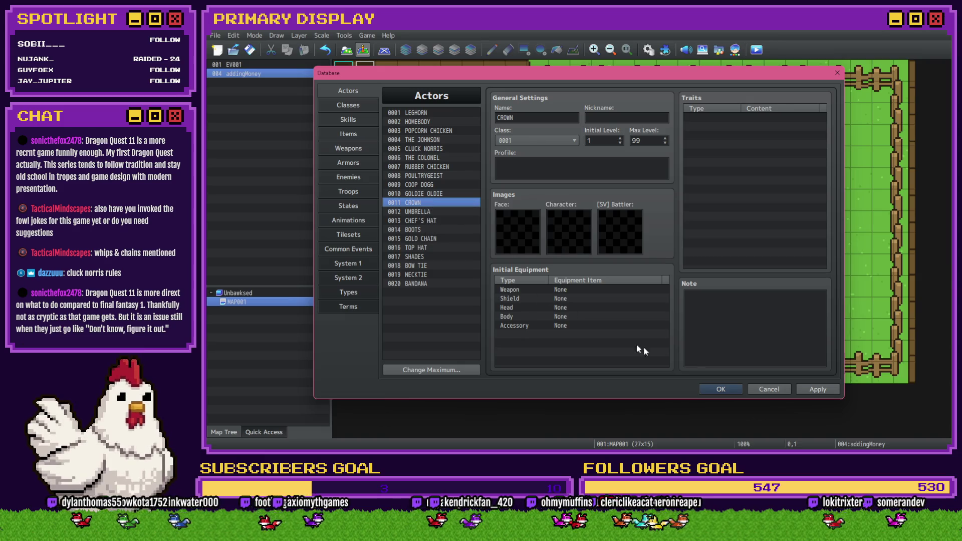
{"action": "left_click", "coordinate": [799, 392]}
Close the Database and show the Unbawksed project folder, selecting game.rmmzproject
{"action": "left_click", "coordinate": [735, 388]}
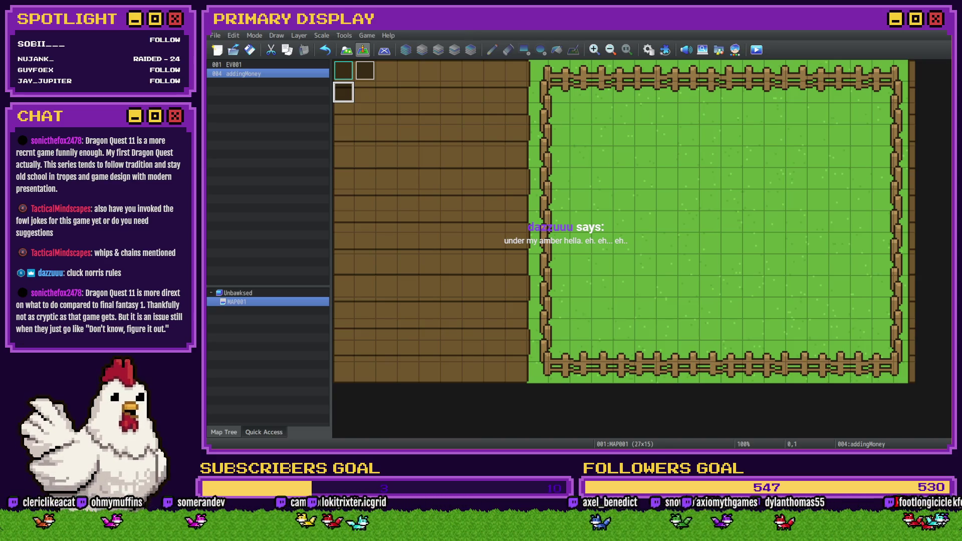
{"action": "key", "text": "alt+Tab"}
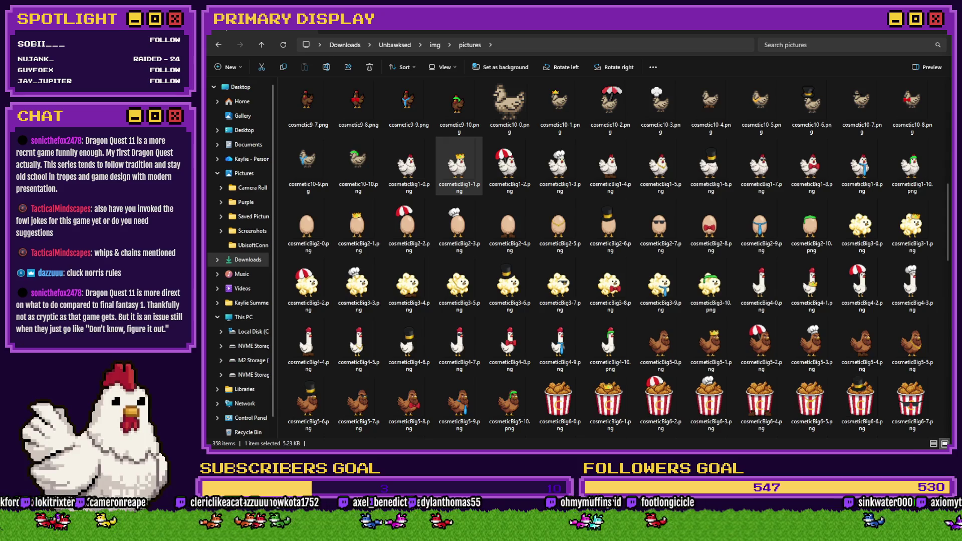
{"action": "left_click", "coordinate": [395, 44]}
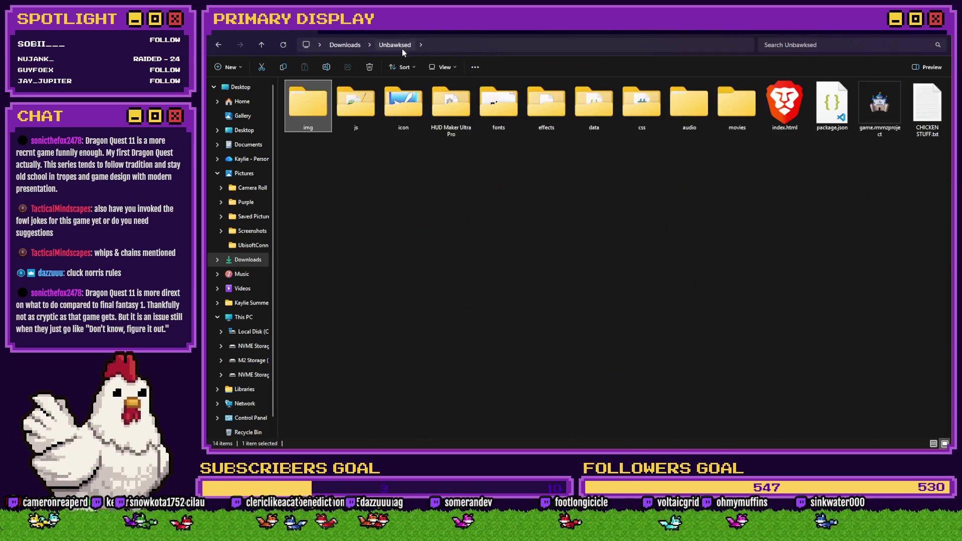
{"action": "left_click", "coordinate": [880, 106]}
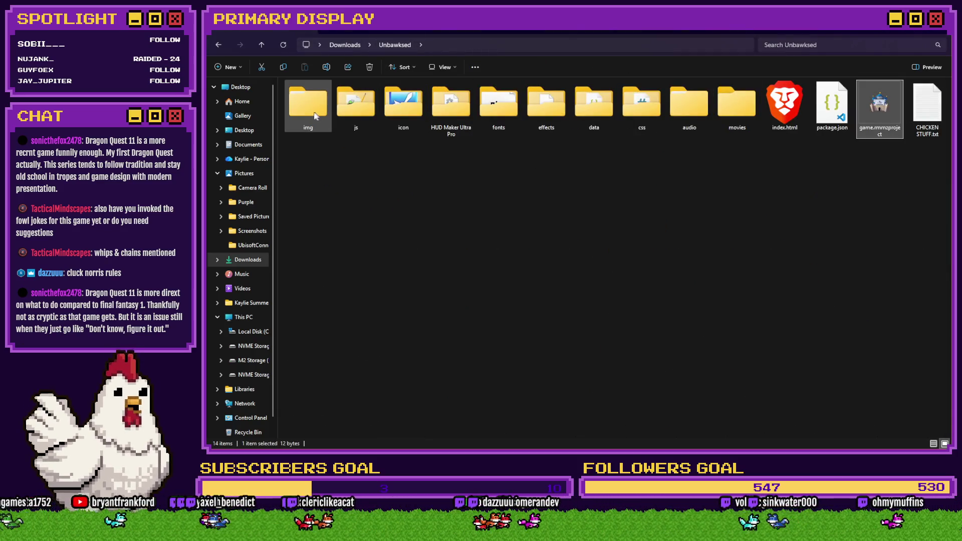